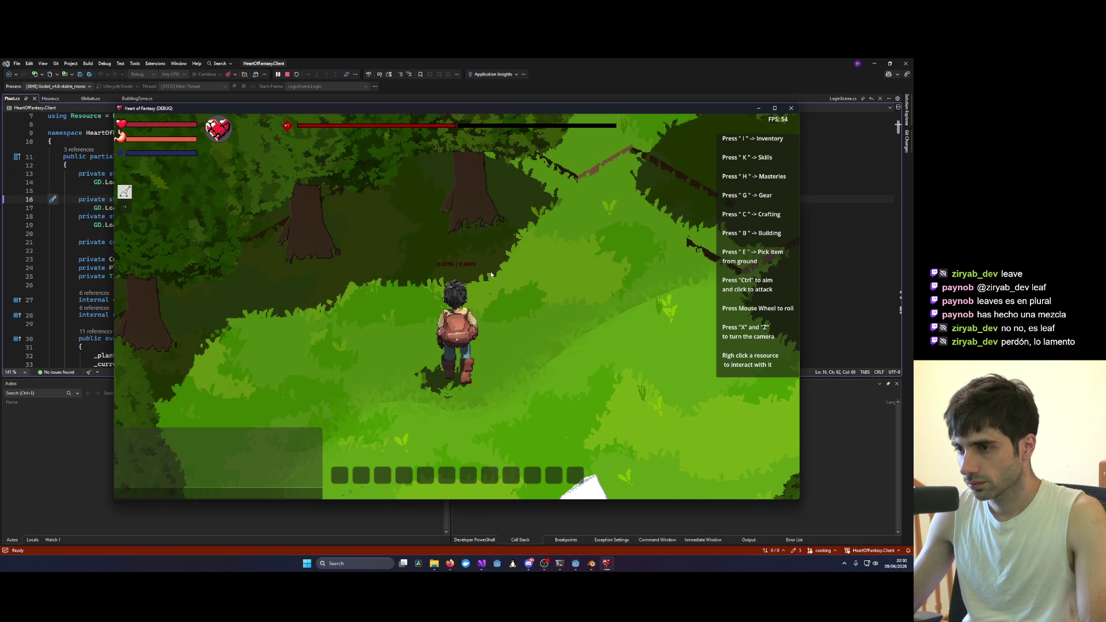
Step: Rotate the game camera around the character with X to view the forest from several angles
key(x)
key(x)
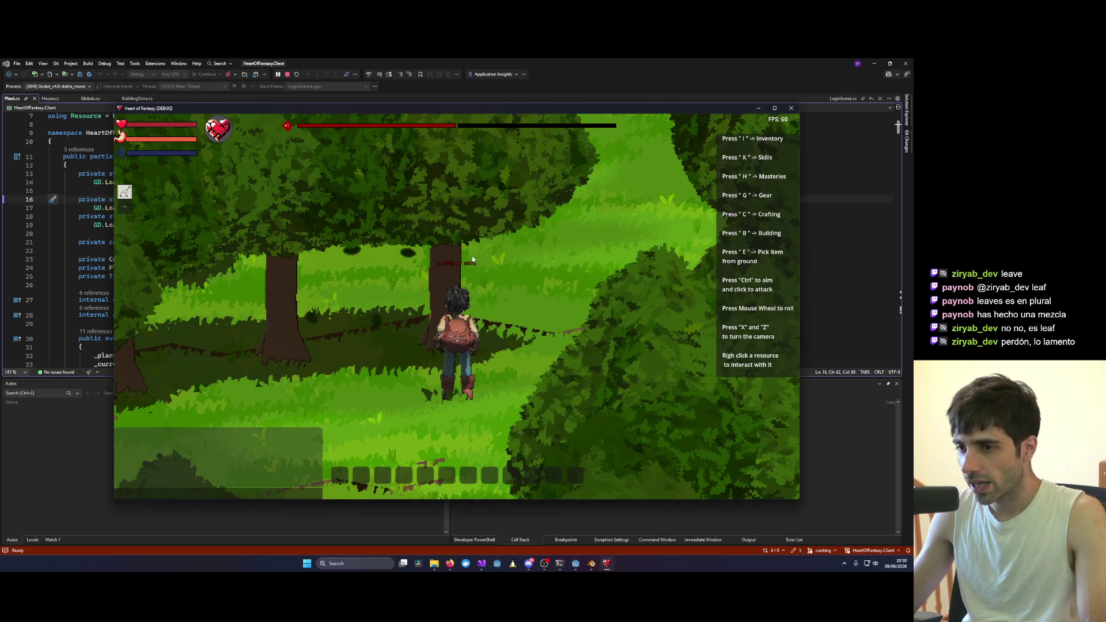
key(x)
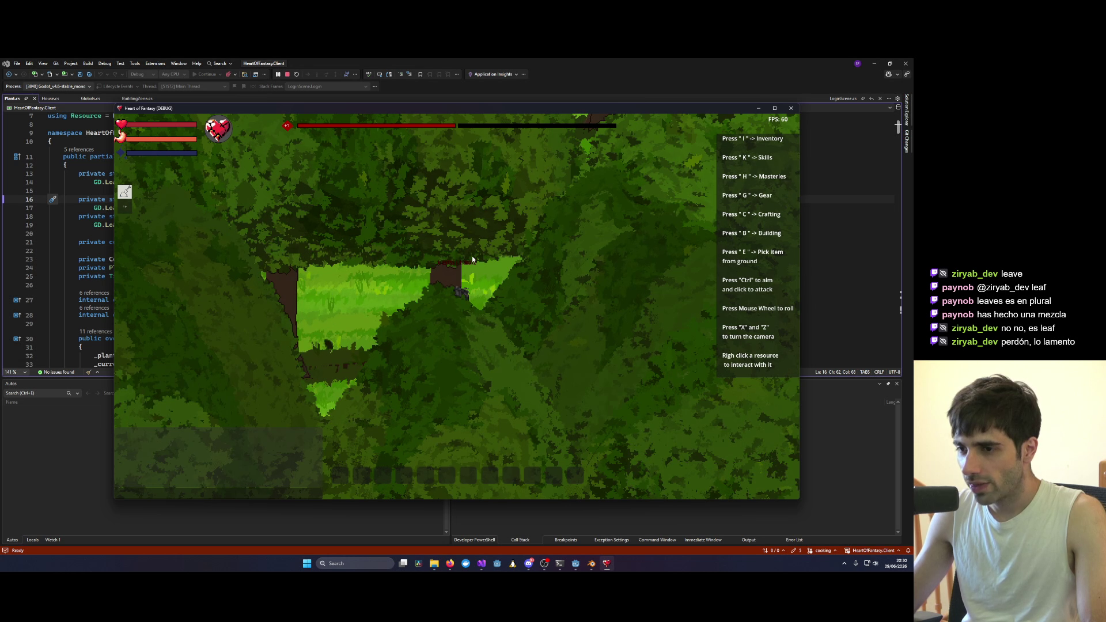
key(x)
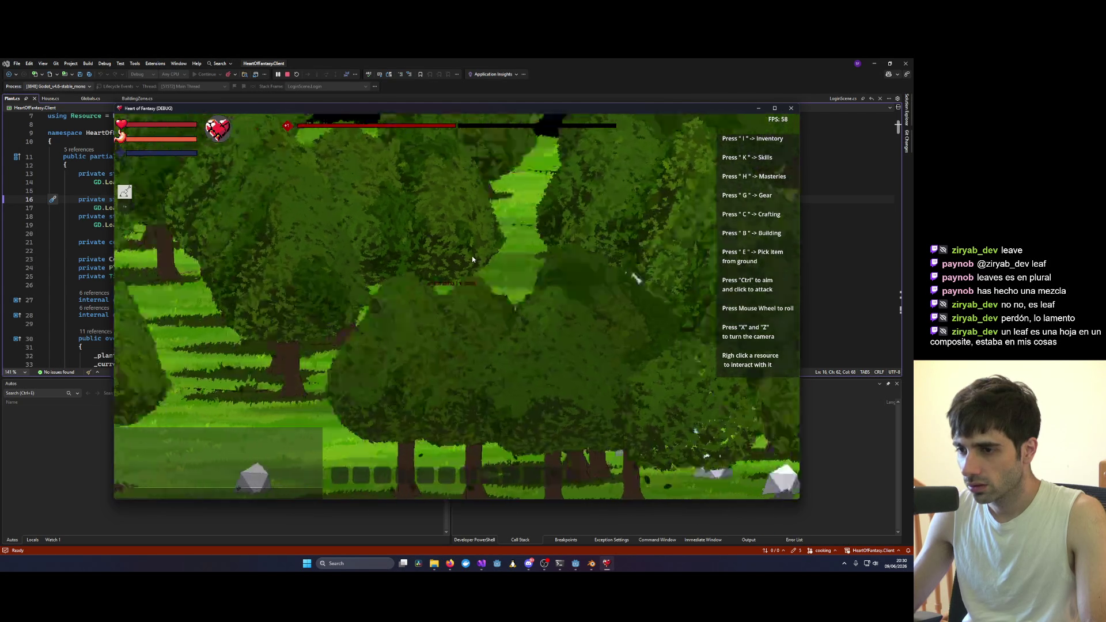
key(x)
Step: Leave the game and bring up the Godot editor showing the Plant scene
key(alt+Tab)
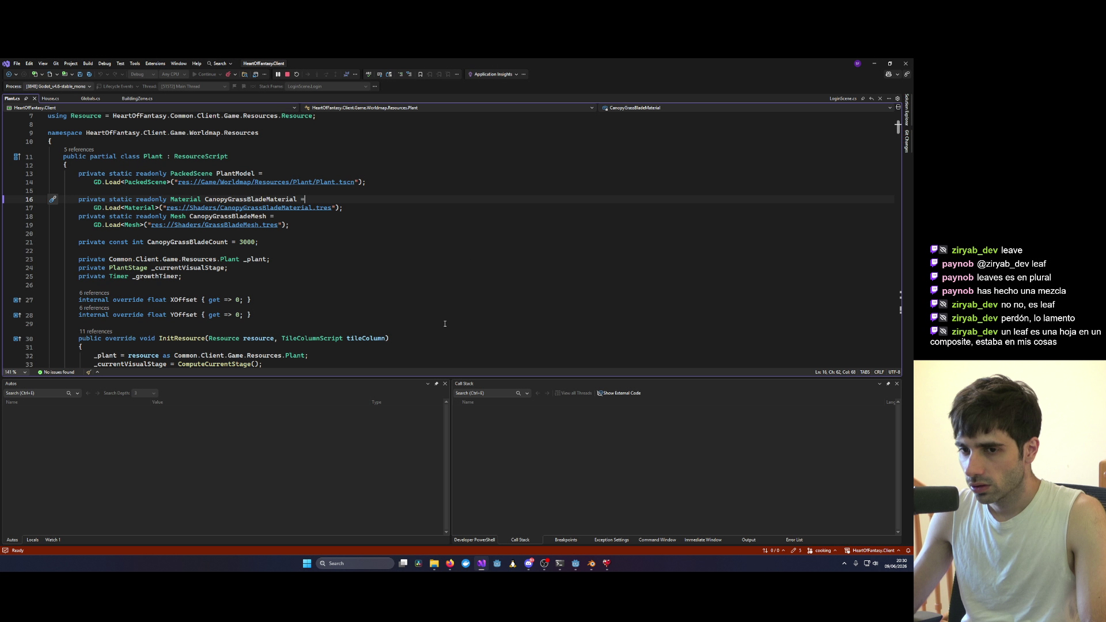
key(alt+Tab)
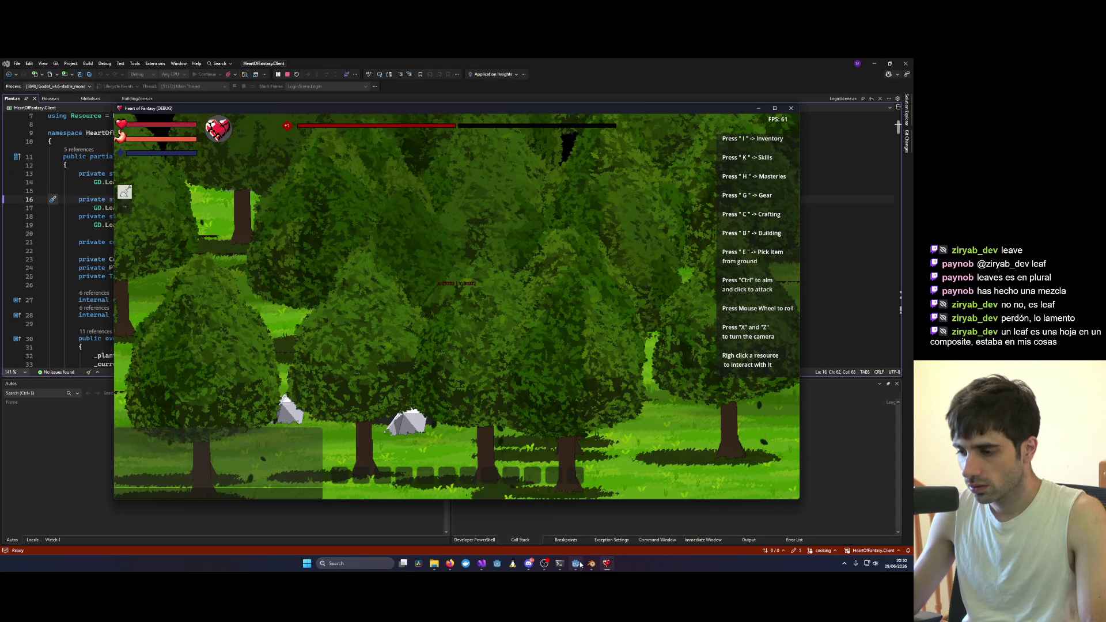
click(575, 564)
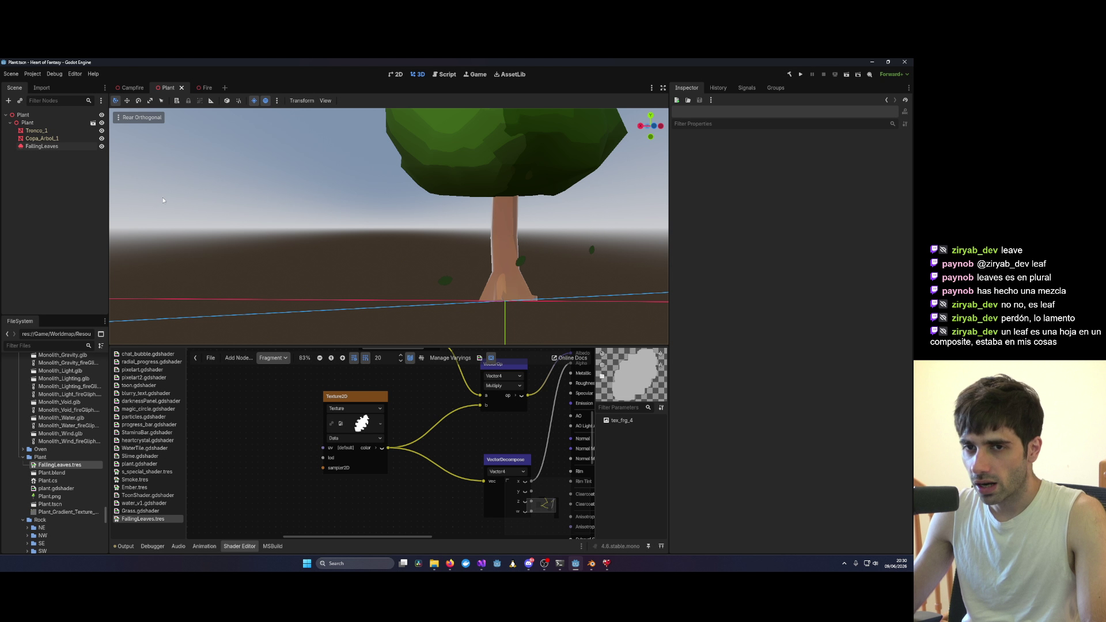
Step: Select FallingLeaves and scroll through its particle and process material settings in the Inspector
click(54, 148)
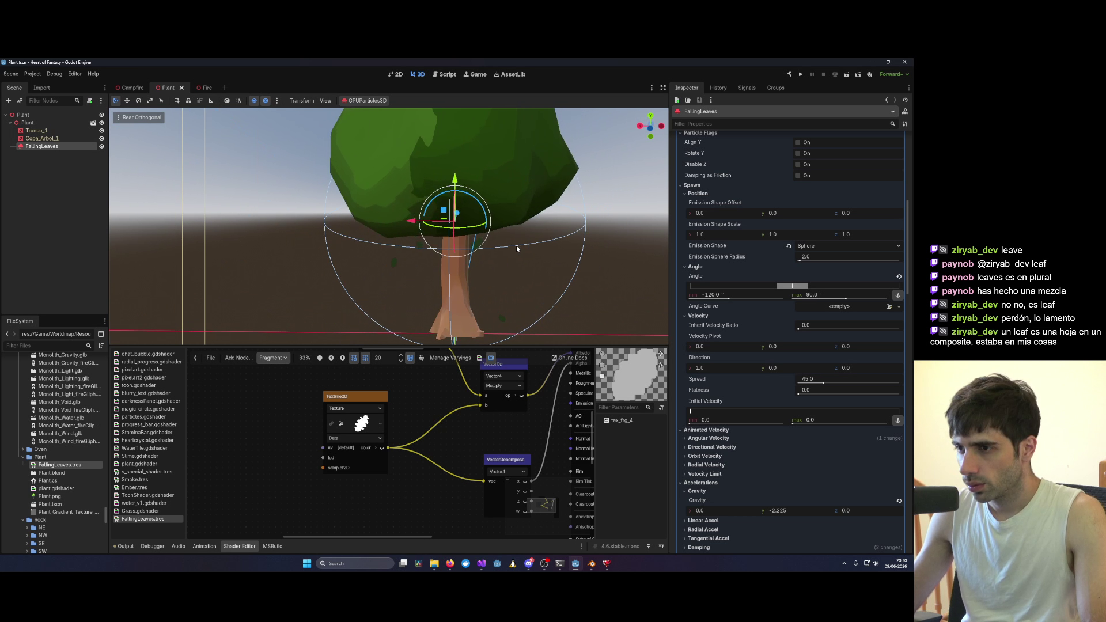
scroll(823, 312, up, 5)
scroll(851, 299, up, 3)
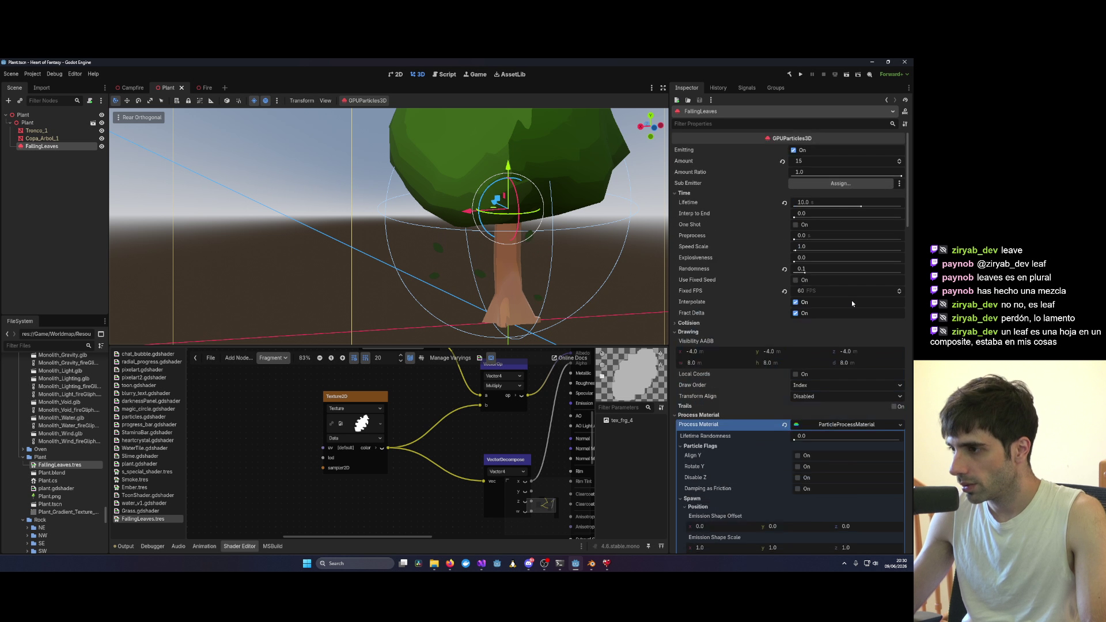
scroll(851, 300, down, 9)
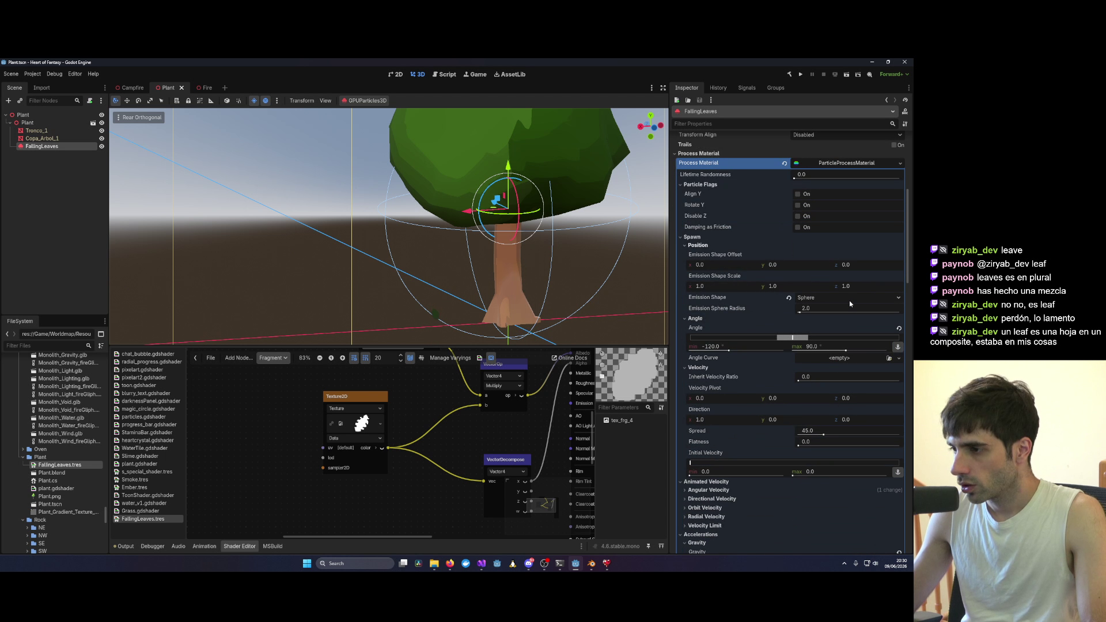
scroll(850, 304, down, 15)
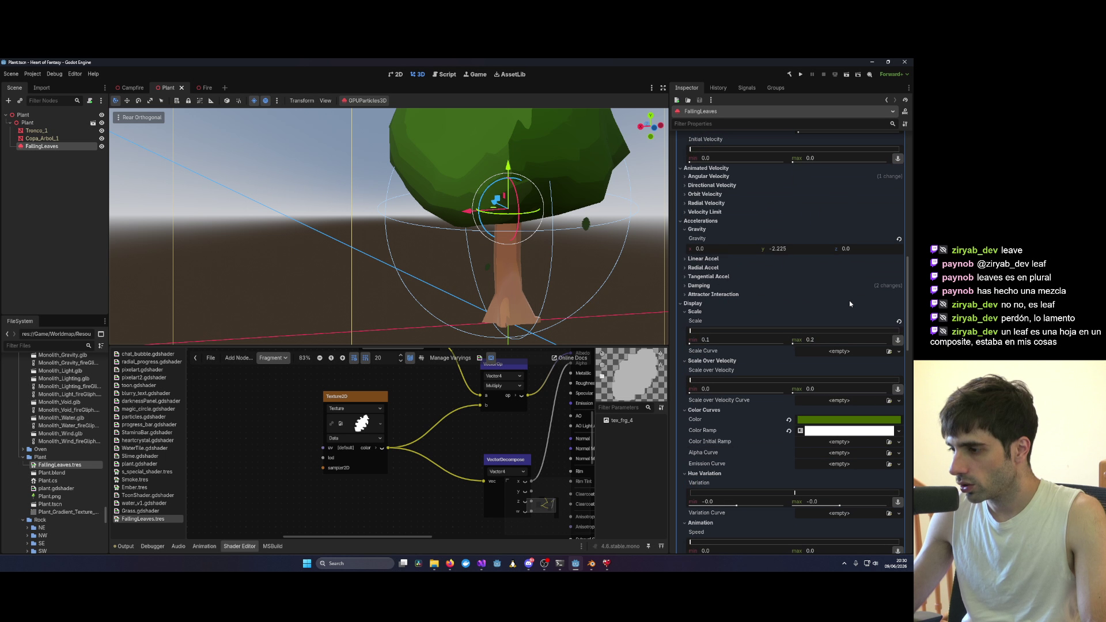
scroll(849, 299, down, 8)
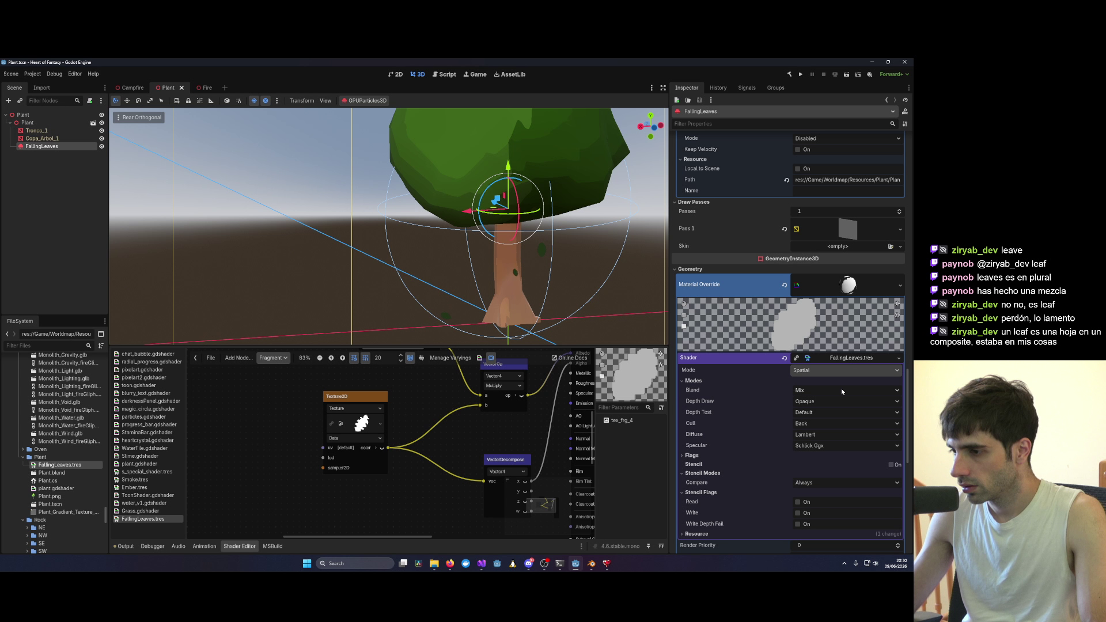
Step: Check the shader Mode choices, keeping it as Spatial
click(840, 372)
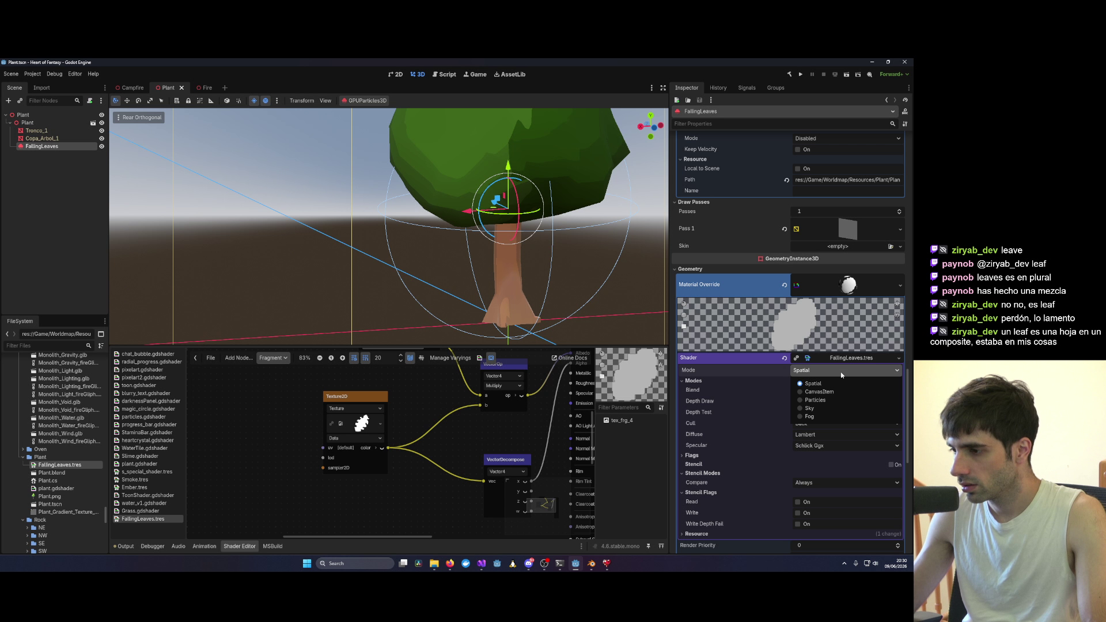
click(841, 372)
scroll(840, 374, up, 8)
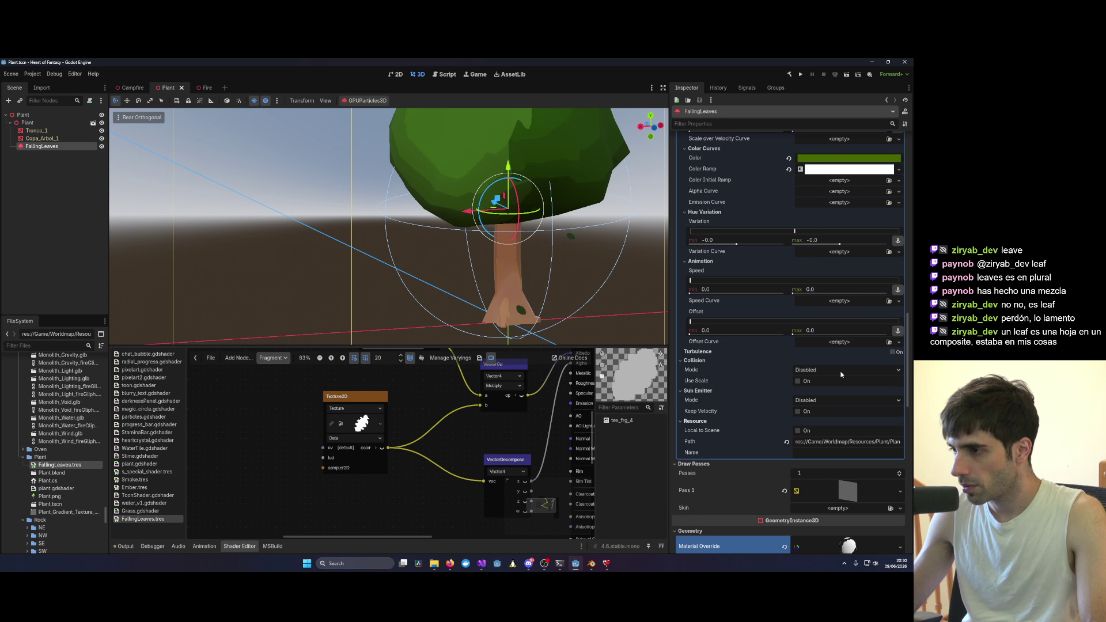
scroll(835, 377, up, 10)
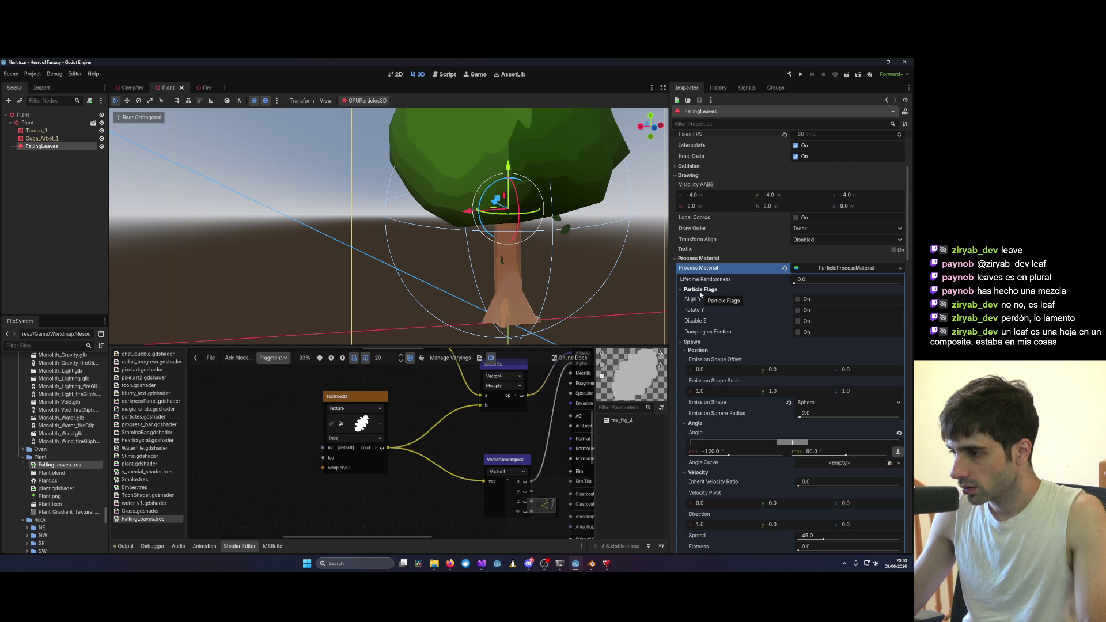
Step: Try Box and Points emission shapes, then return FallingLeaves to Sphere Surface with radius 2.0
click(842, 407)
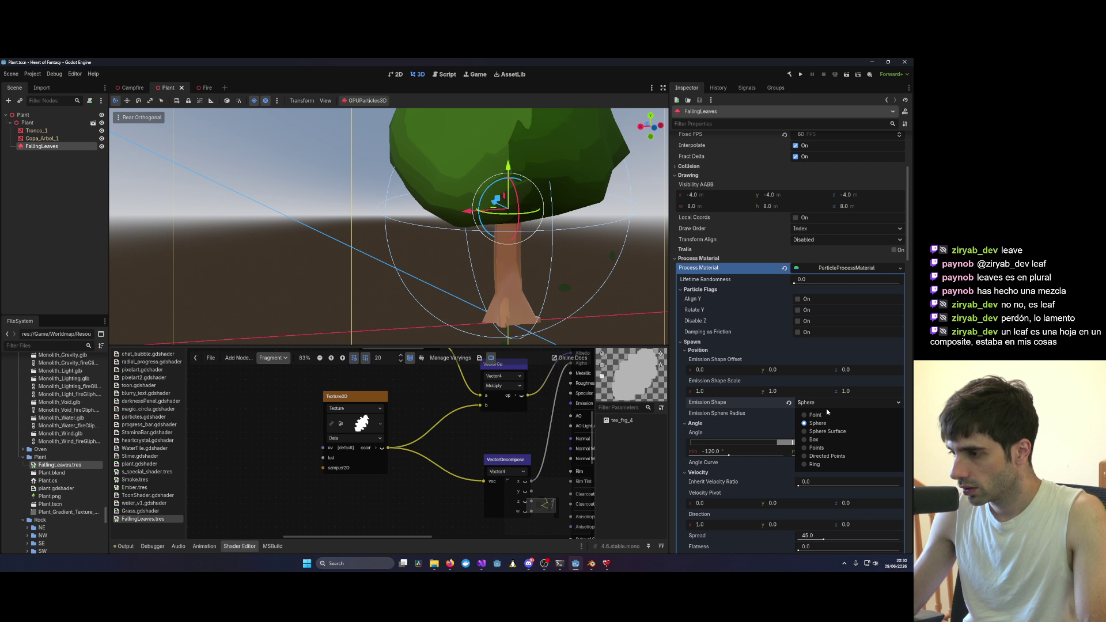
click(828, 433)
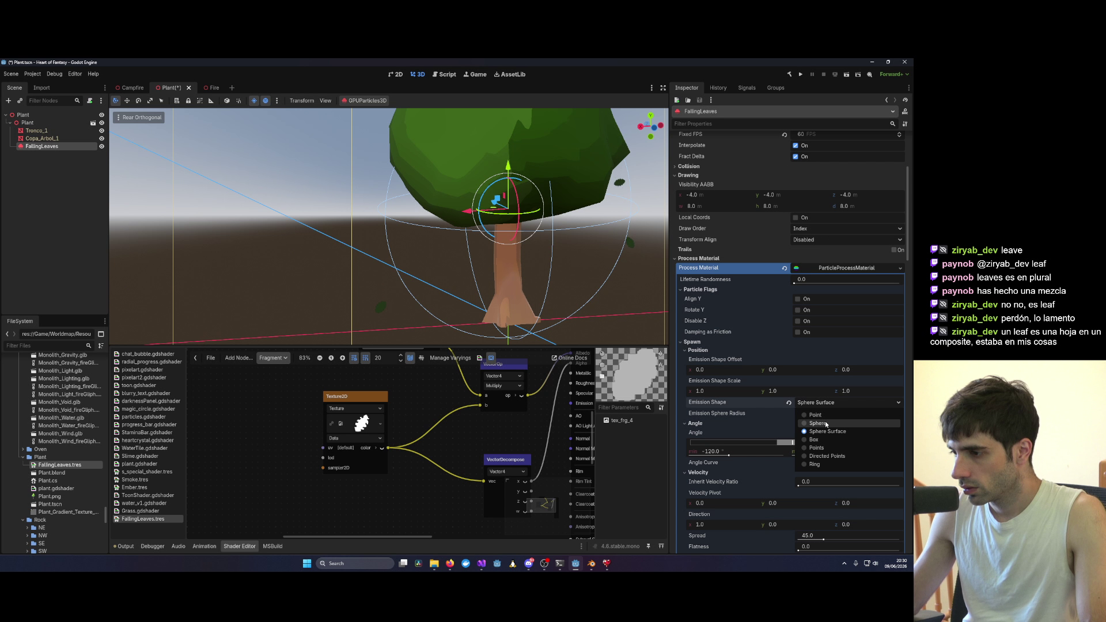
click(814, 439)
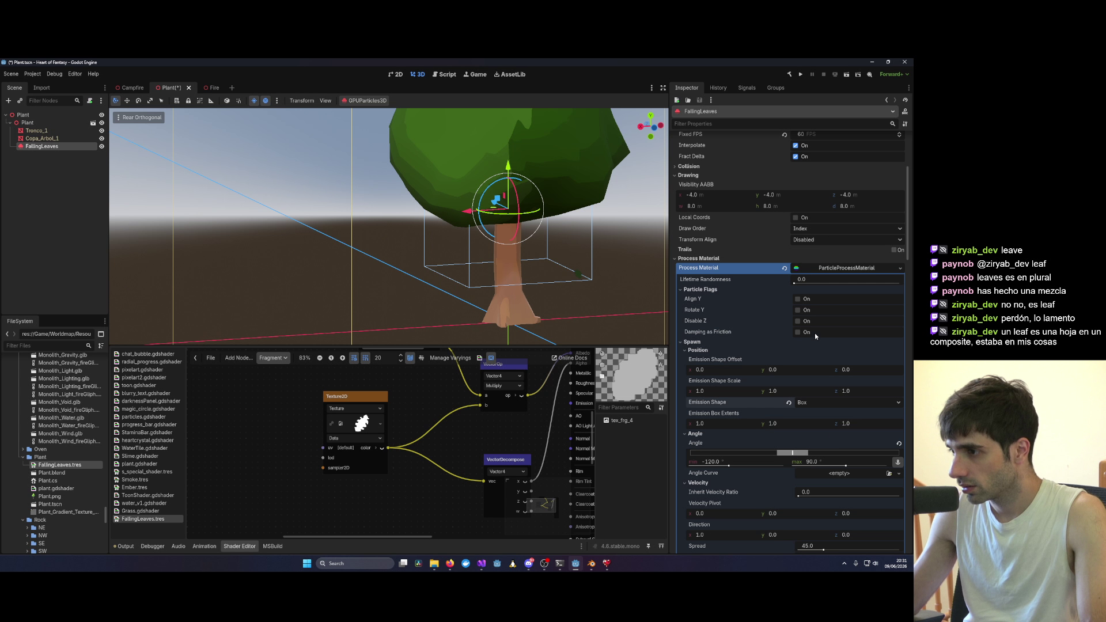
key(ctrl+z)
click(832, 402)
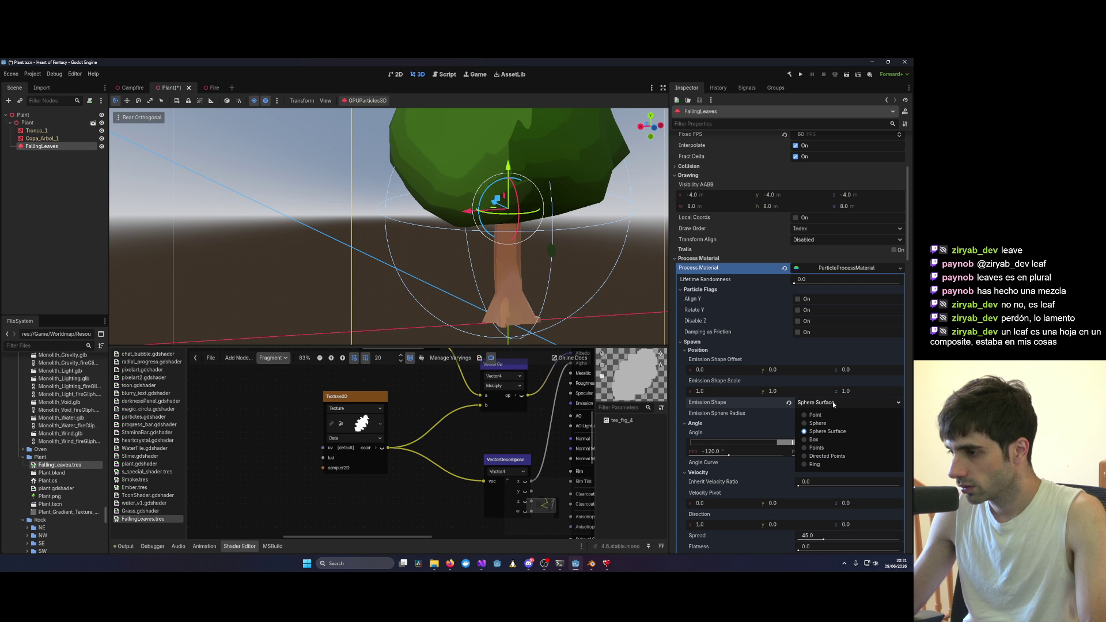
click(822, 447)
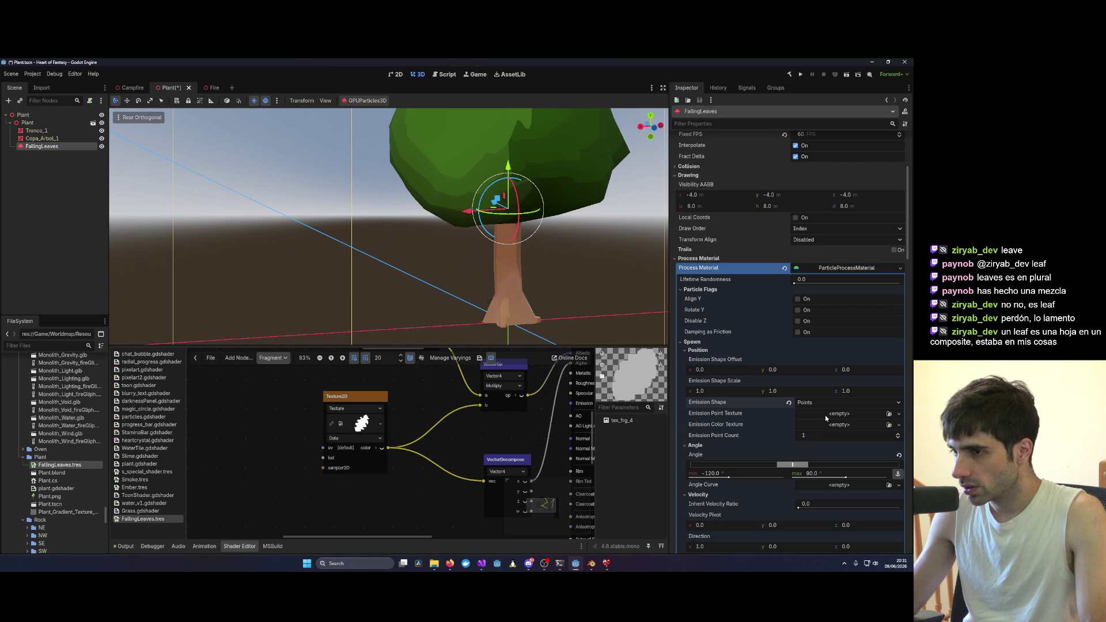
click(827, 405)
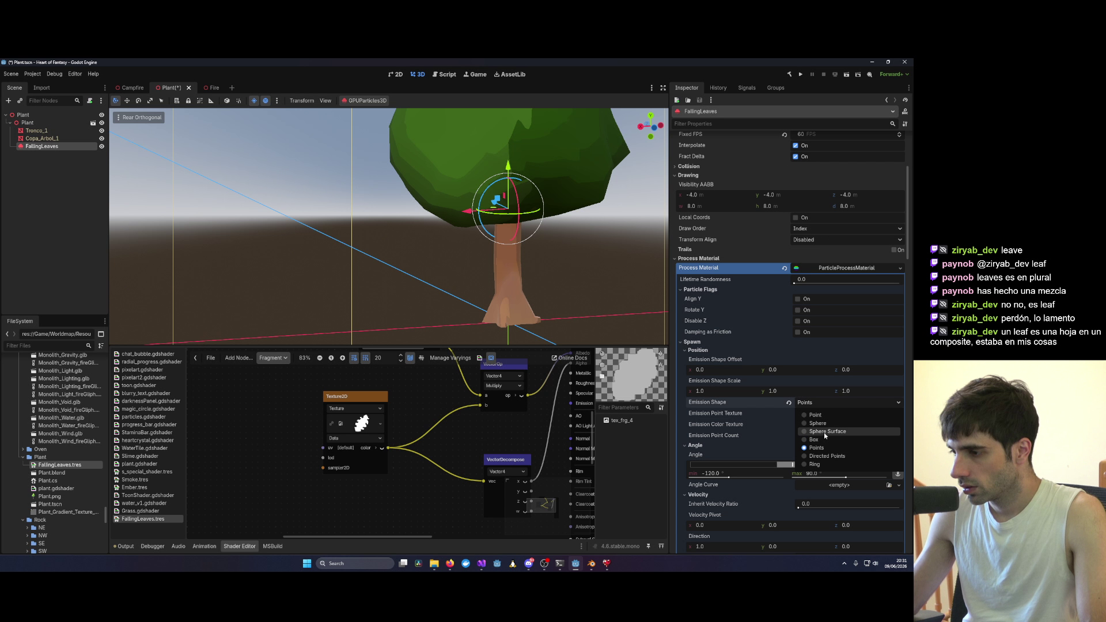
click(824, 433)
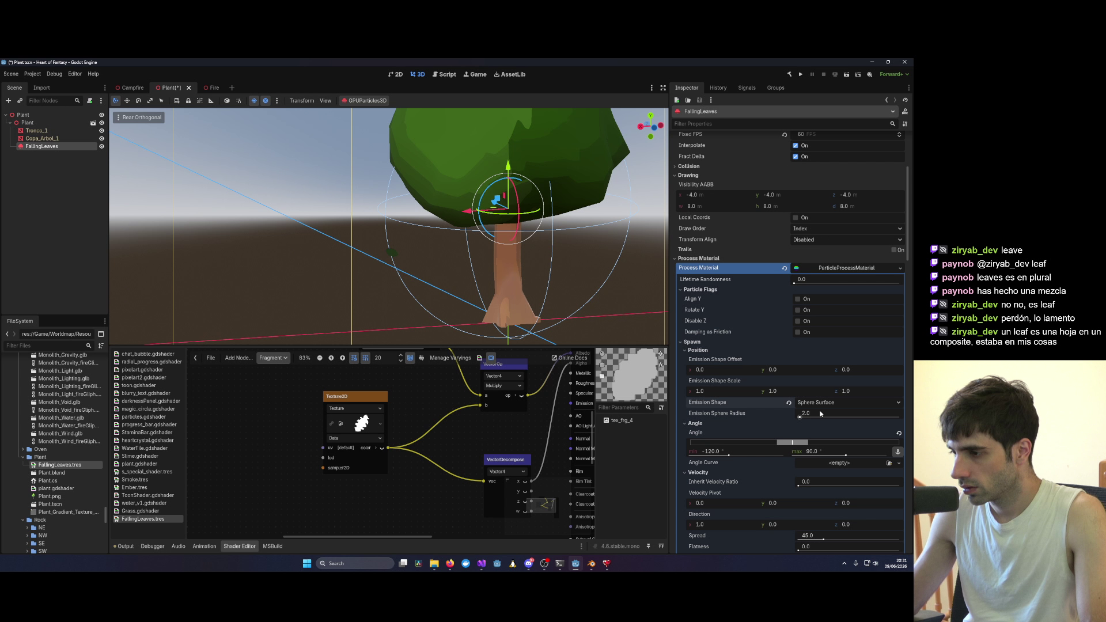
Step: Enlarge the emission radius to 3.35, switch to a solid Sphere, and flatten it vertically
drag(800, 417, 800, 416)
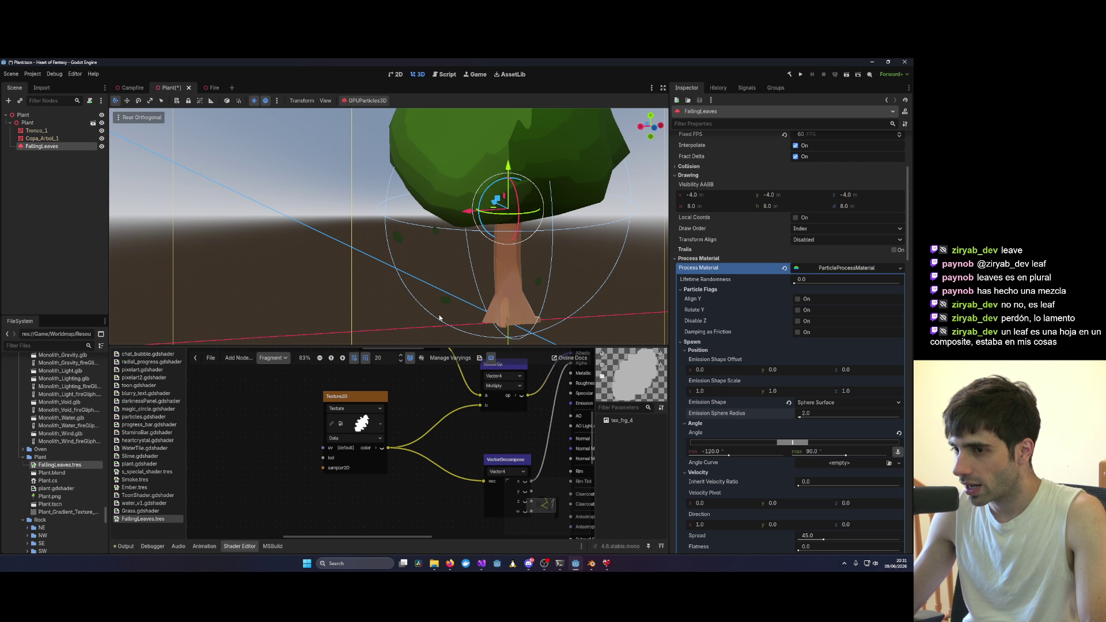
click(817, 402)
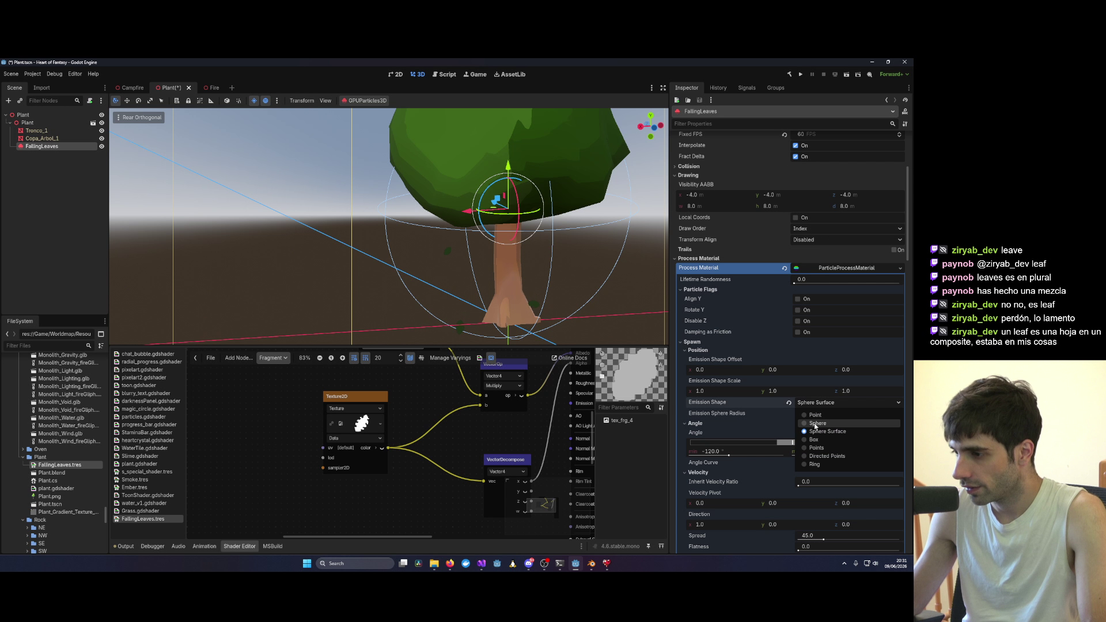
click(814, 419)
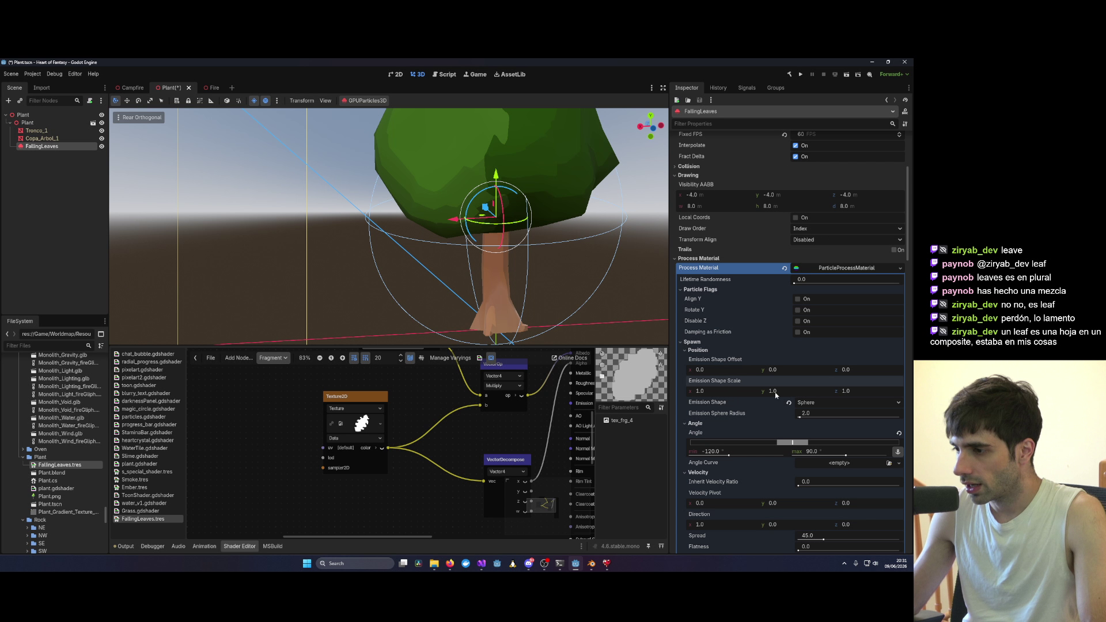
mouse_move(775, 395)
mouse_down()
mouse_move(748, 394)
mouse_move(766, 393)
mouse_up()
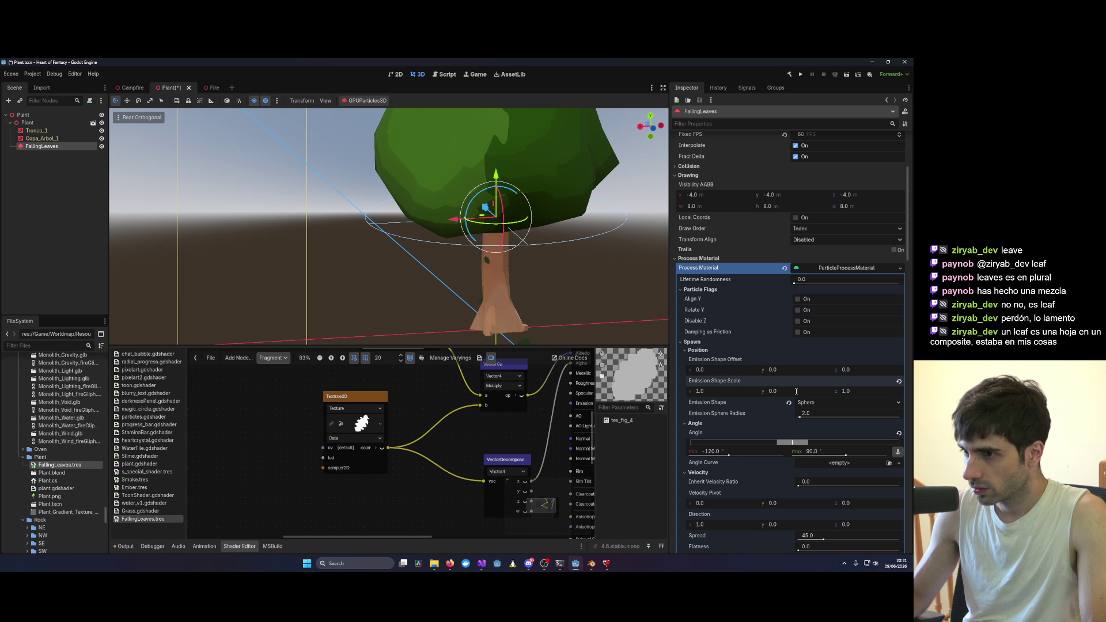
mouse_move(627, 292)
mouse_down()
mouse_move(518, 279)
mouse_move(482, 241)
mouse_move(508, 271)
mouse_move(538, 297)
mouse_move(449, 167)
mouse_move(443, 150)
mouse_move(460, 107)
mouse_up()
Step: Set the emission sphere radius to 1.9 and check the tree in the viewport
click(824, 413)
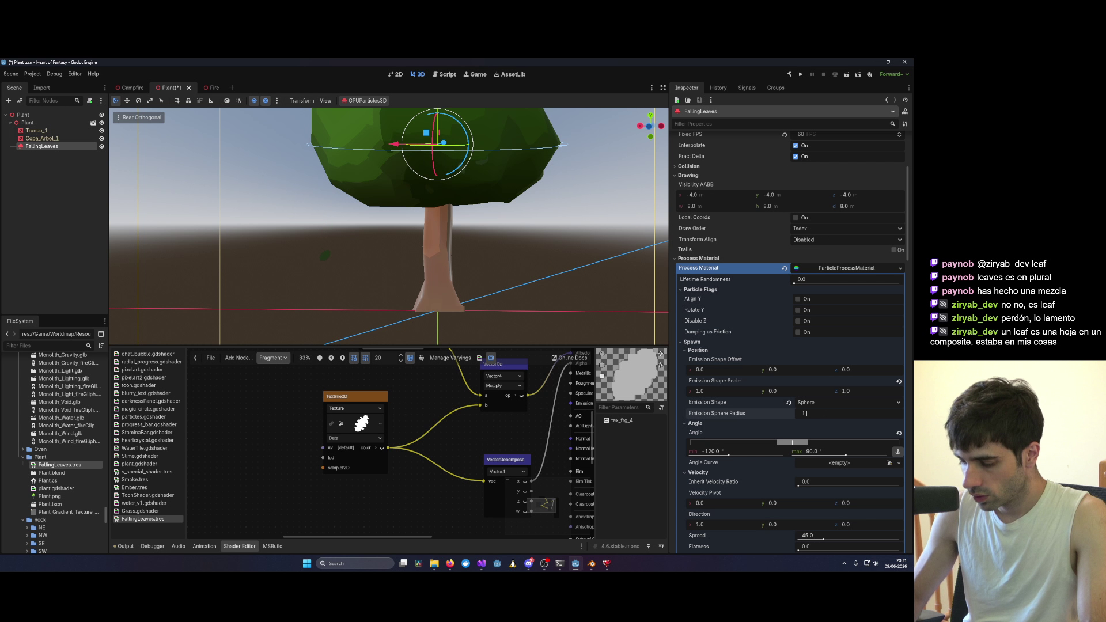
text(1.9)
key(Return)
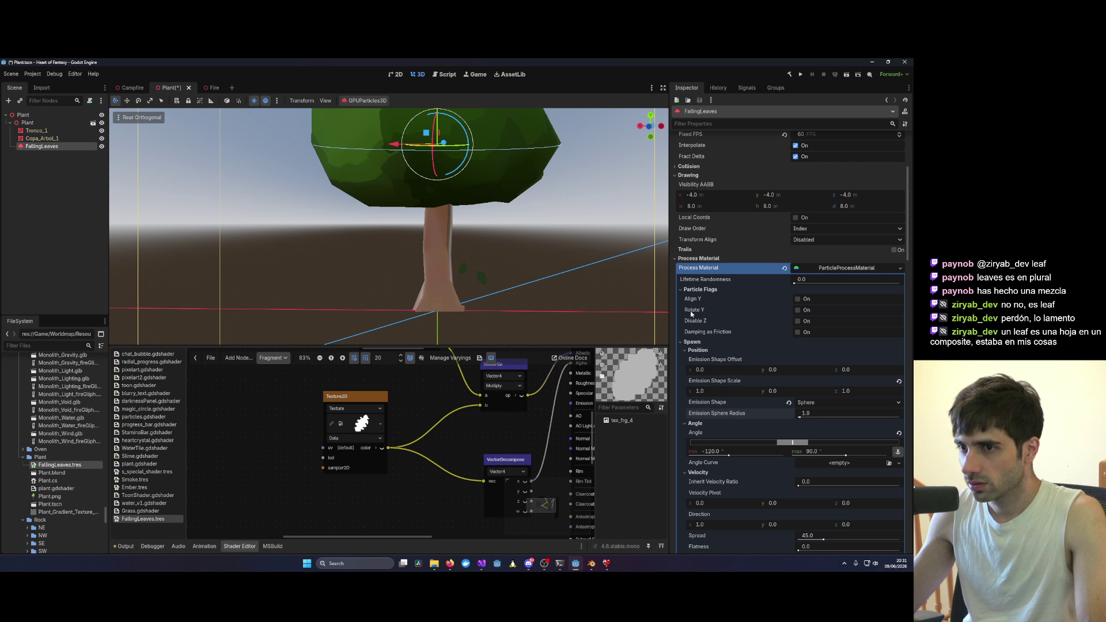
click(568, 264)
mouse_move(567, 264)
mouse_down()
mouse_move(530, 258)
mouse_move(555, 221)
mouse_move(548, 228)
mouse_up()
scroll(537, 251, down, 3)
scroll(544, 219, up, 3)
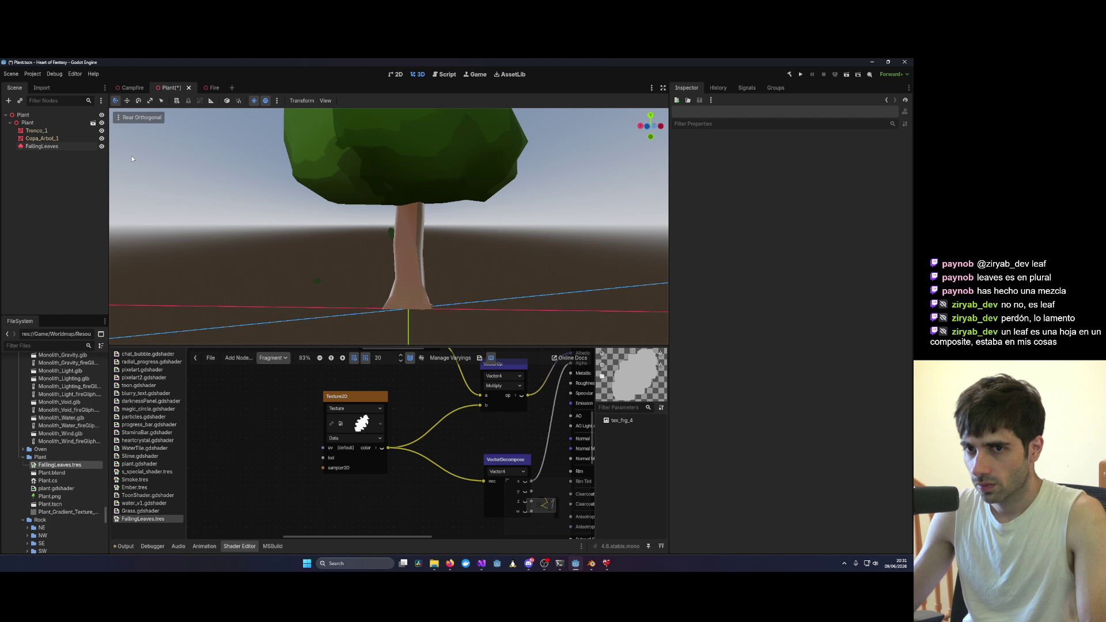
Step: Reselect FallingLeaves, look around the tree, and save the Plant scene
click(46, 146)
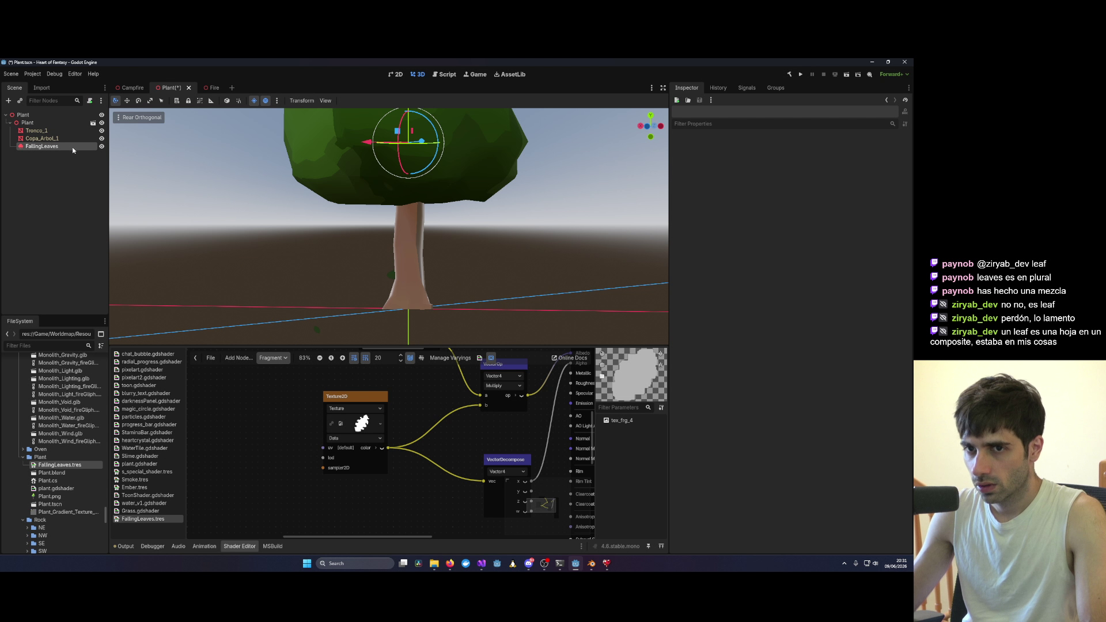
scroll(409, 195, down, 2)
mouse_move(409, 194)
mouse_down()
mouse_move(415, 276)
mouse_move(420, 202)
mouse_move(378, 178)
mouse_move(394, 180)
mouse_up()
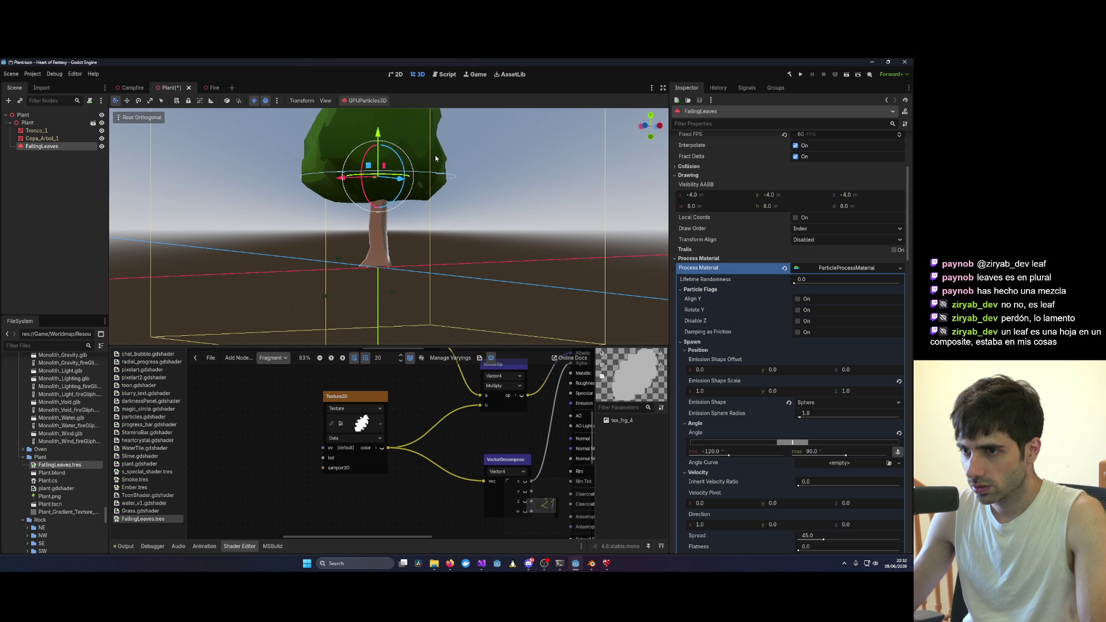
key(ctrl+s)
Step: Relaunch the game under the Visual Studio debugger with F5
click(482, 566)
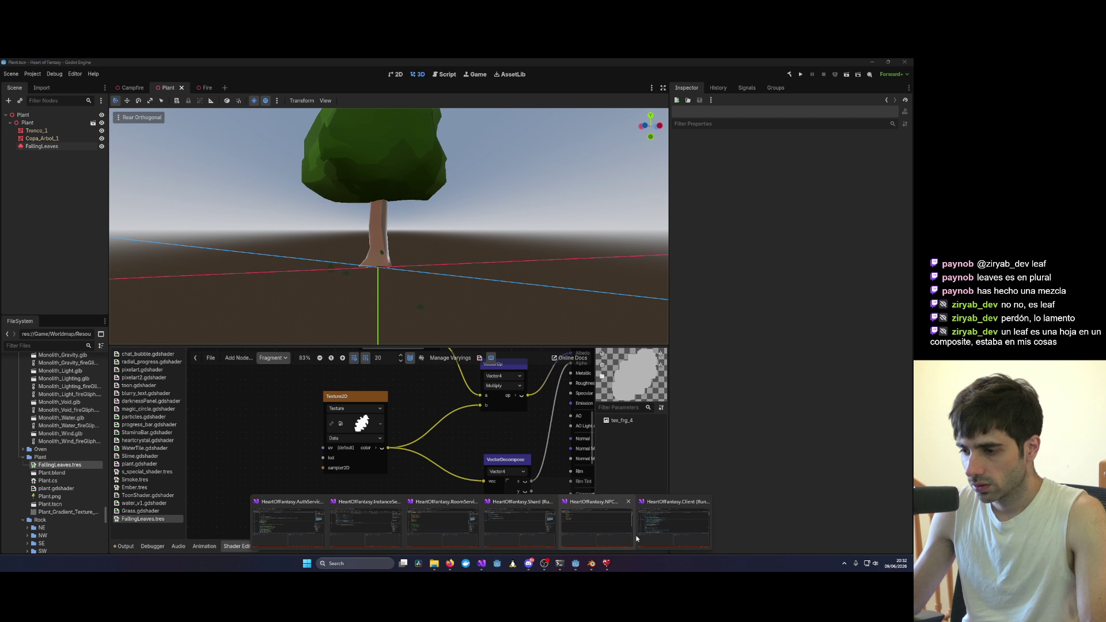
click(518, 527)
click(286, 75)
key(F5)
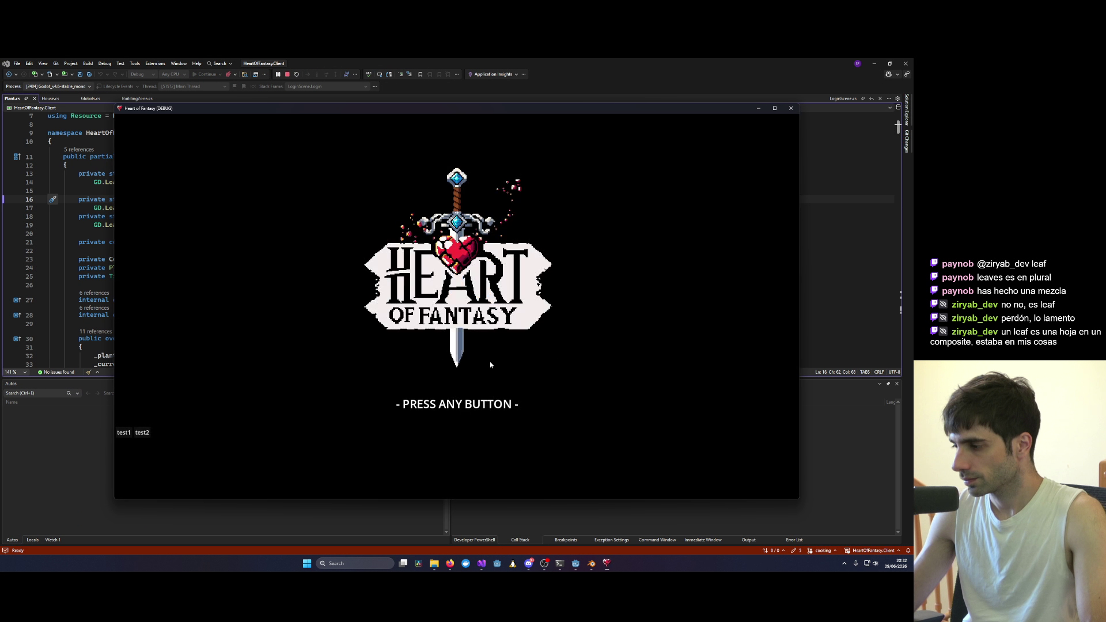
Step: Log in, press PLAY, enter the forest with the test character, and zoom the camera
click(217, 368)
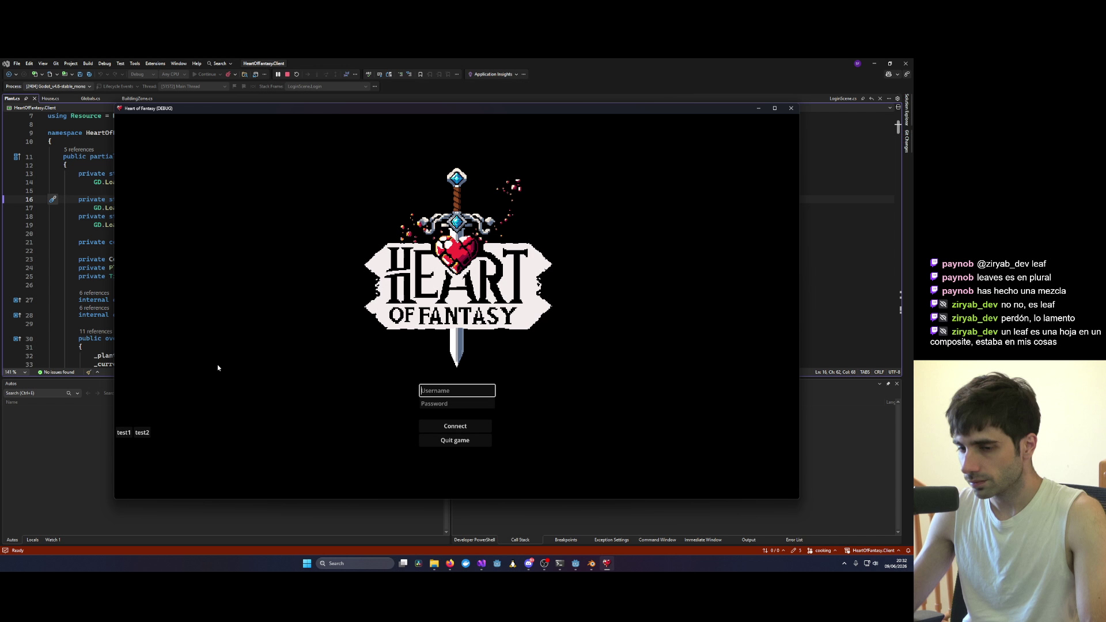
click(123, 432)
click(455, 426)
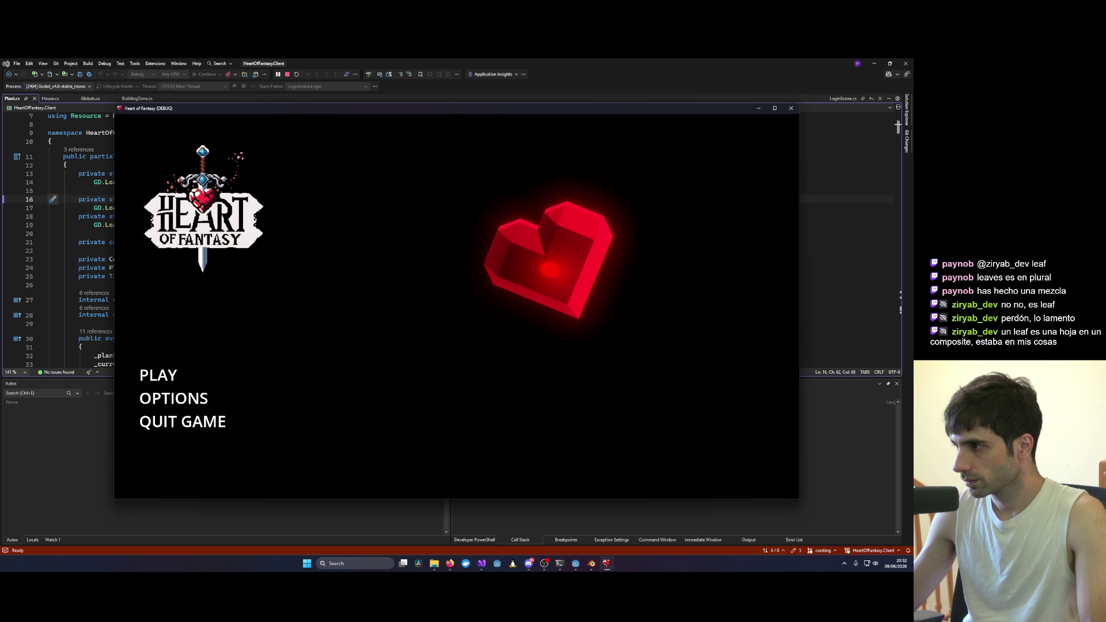
key(alt+Tab)
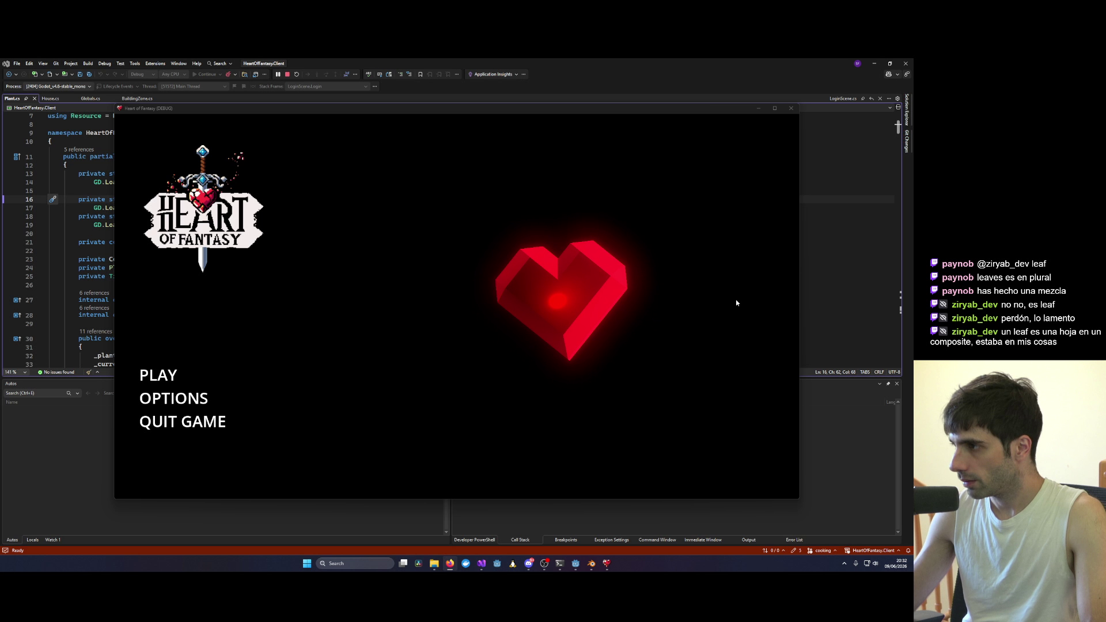
click(158, 376)
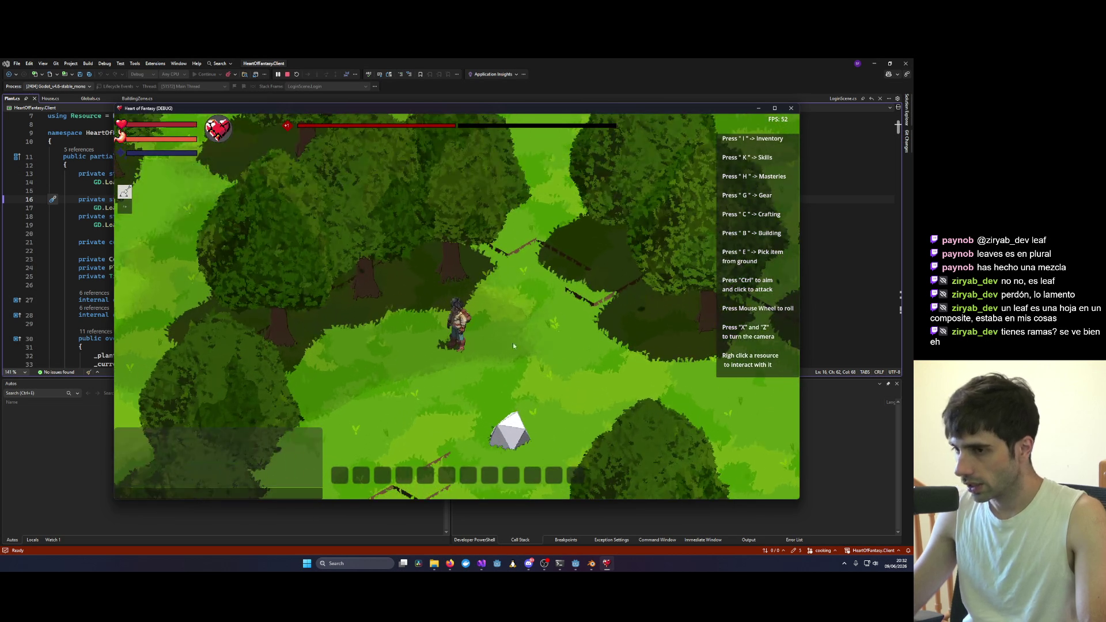
scroll(518, 355, up, 1)
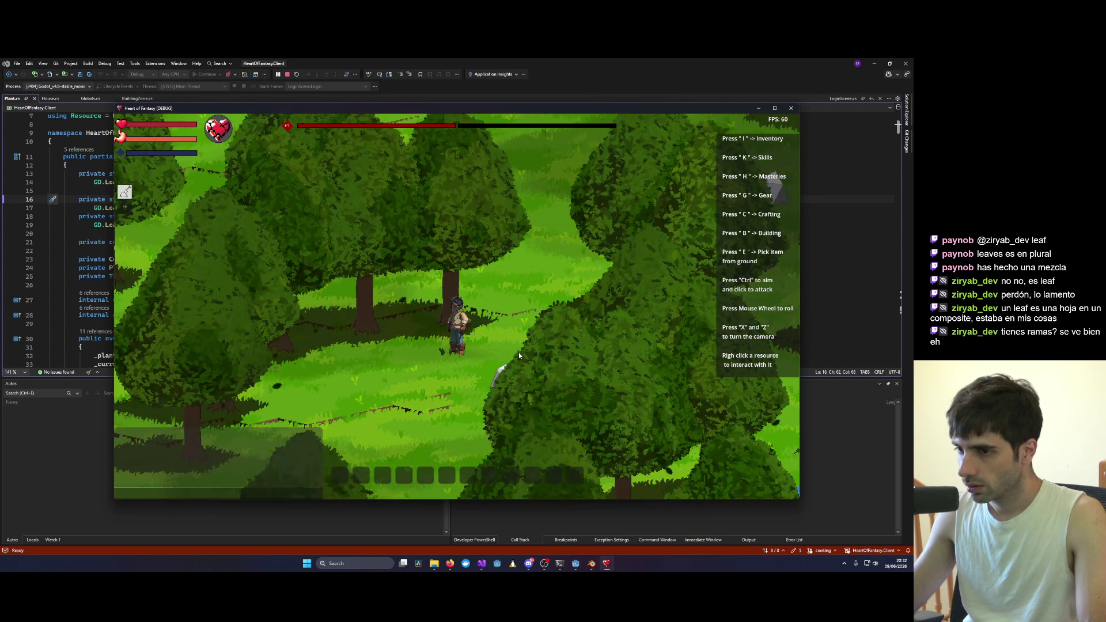
scroll(518, 355, up, 1)
scroll(518, 351, down, 1)
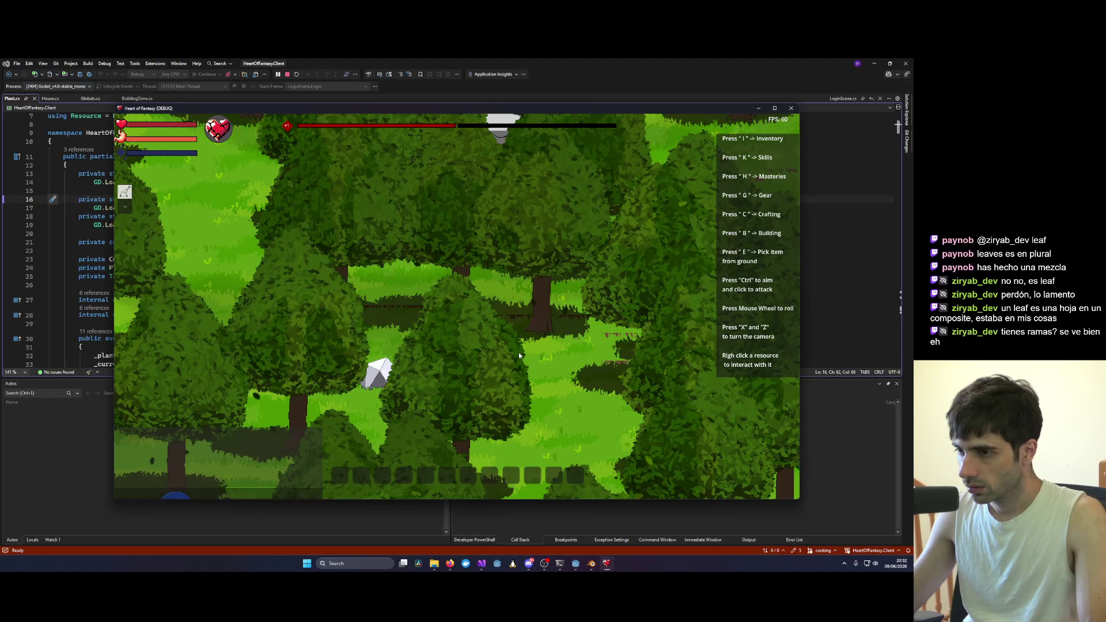
scroll(427, 309, up, 1)
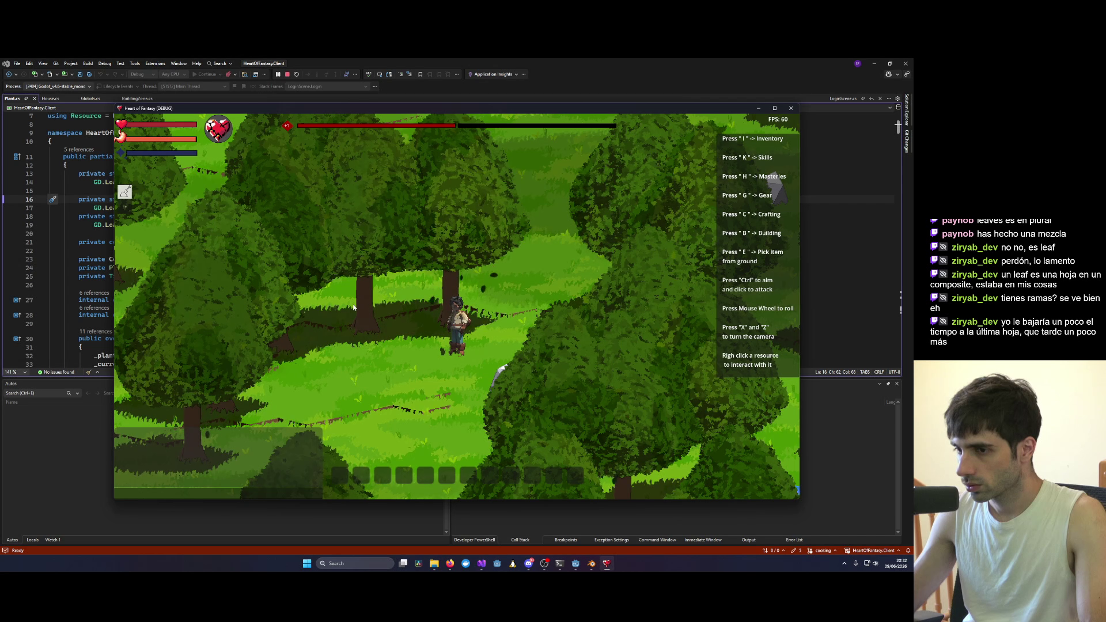
Step: Close the game and select FallingLeaves to review its particle settings
click(791, 108)
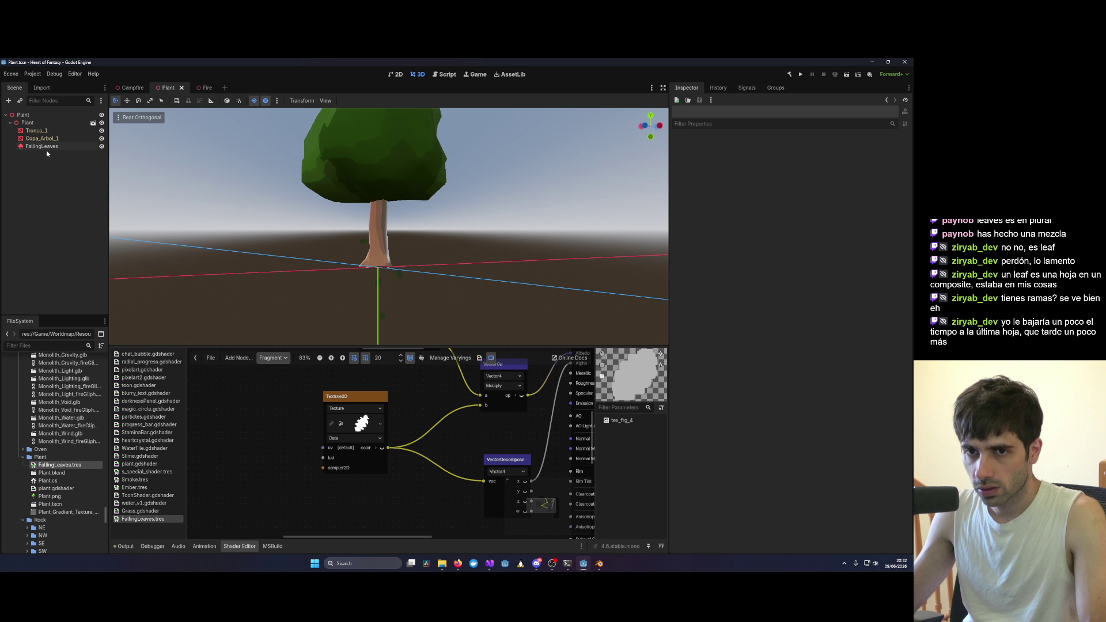
click(42, 146)
scroll(730, 354, down, 2)
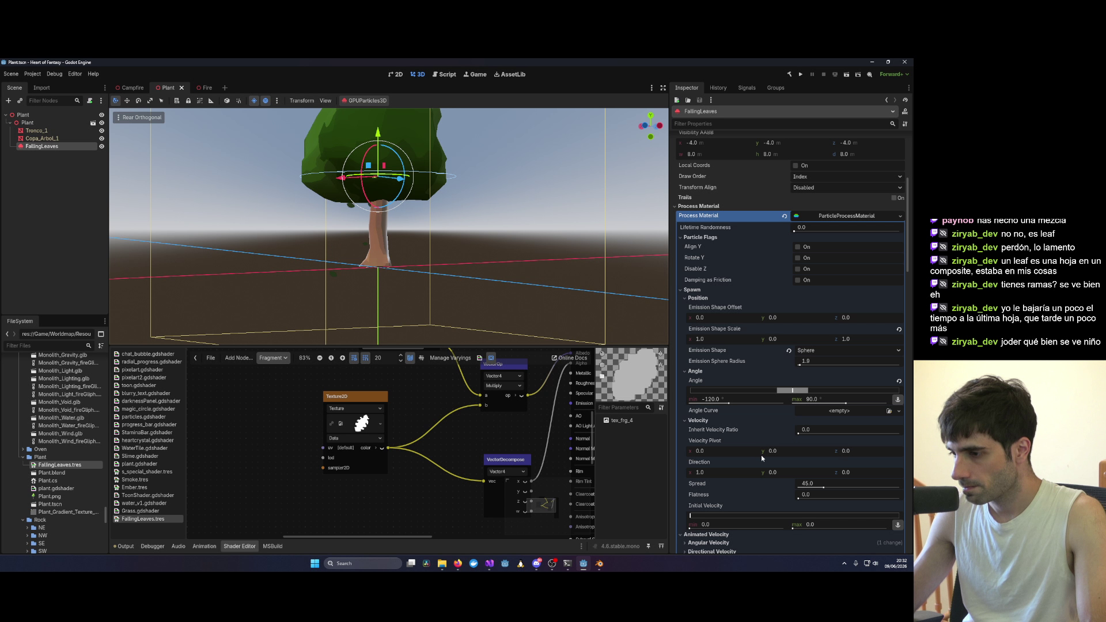
scroll(762, 454, down, 2)
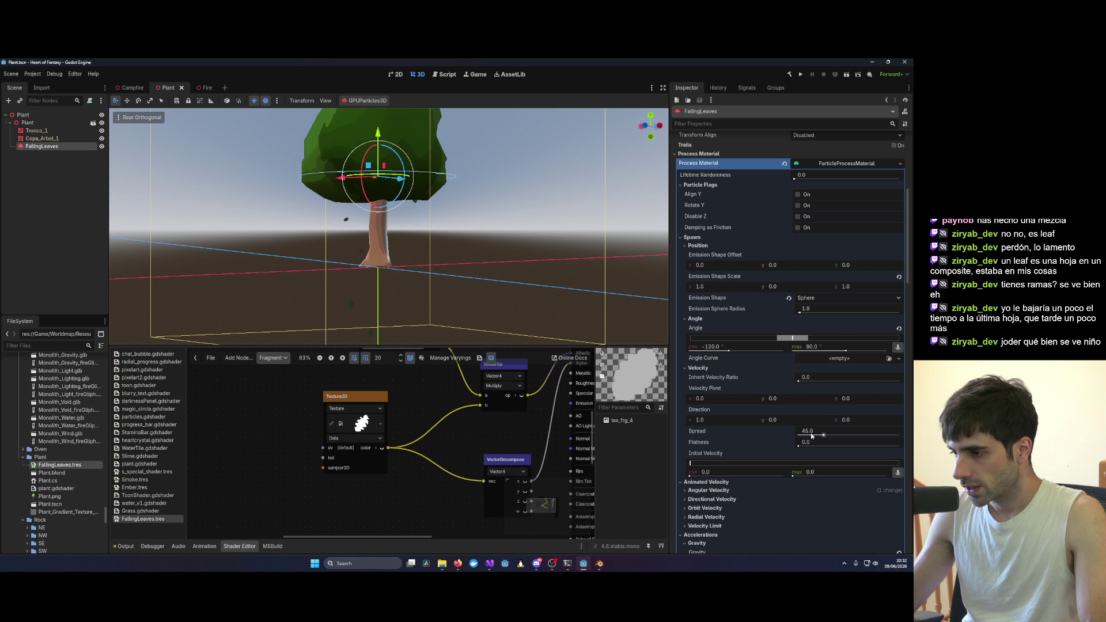
Step: Try a wider Spread and higher Initial Velocity, undoing both to keep the original values
drag(824, 436, 826, 436)
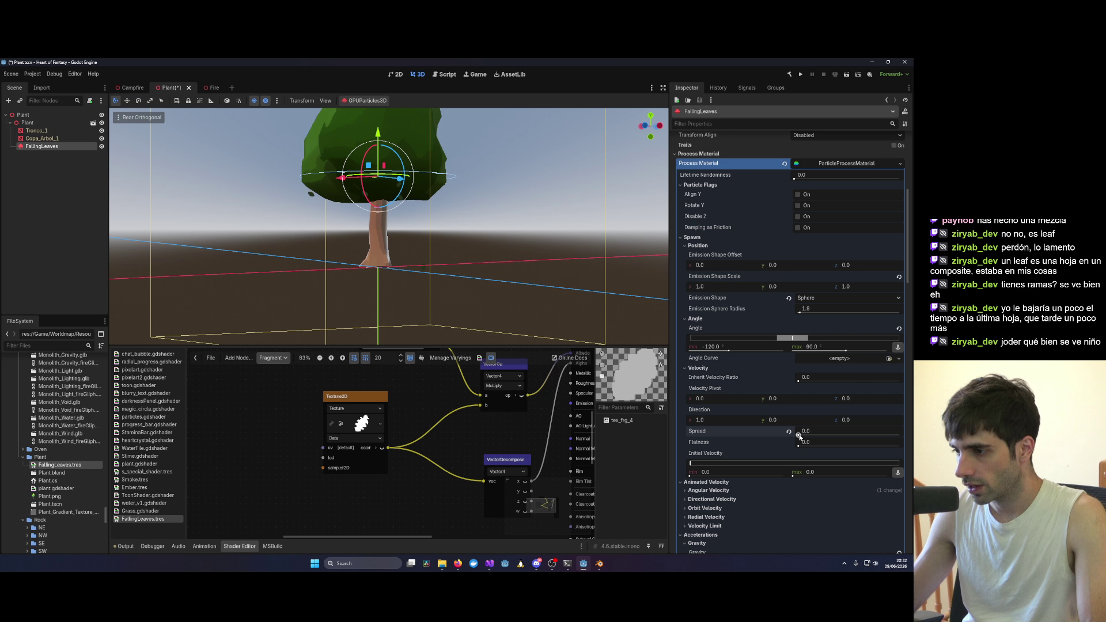
key(ctrl+z)
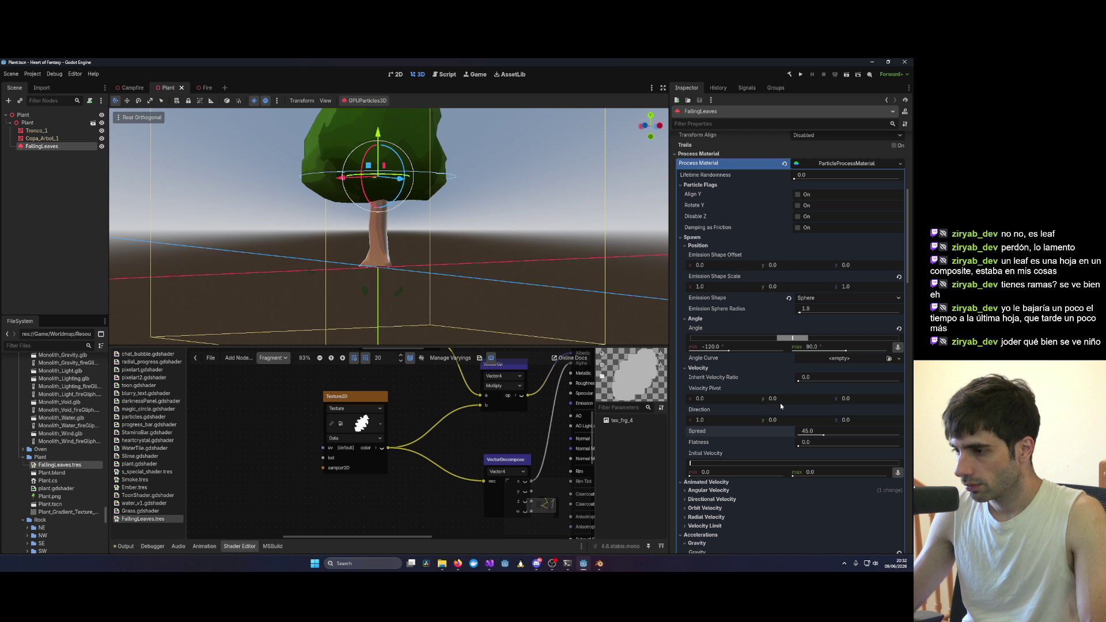
scroll(766, 417, down, 2)
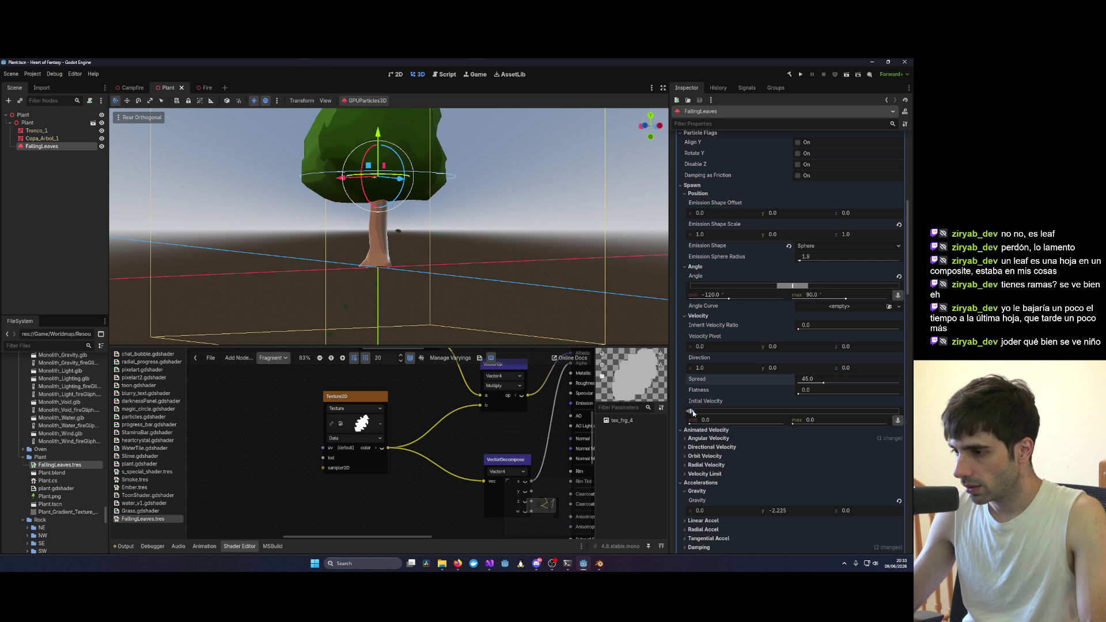
drag(693, 412, 881, 413)
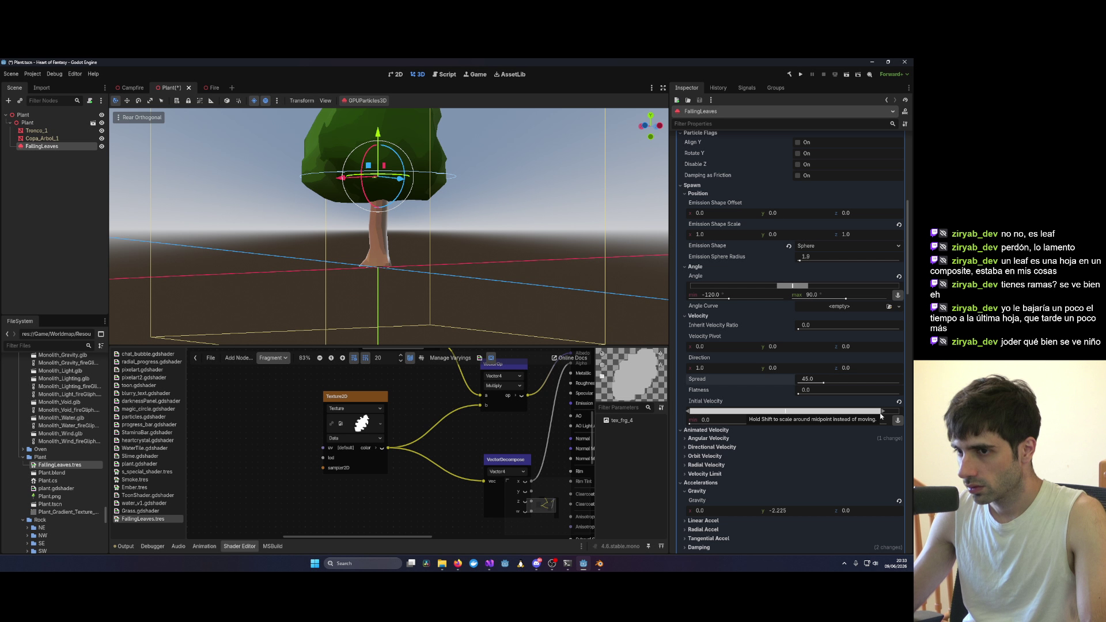
key(ctrl+z)
scroll(243, 295, down, 3)
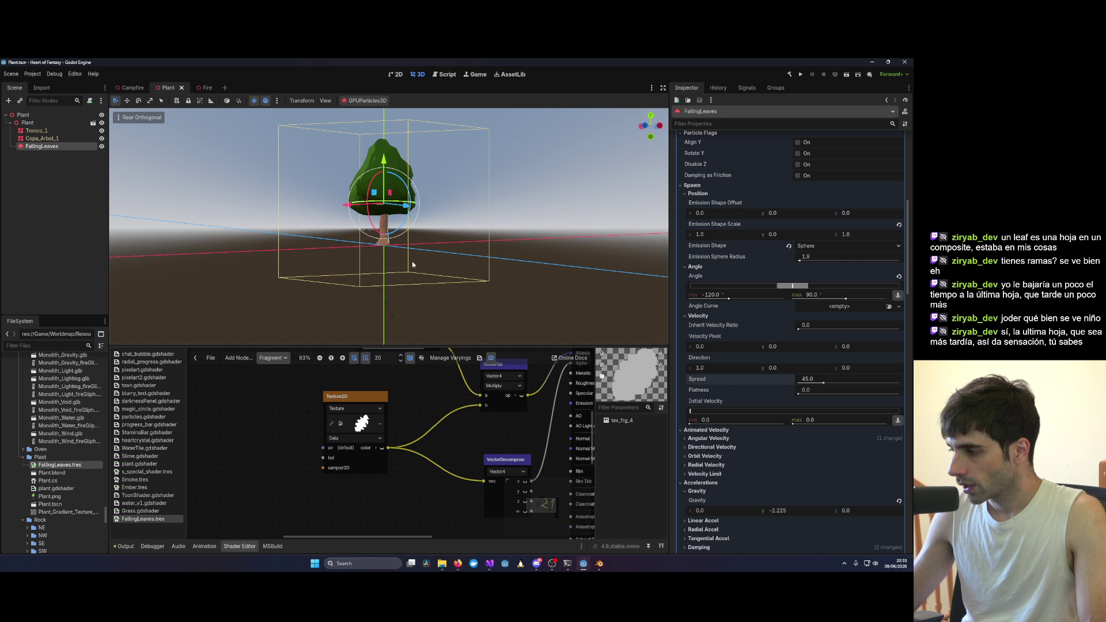
scroll(412, 264, up, 5)
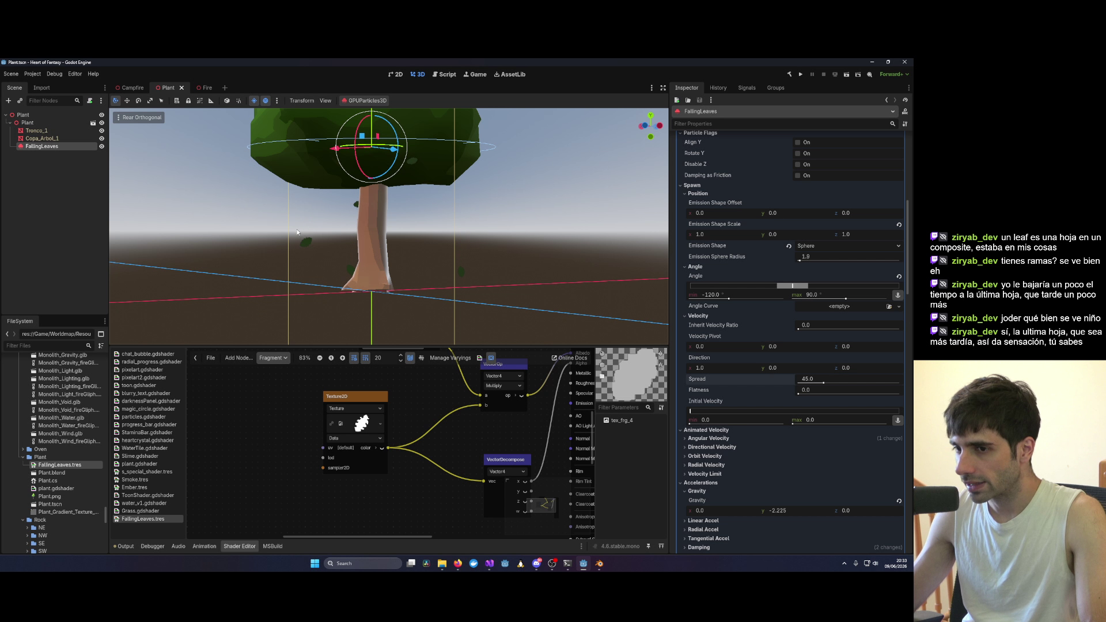
mouse_move(359, 263)
mouse_down()
mouse_move(483, 239)
mouse_move(448, 192)
mouse_move(346, 226)
mouse_move(464, 237)
mouse_move(456, 244)
mouse_move(461, 217)
mouse_up()
scroll(774, 303, up, 5)
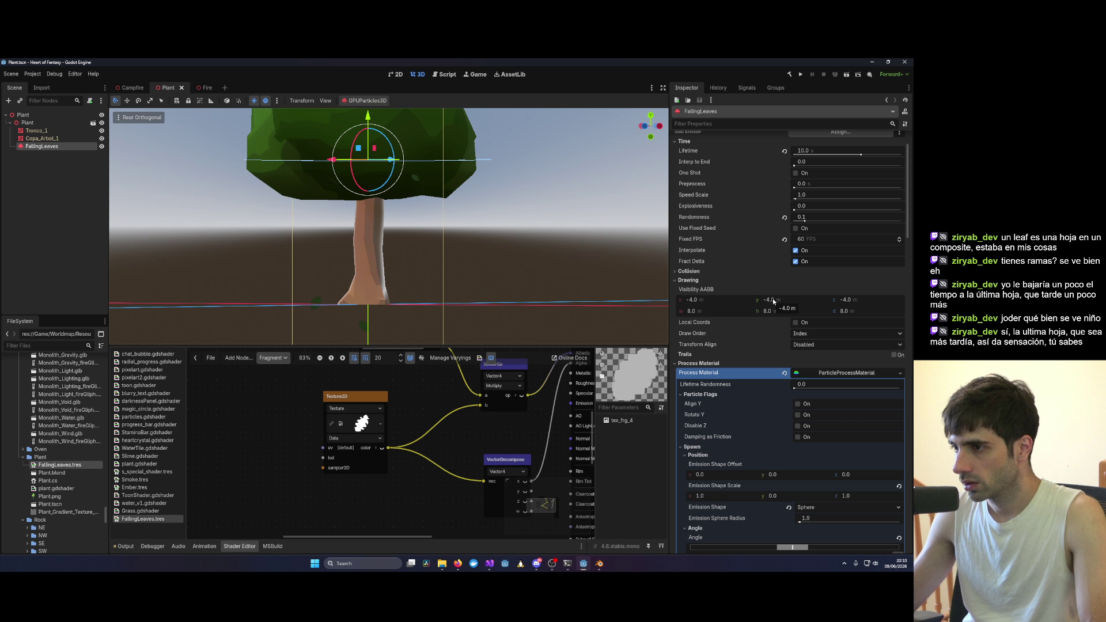
scroll(773, 300, up, 2)
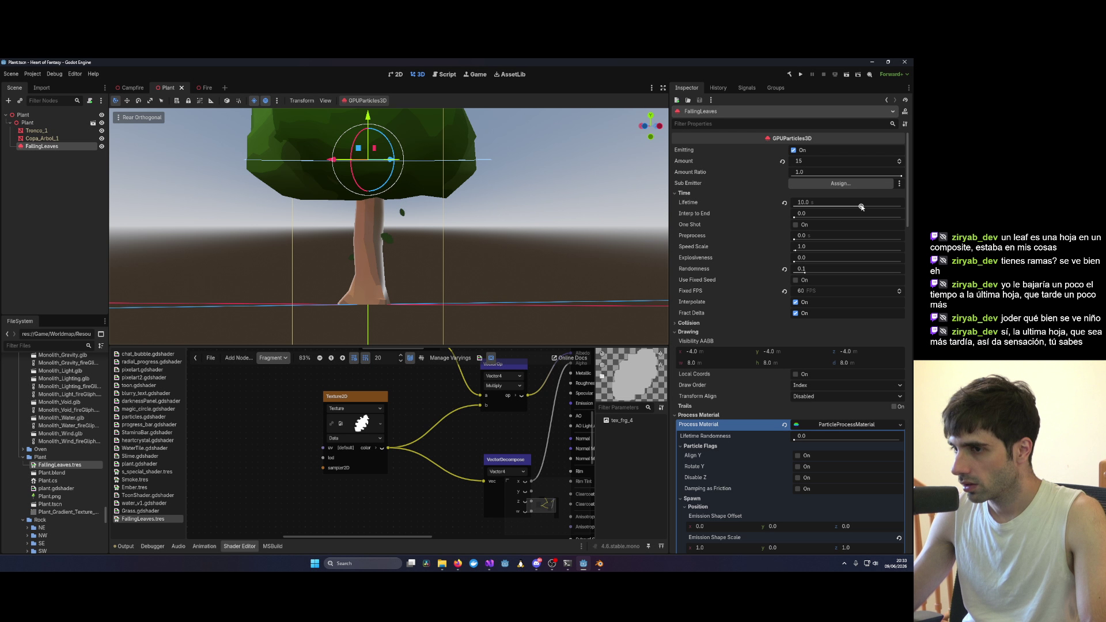
drag(862, 206, 822, 208)
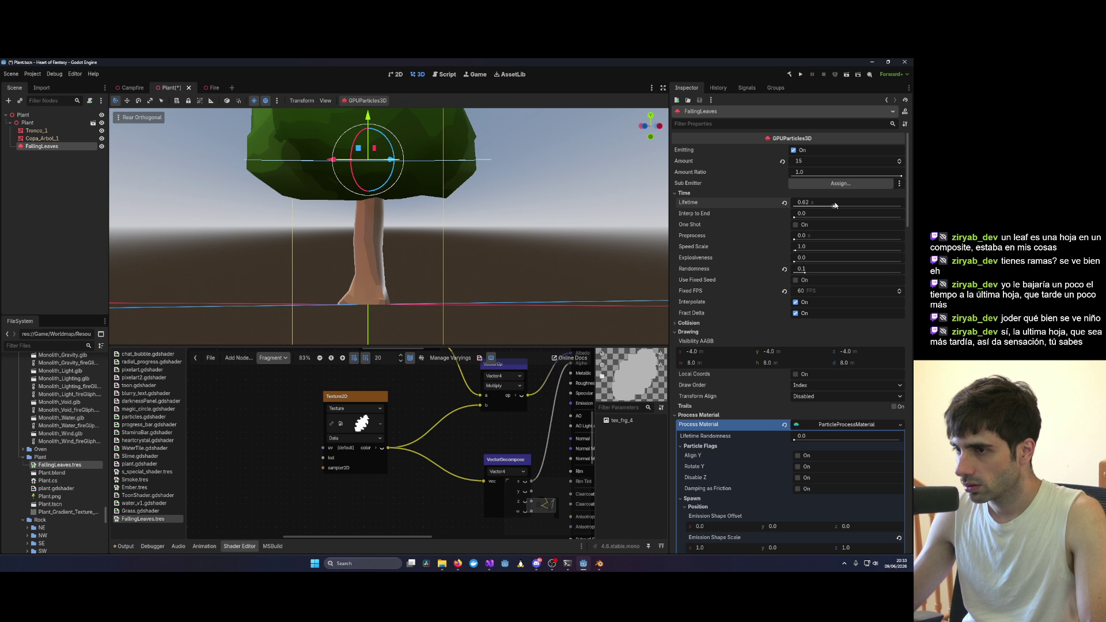
drag(862, 206, 860, 206)
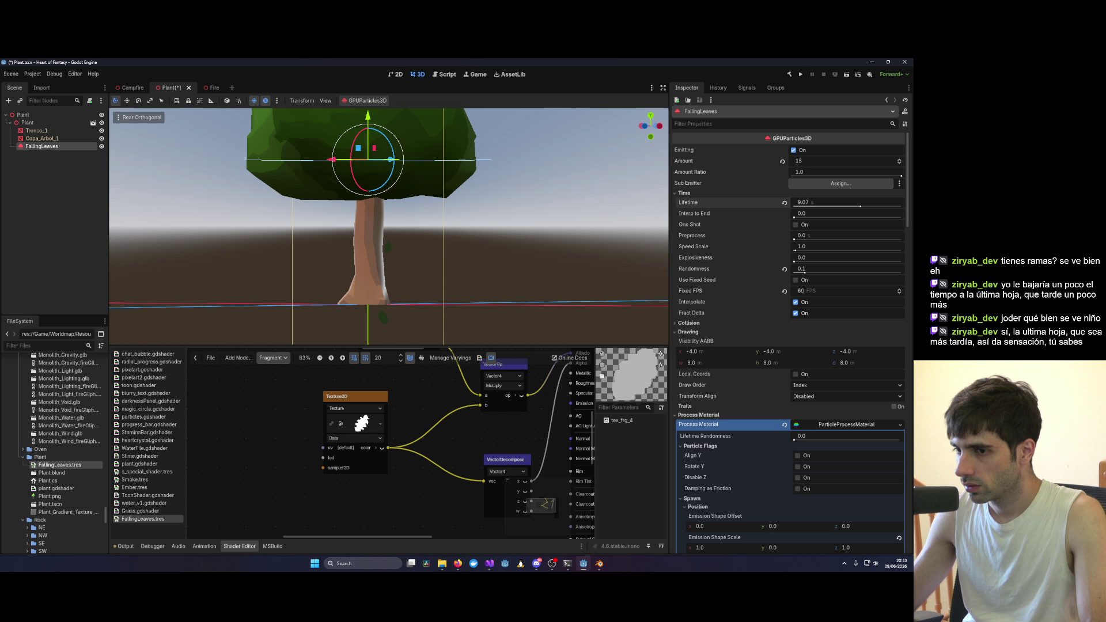
scroll(483, 232, down, 3)
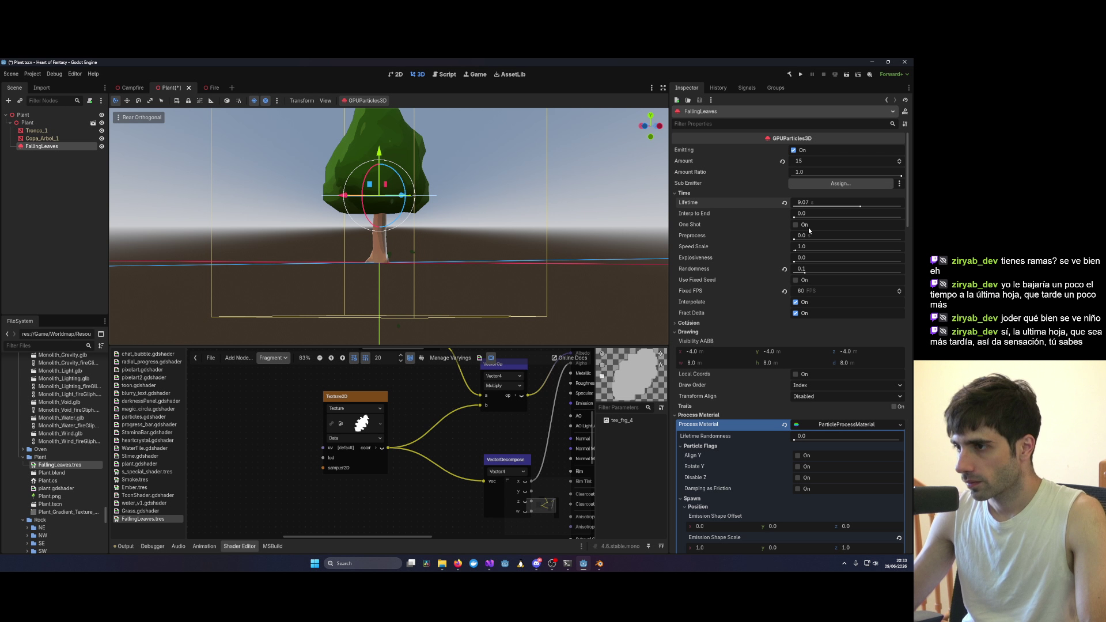
drag(843, 211, 833, 206)
key(ctrl+z)
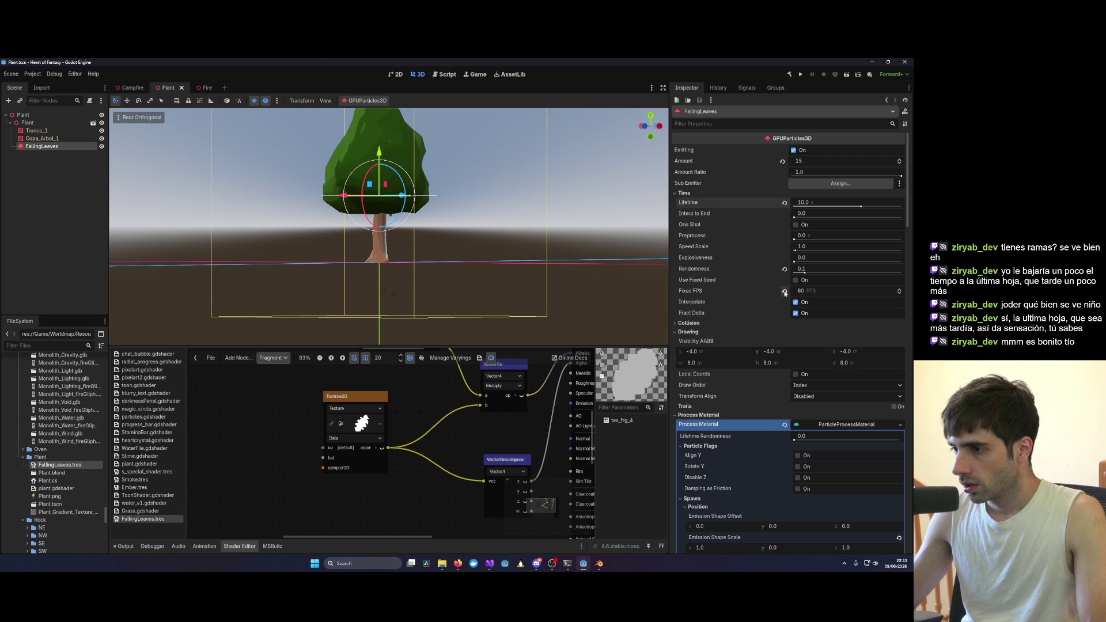
click(689, 323)
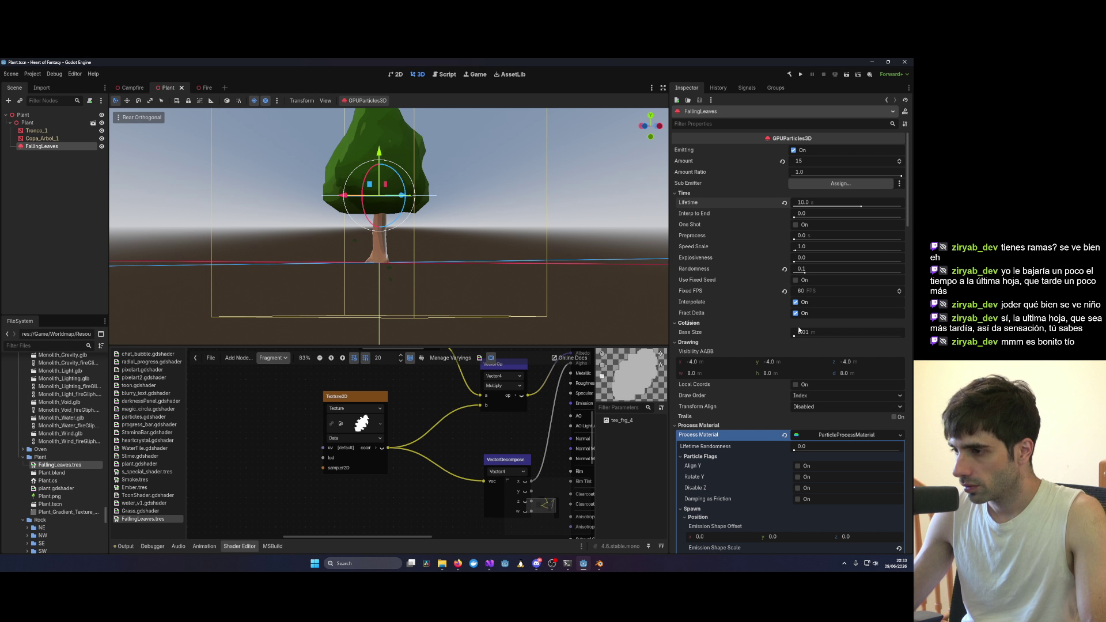
drag(795, 334, 804, 335)
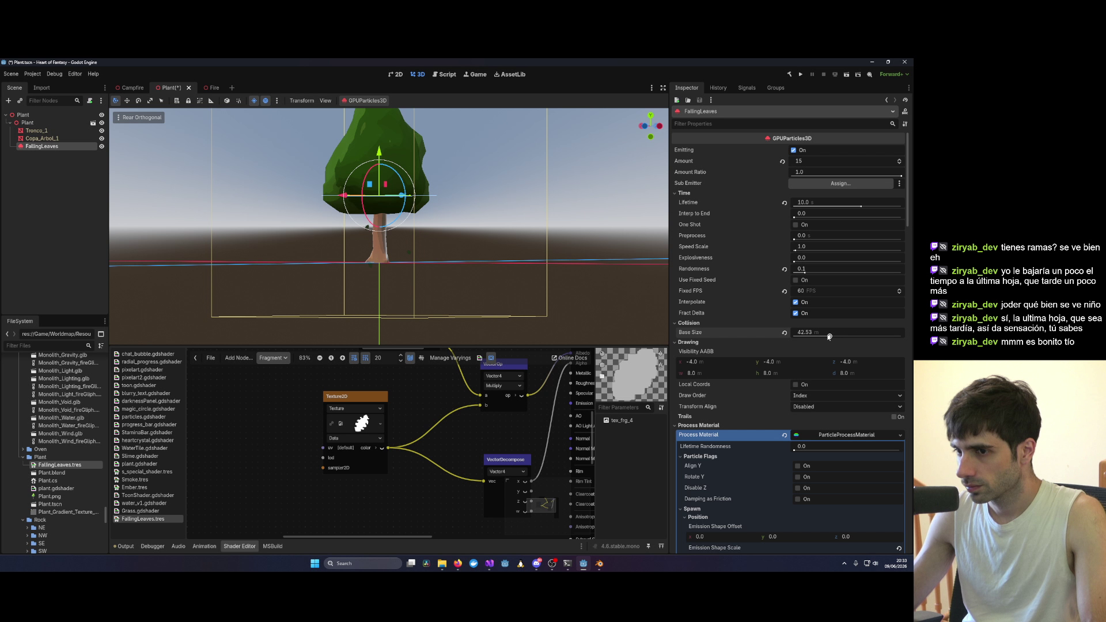
key(ctrl+z)
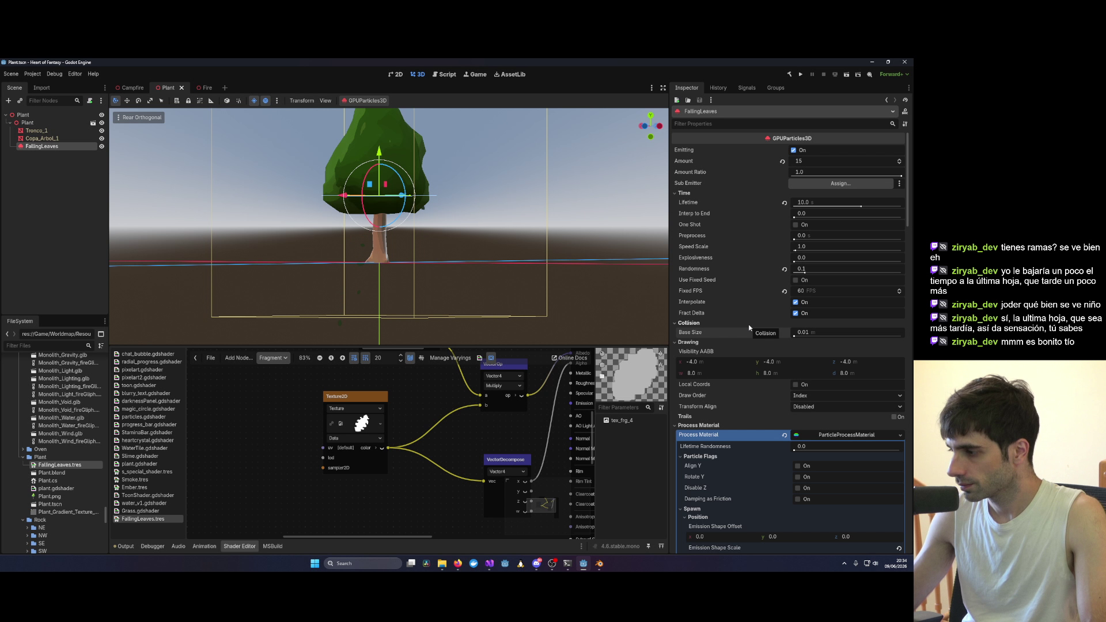
scroll(786, 361, down, 2)
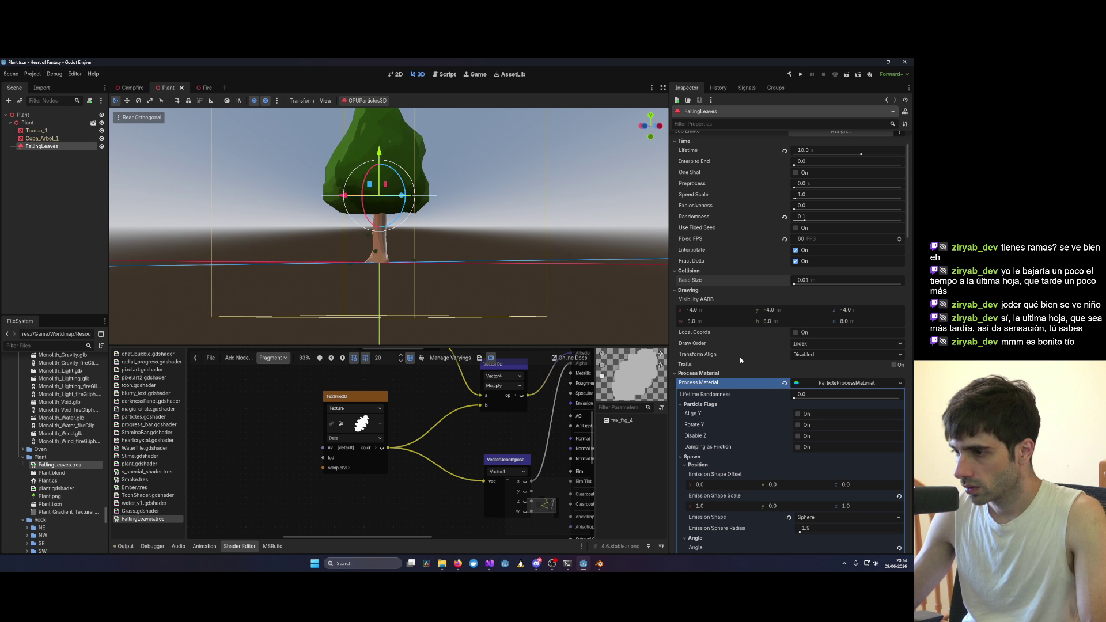
Step: Scroll to the FallingLeaves Gravity setting and drag its y value to adjust the fall
scroll(622, 316, up, 8)
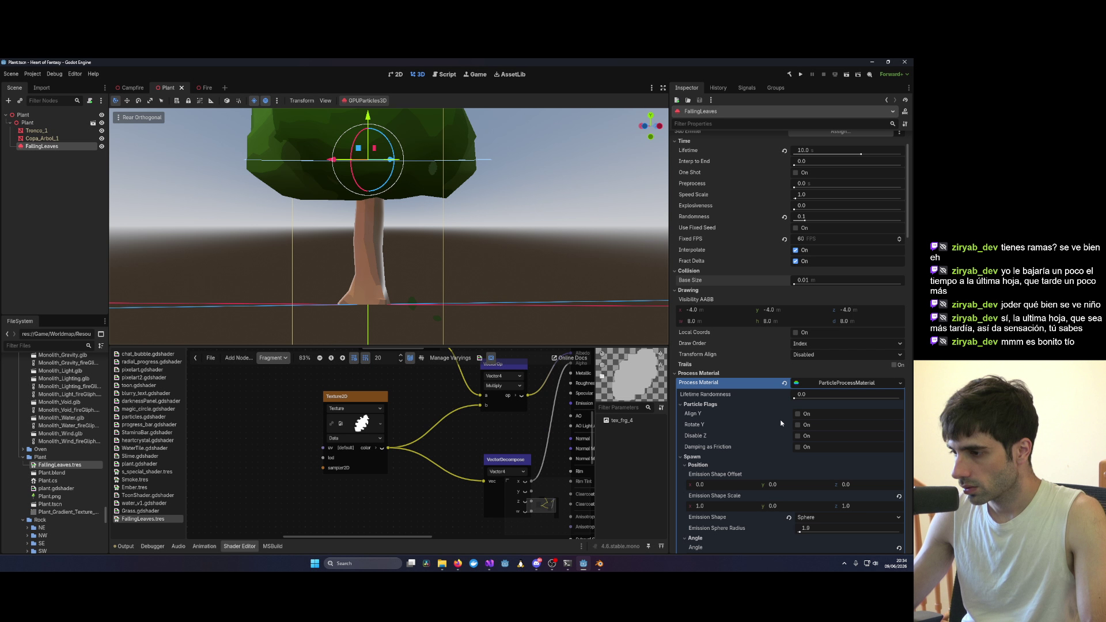
scroll(781, 423, down, 4)
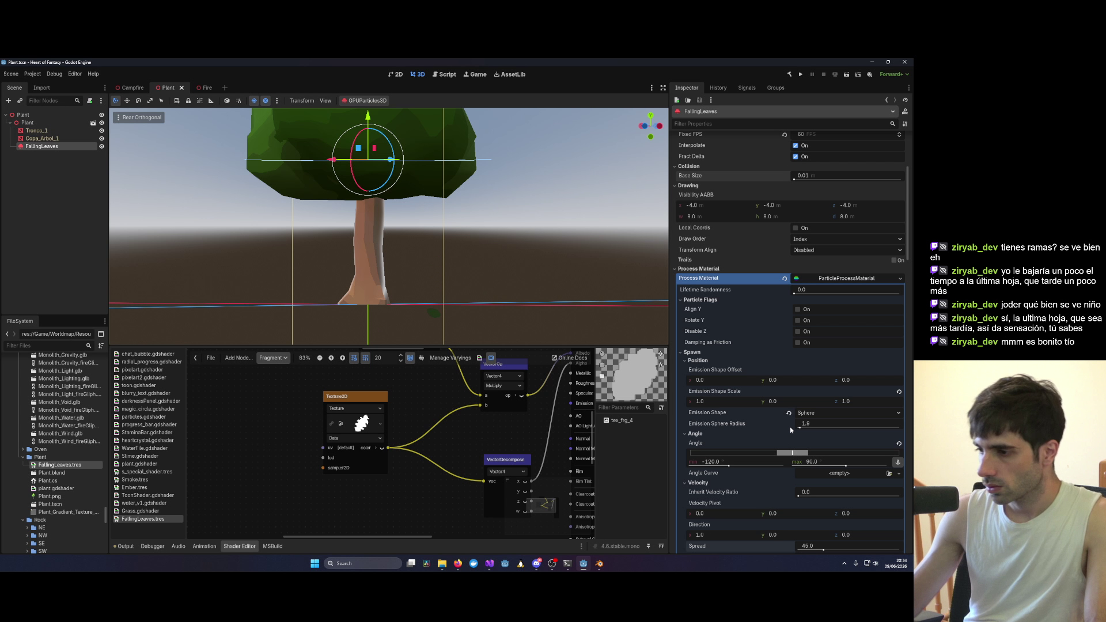
scroll(786, 432, down, 2)
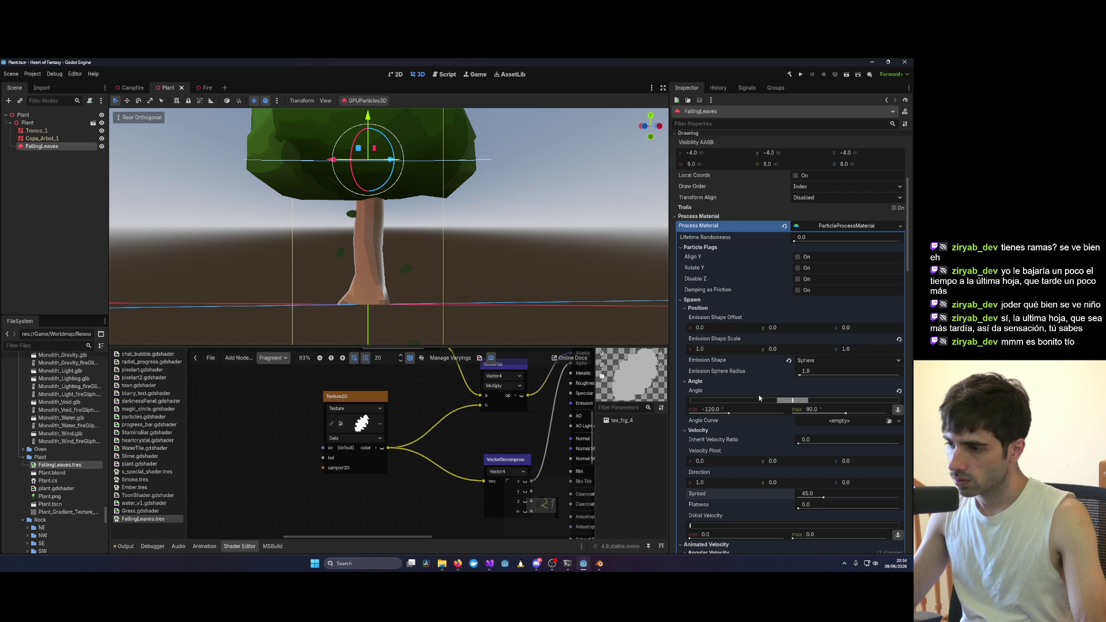
scroll(759, 398, down, 2)
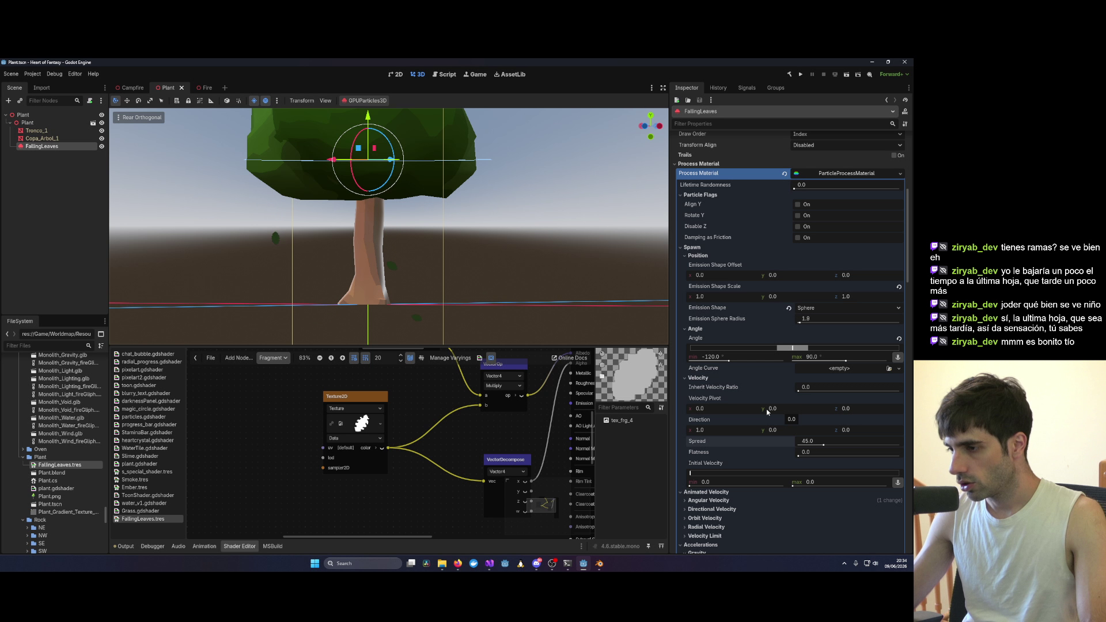
scroll(771, 412, down, 2)
scroll(766, 412, down, 4)
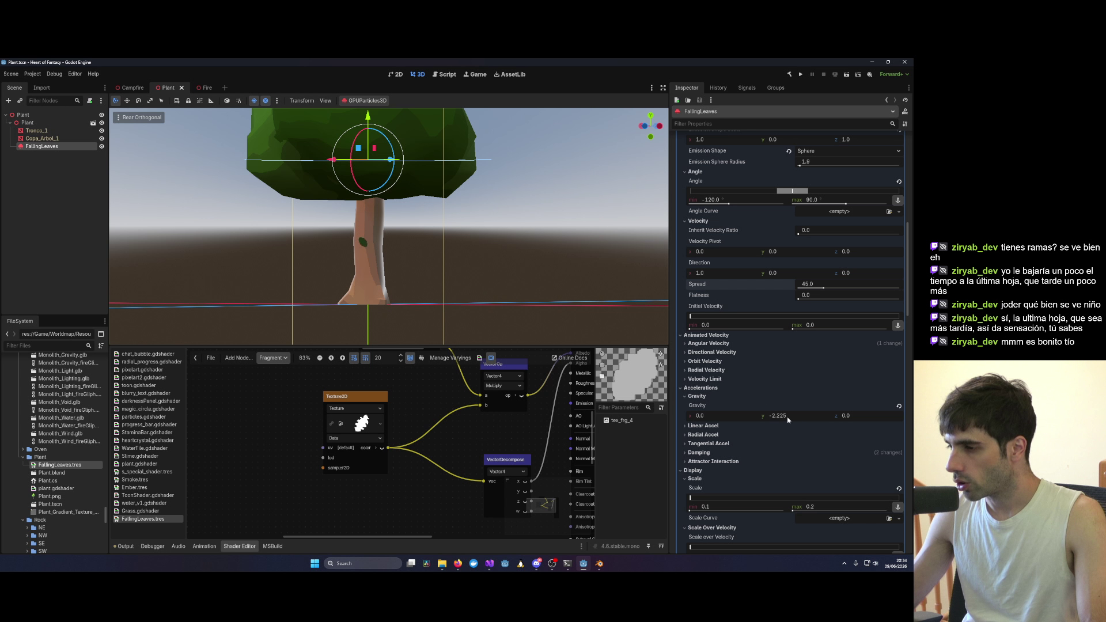
drag(794, 417, 786, 415)
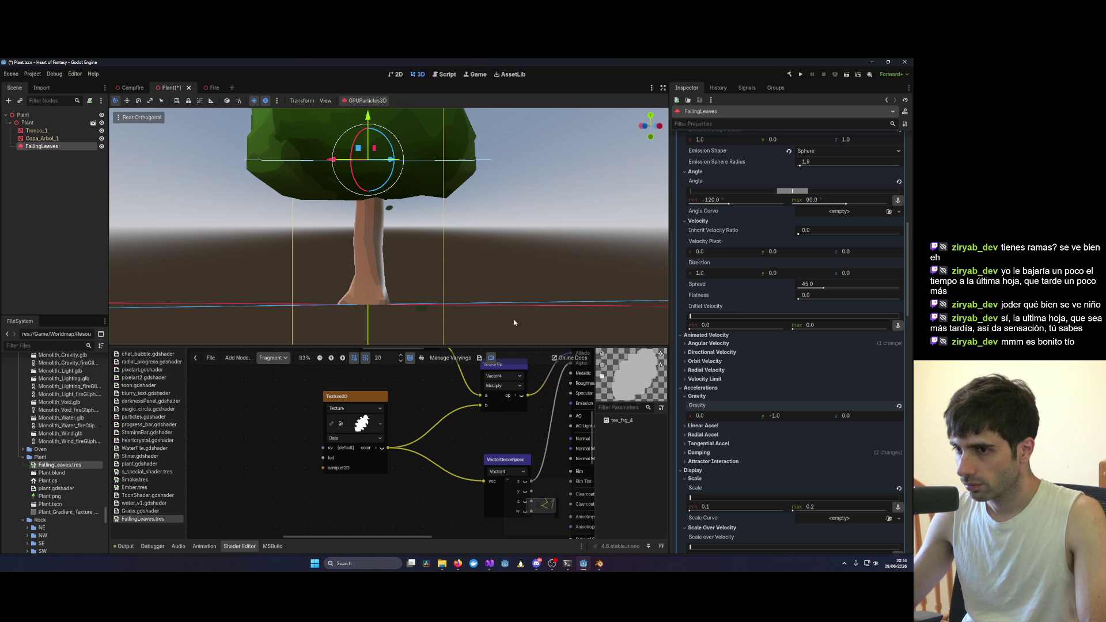
Step: Set Gravity y to -1.5, lower the emitter about 0.5, and save the Plant scene
scroll(396, 251, up, 5)
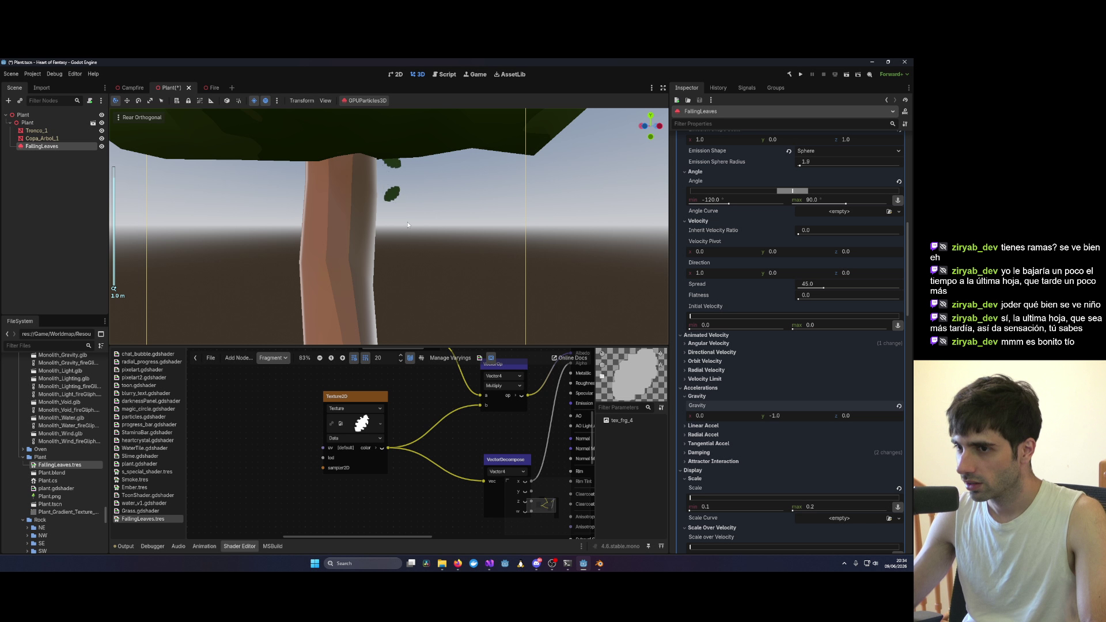
scroll(415, 245, down, 3)
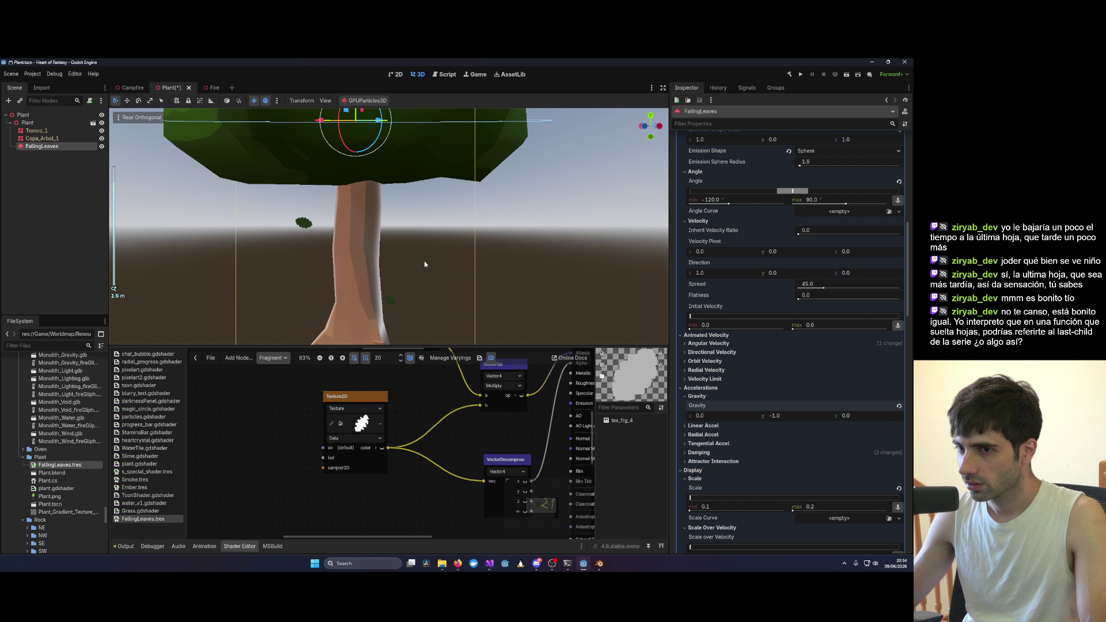
scroll(424, 264, down, 1)
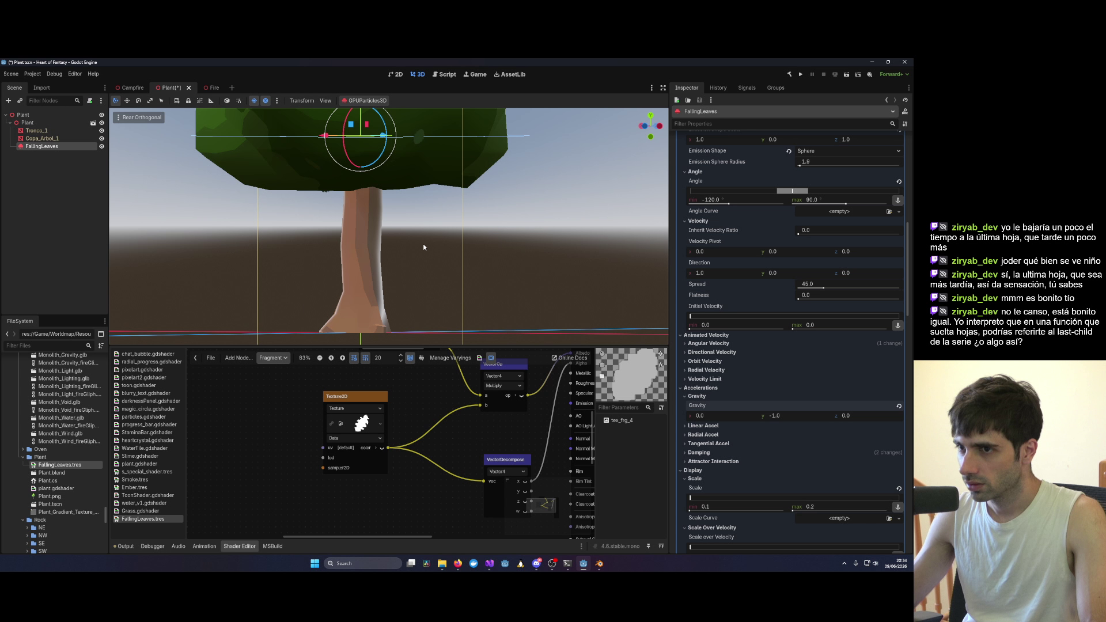
scroll(406, 205, down, 2)
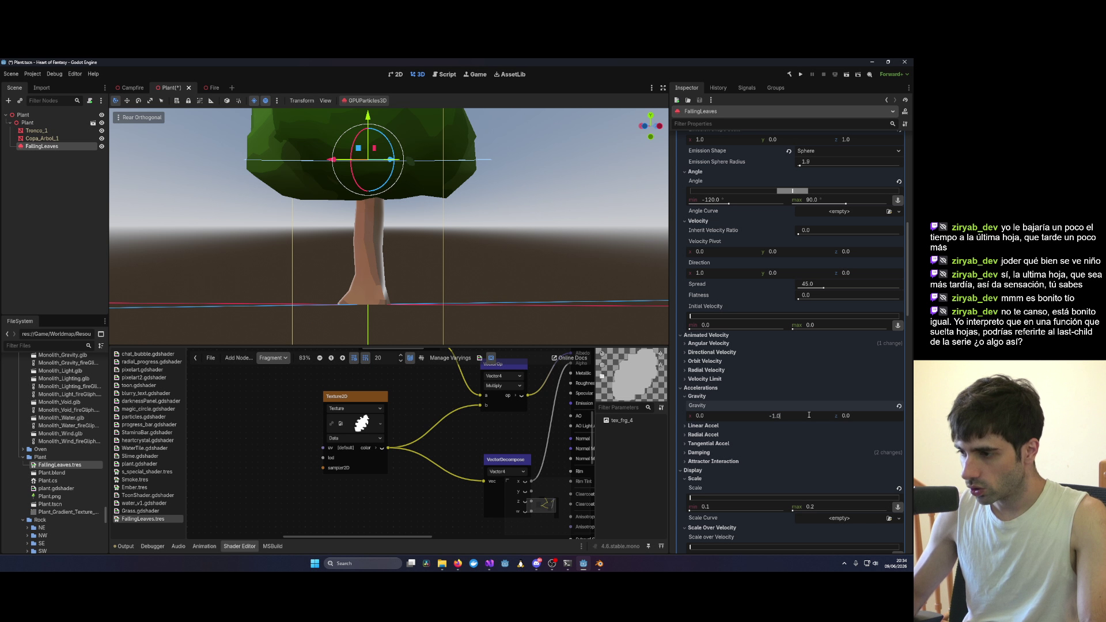
text(5)
key(Return)
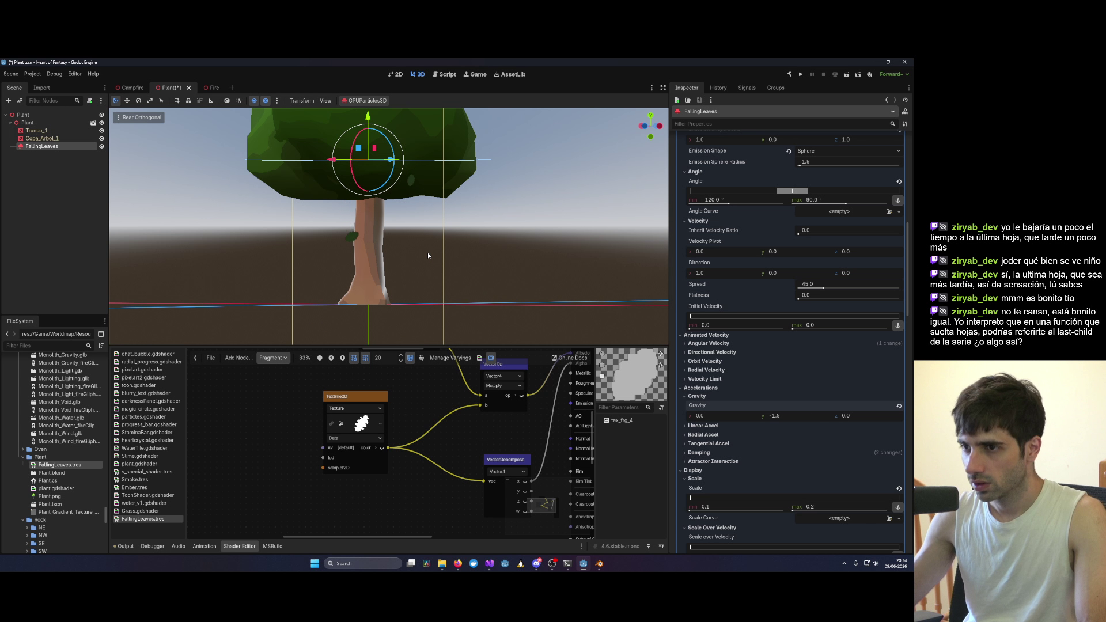
drag(375, 151, 374, 177)
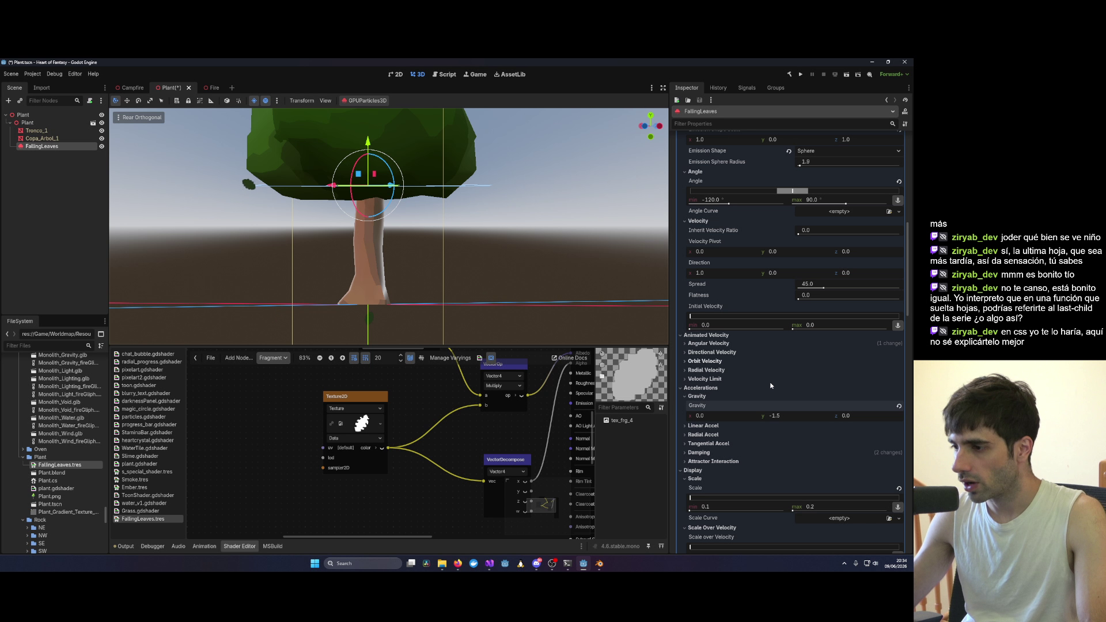
key(ctrl+s)
Step: Close Plant, reopen Plant.tscn from the FileSystem filter, and select FallingLeaves
key(ctrl+shift+w)
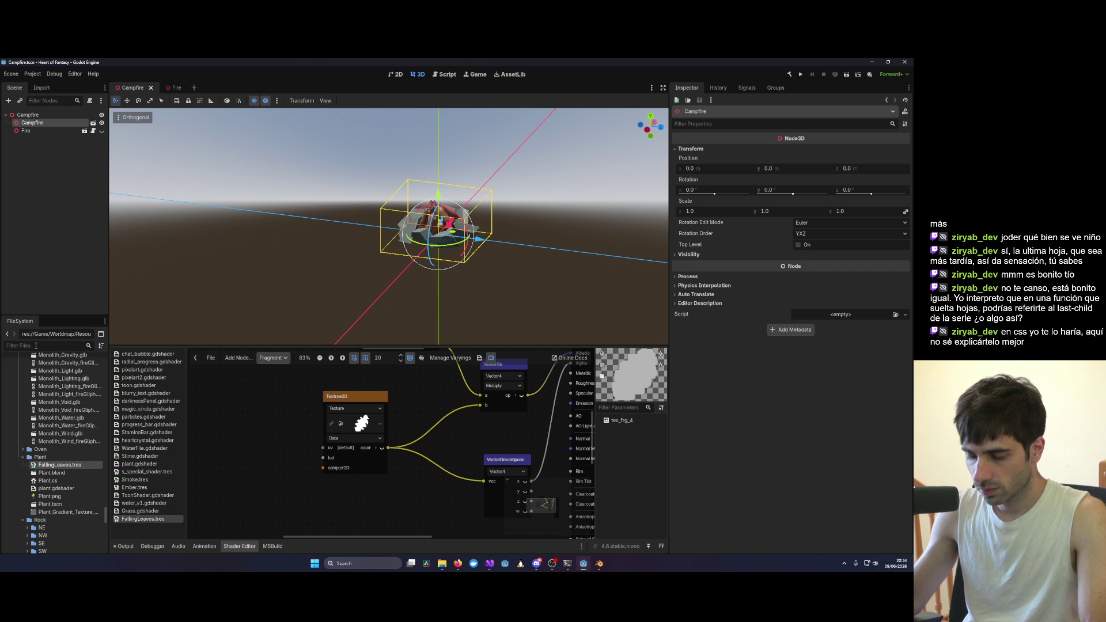
text(Plant)
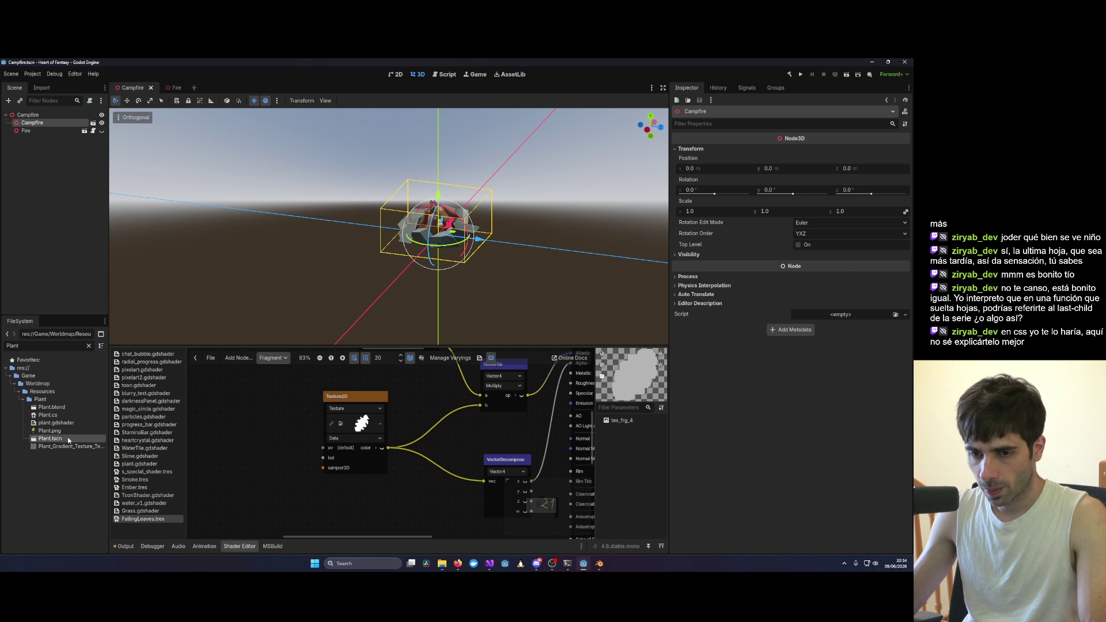
double_click(50, 438)
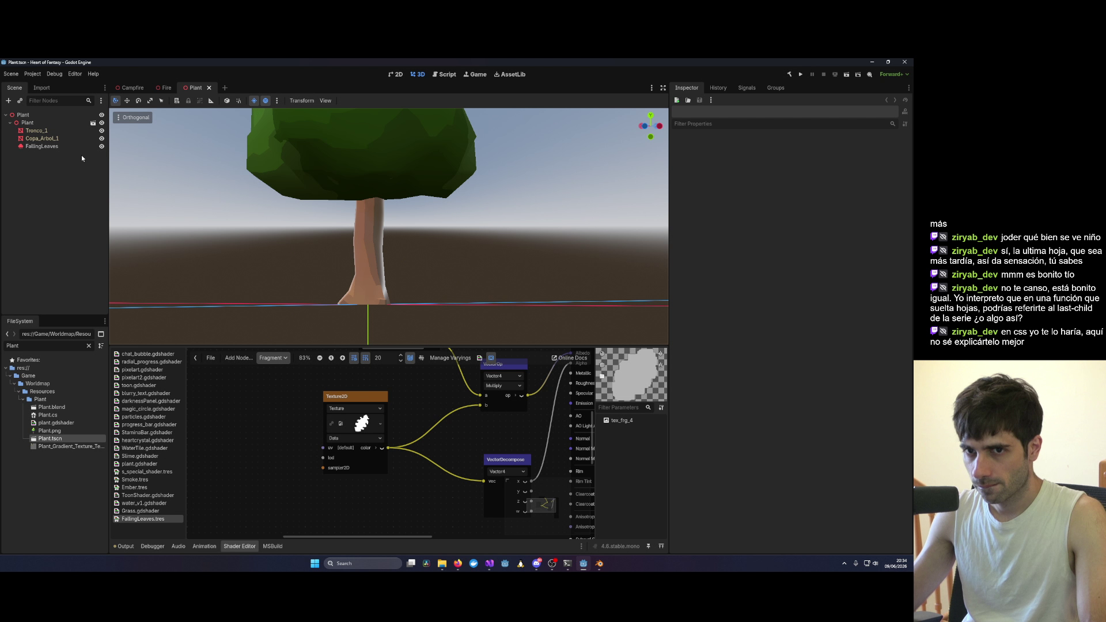
click(55, 147)
mouse_move(454, 234)
mouse_down()
mouse_move(465, 219)
mouse_move(386, 246)
mouse_move(476, 206)
mouse_move(431, 230)
mouse_move(350, 219)
mouse_move(415, 217)
mouse_move(368, 222)
mouse_up()
scroll(429, 230, up, 5)
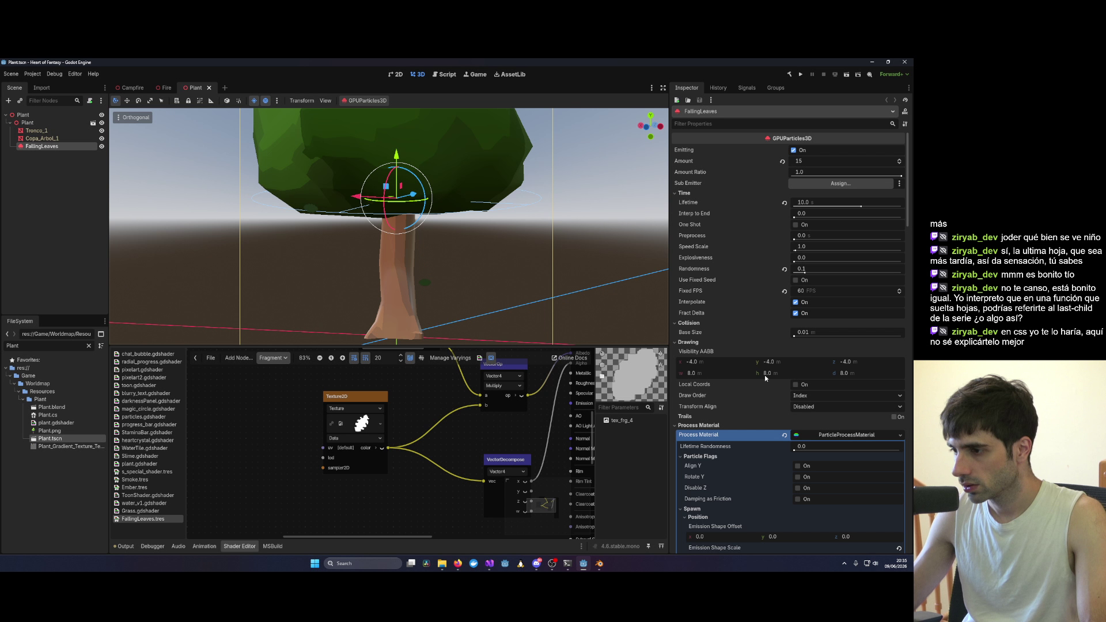
Step: Expand the Linear Accel, Attractor Interaction, Damping, Tangential and Radial Accel sections
scroll(765, 376, down, 3)
scroll(803, 416, down, 2)
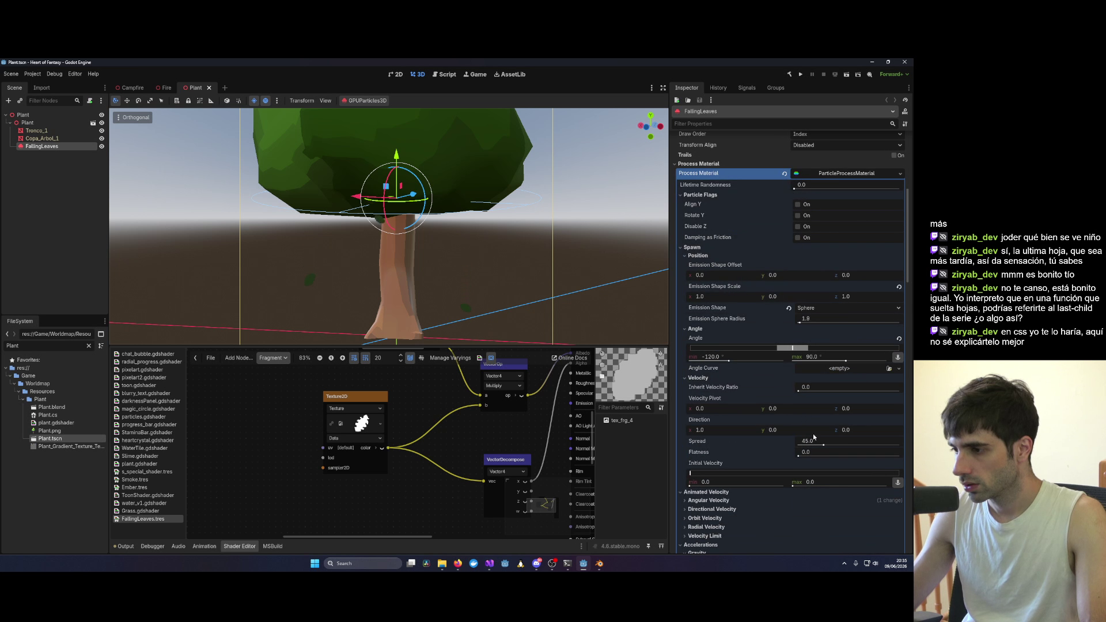
scroll(798, 391, down, 2)
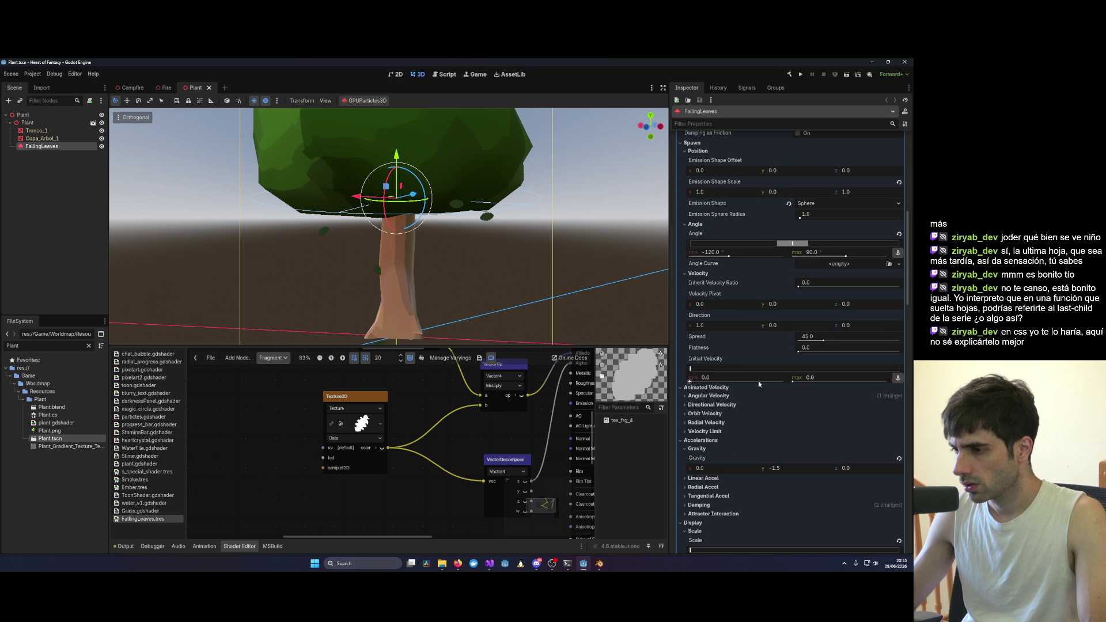
scroll(788, 467, down, 3)
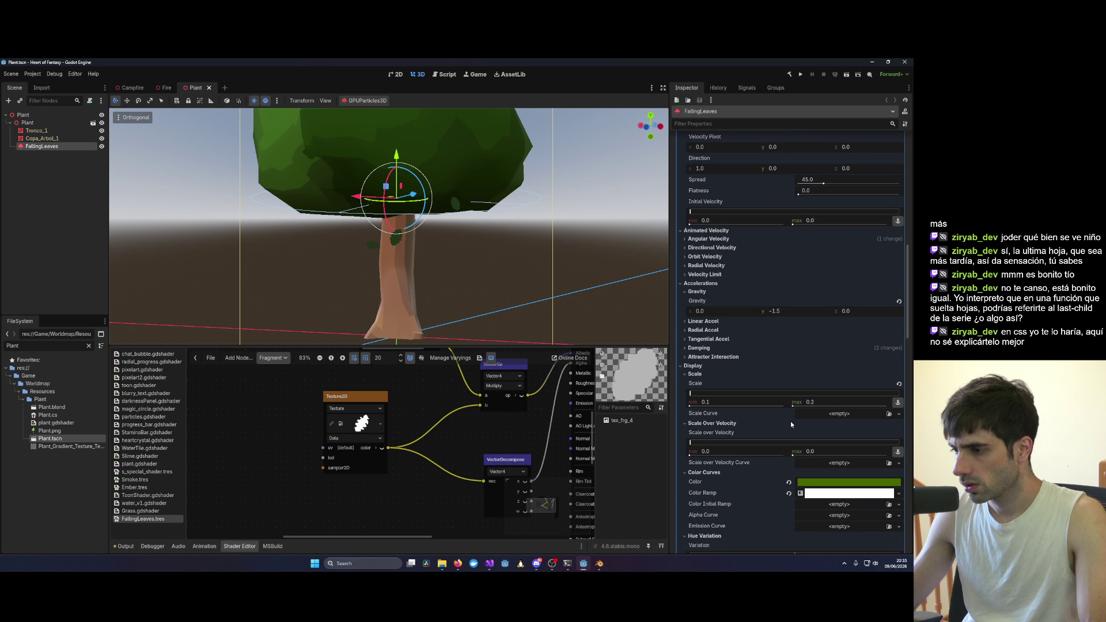
click(707, 322)
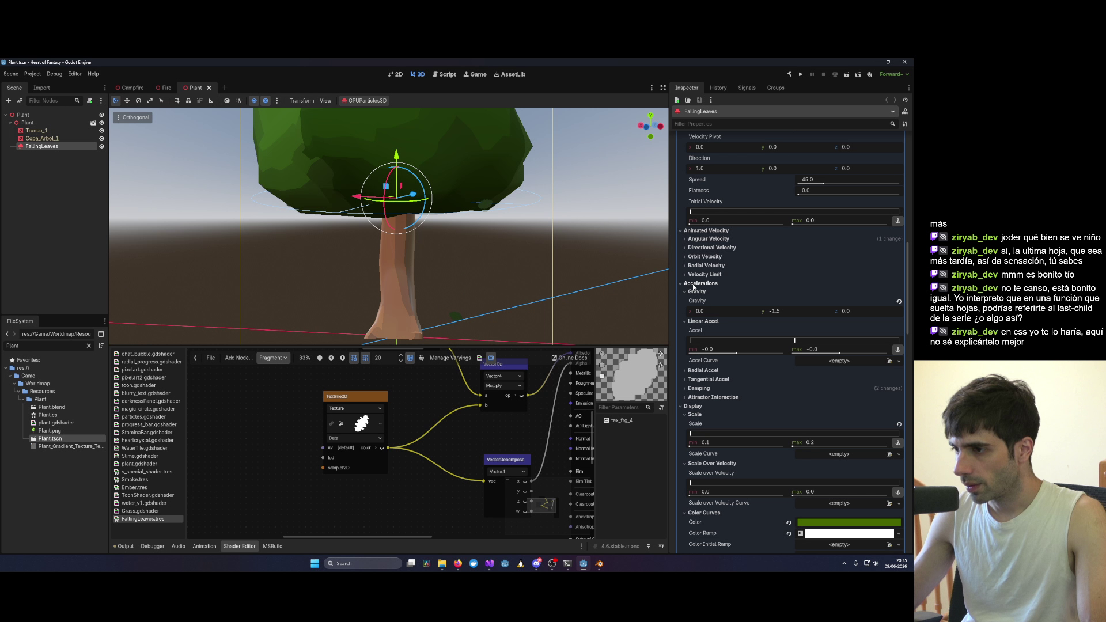
click(700, 396)
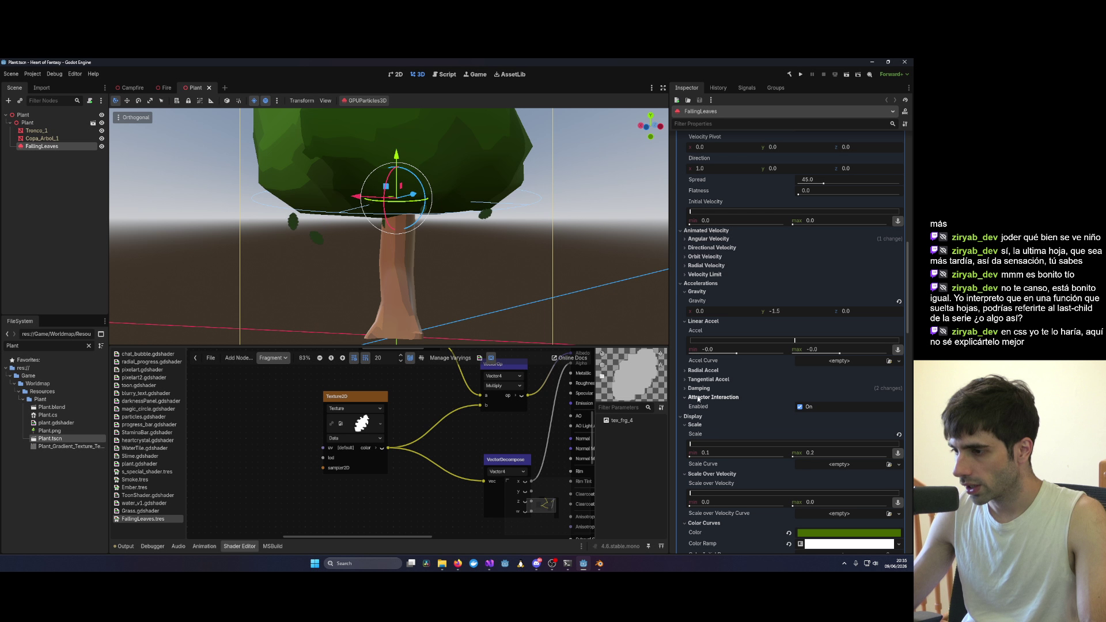
click(698, 388)
click(698, 379)
click(698, 371)
scroll(852, 410, down, 3)
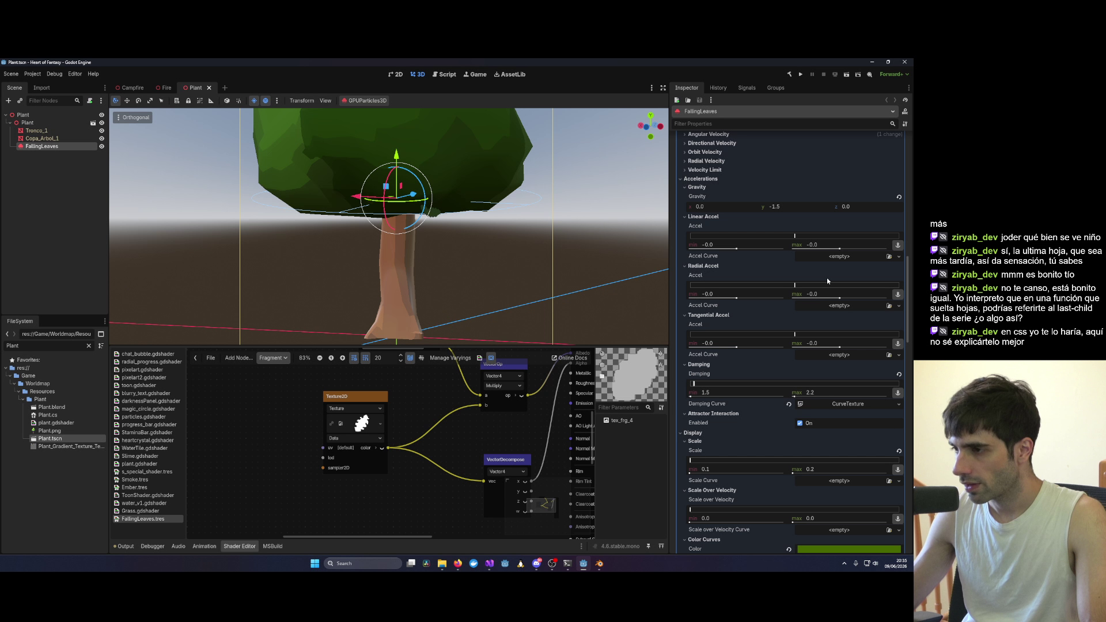
Step: Reset Damping, then set its range, typing 0.85 and confirming a maximum of 1.2
click(899, 374)
text(-1)
key(Return)
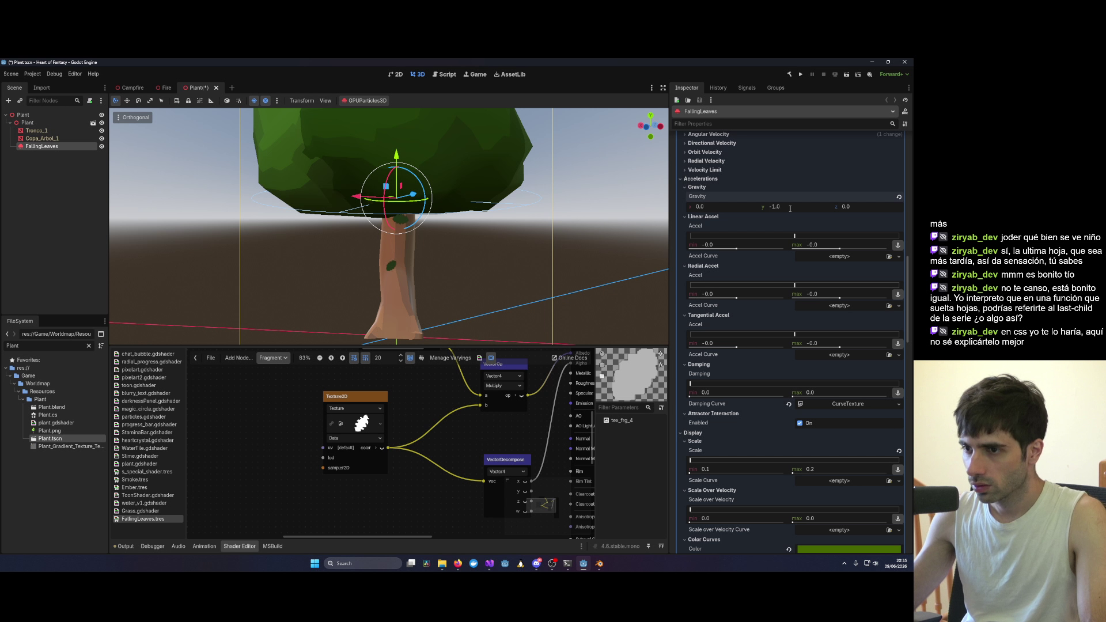
mouse_move(551, 252)
mouse_down()
mouse_move(482, 242)
mouse_move(571, 249)
mouse_move(550, 247)
mouse_up()
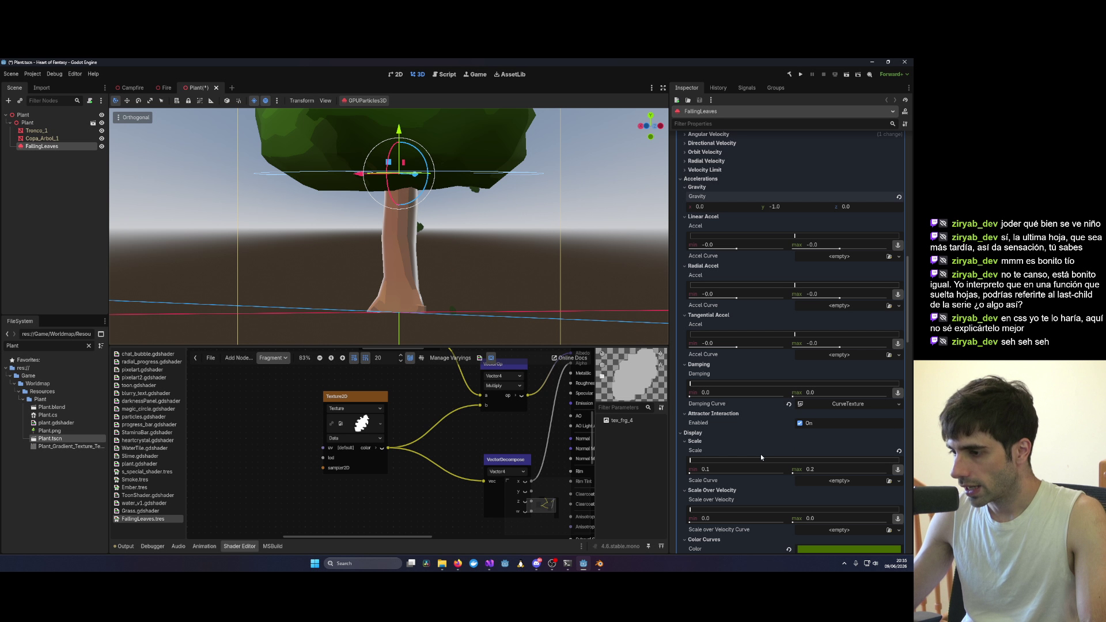
click(708, 392)
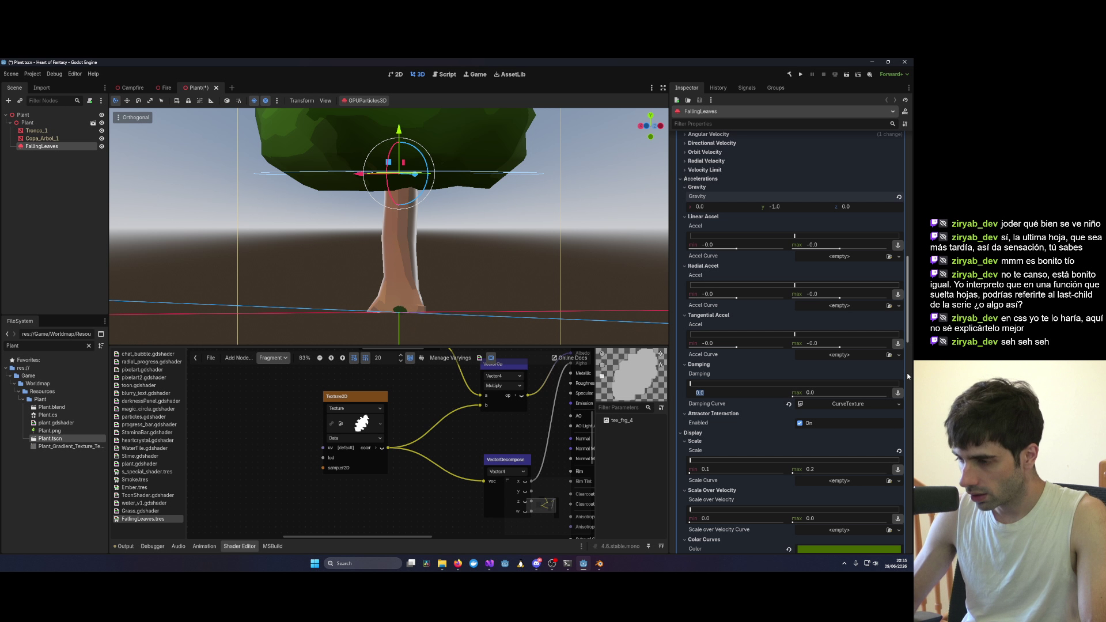
key(Return)
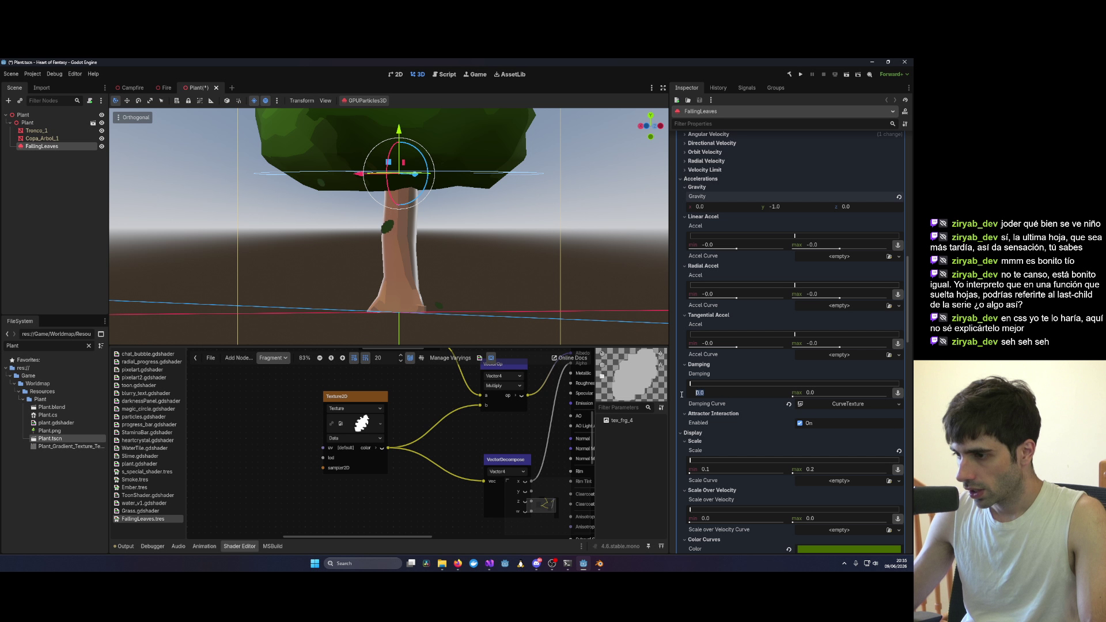
text(0.85)
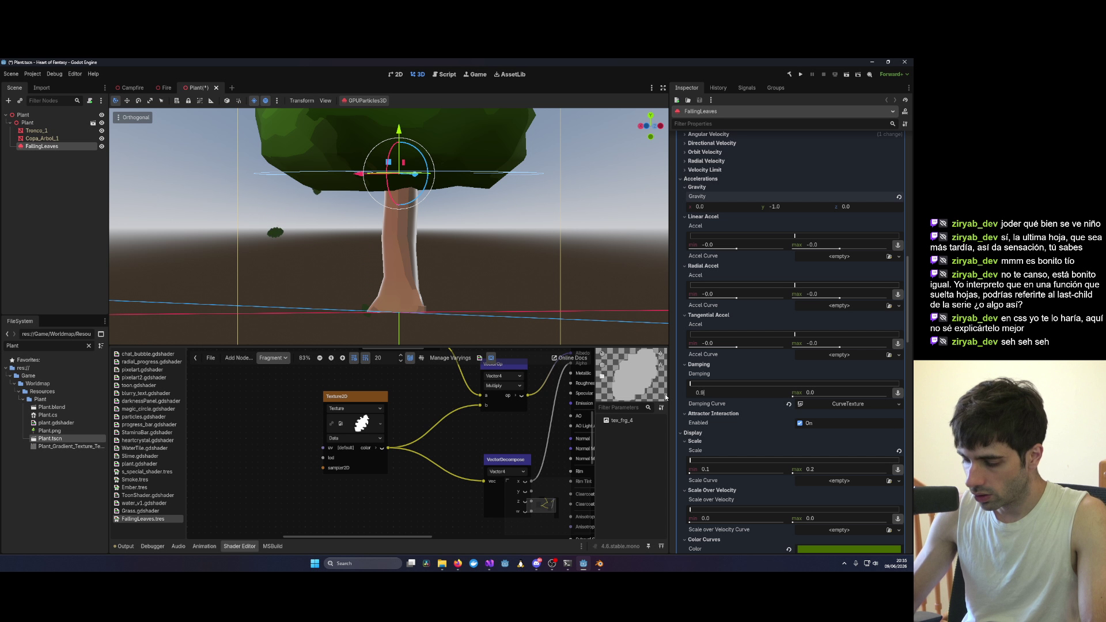
key(Return)
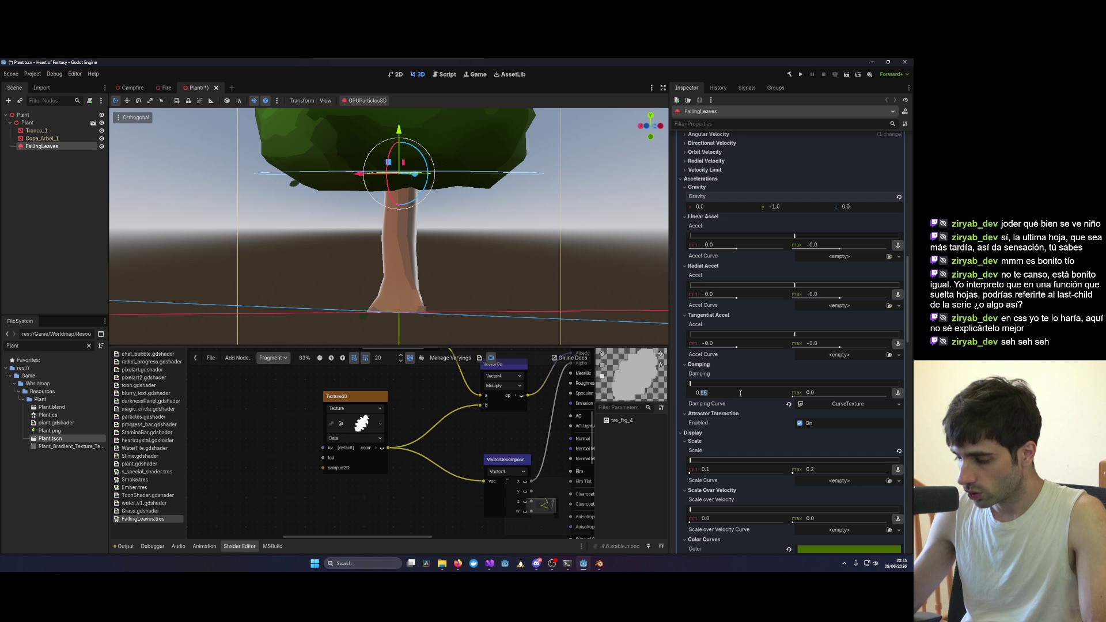
click(843, 391)
text(1.2)
key(Return)
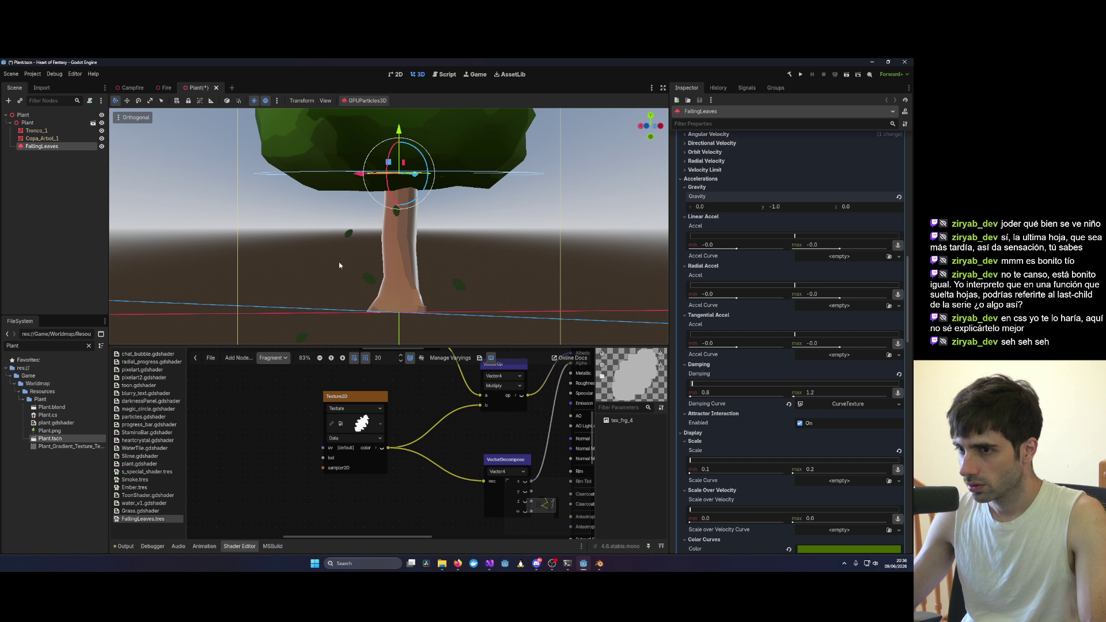
Step: Watch the leaves fall around the tree, then switch to Visual Studio with Plant.cs
click(632, 267)
drag(631, 268, 586, 270)
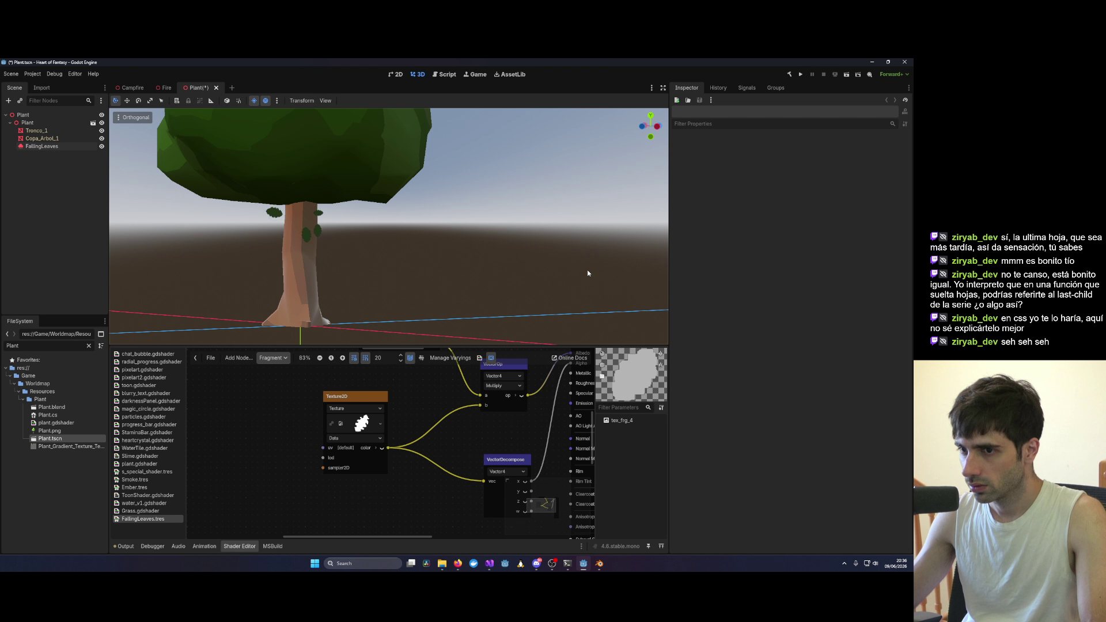
drag(588, 273, 615, 272)
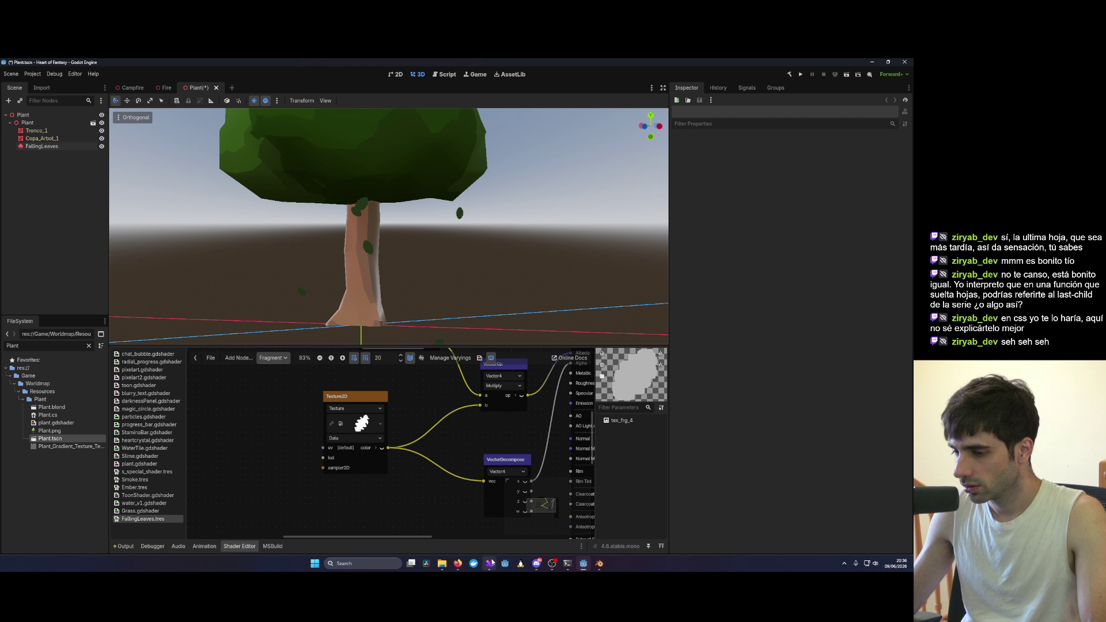
mouse_move(489, 563)
click(679, 504)
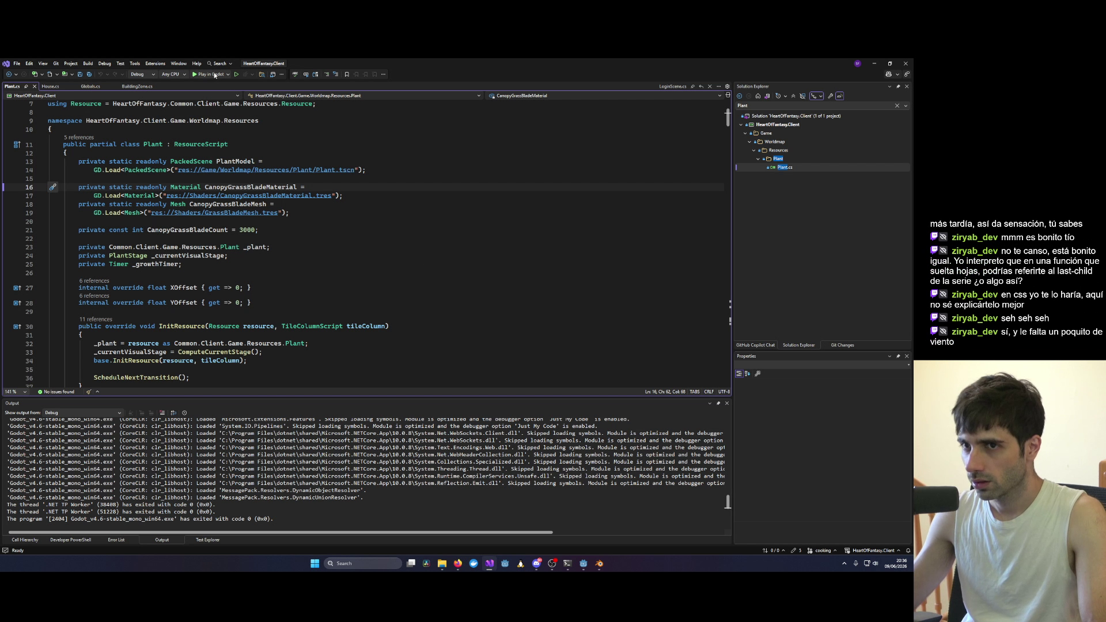
Step: Debug-run Heart of Fantasy from Visual Studio through login to character selection, then close it
key(F5)
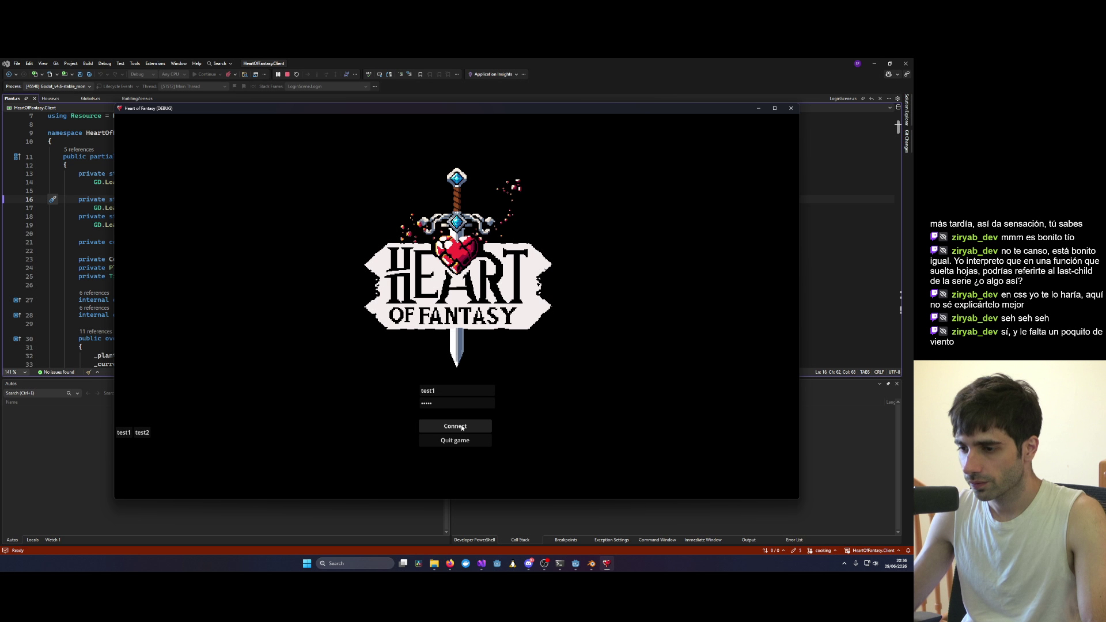
click(461, 424)
click(164, 375)
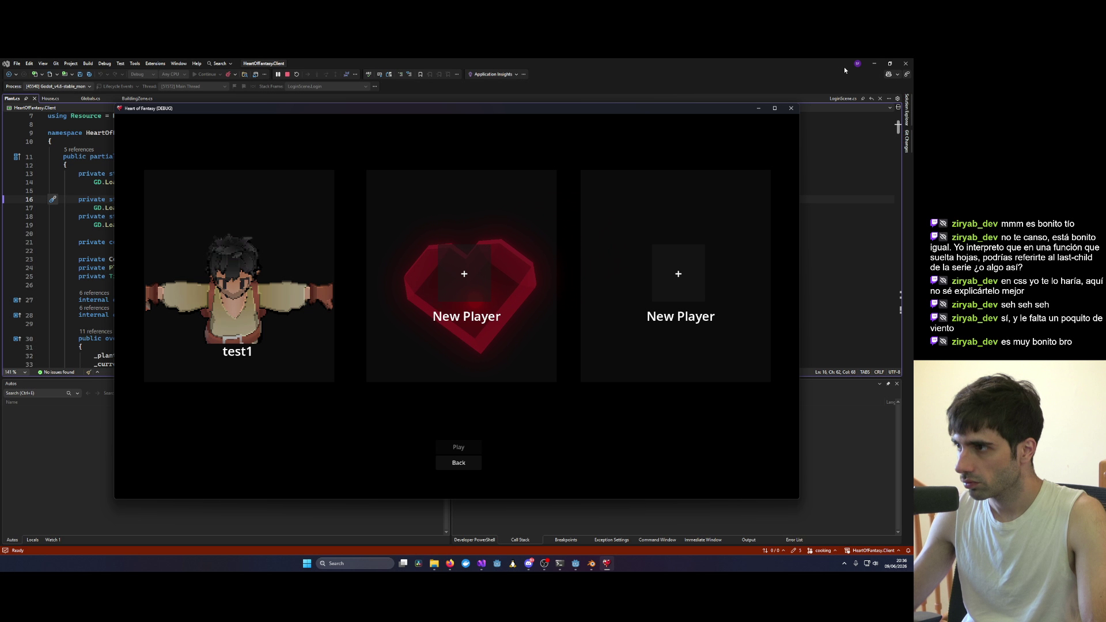
click(874, 63)
click(790, 109)
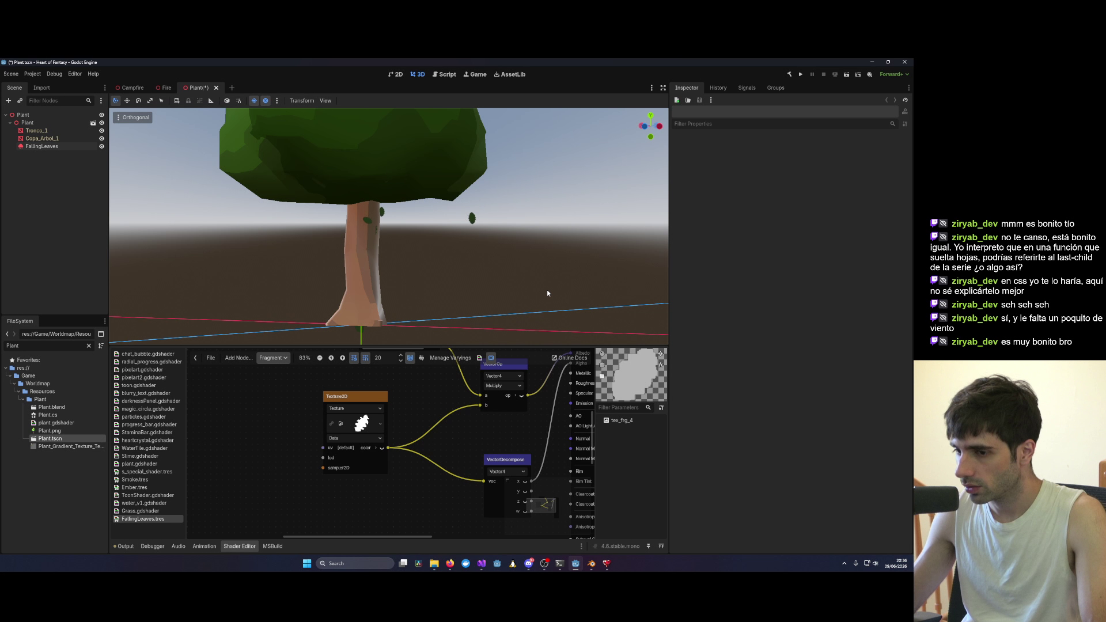
Step: Give FallingLeaves a radial acceleration of 1.0 and watch the leaves spread outward
click(41, 146)
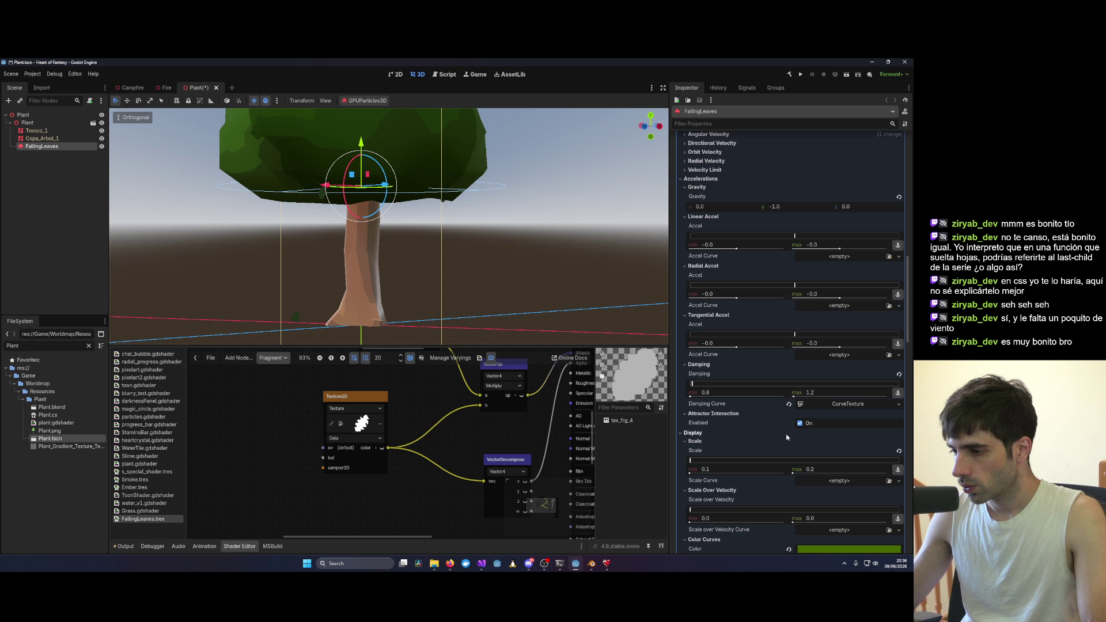
scroll(786, 437, down, 2)
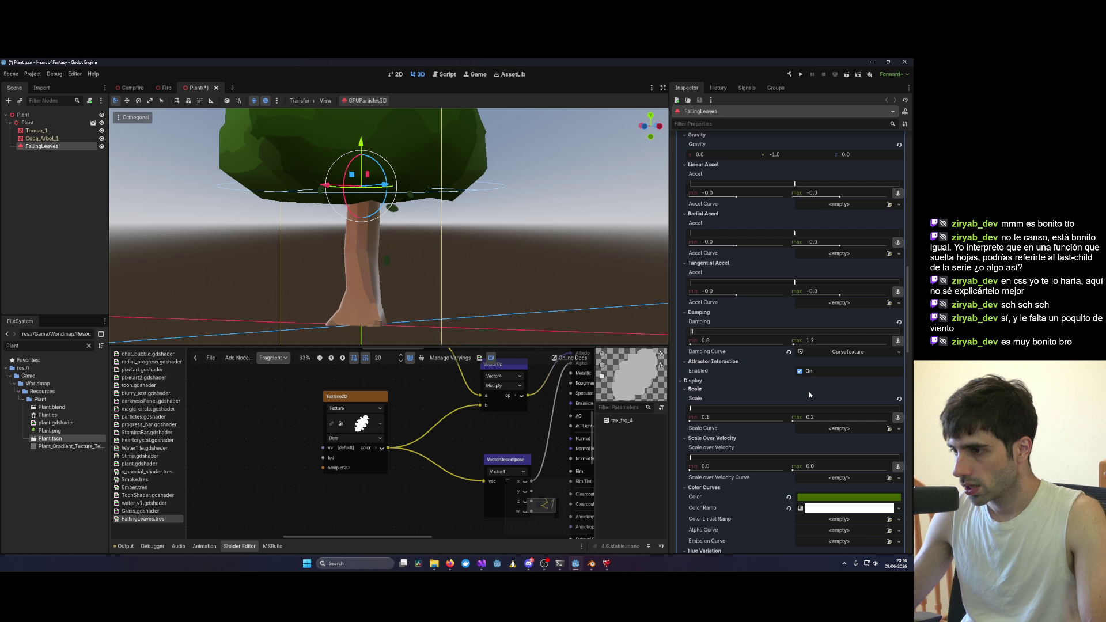
scroll(747, 355, up, 2)
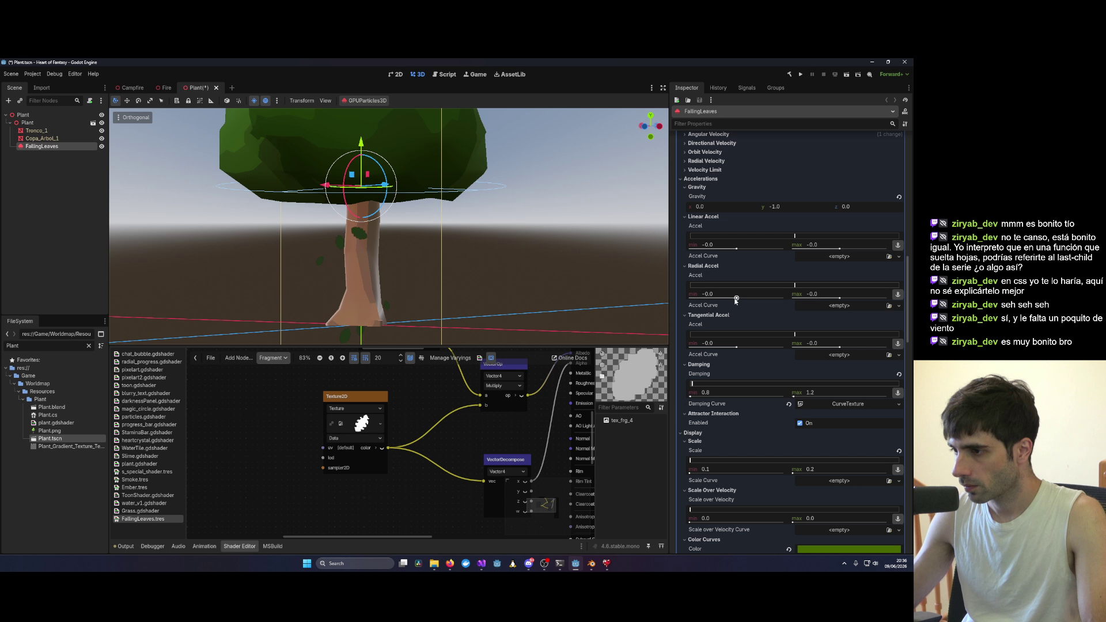
drag(736, 298, 736, 298)
click(724, 292)
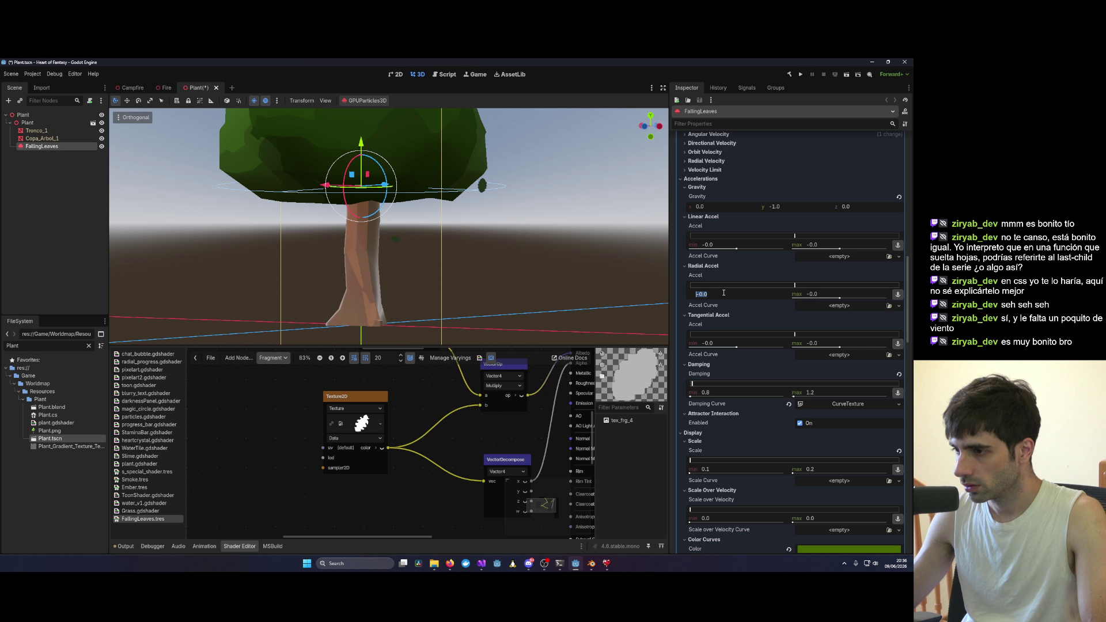
text(1)
key(Return)
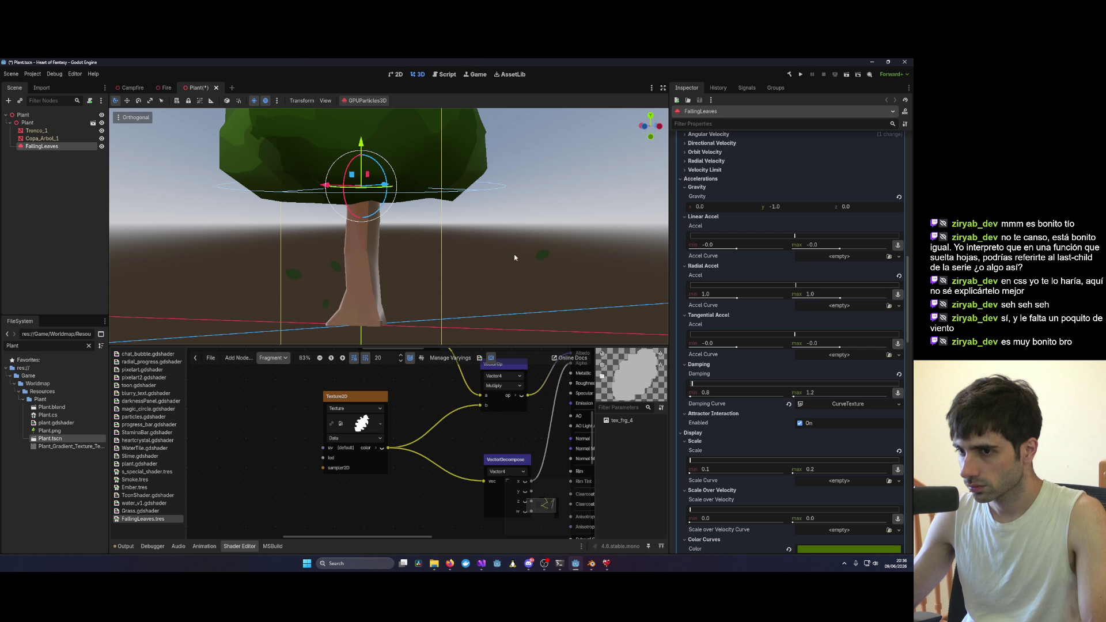
scroll(518, 257, down, 3)
mouse_move(518, 258)
mouse_down()
mouse_move(461, 308)
mouse_move(524, 341)
mouse_move(634, 252)
mouse_move(614, 227)
mouse_move(585, 248)
mouse_up()
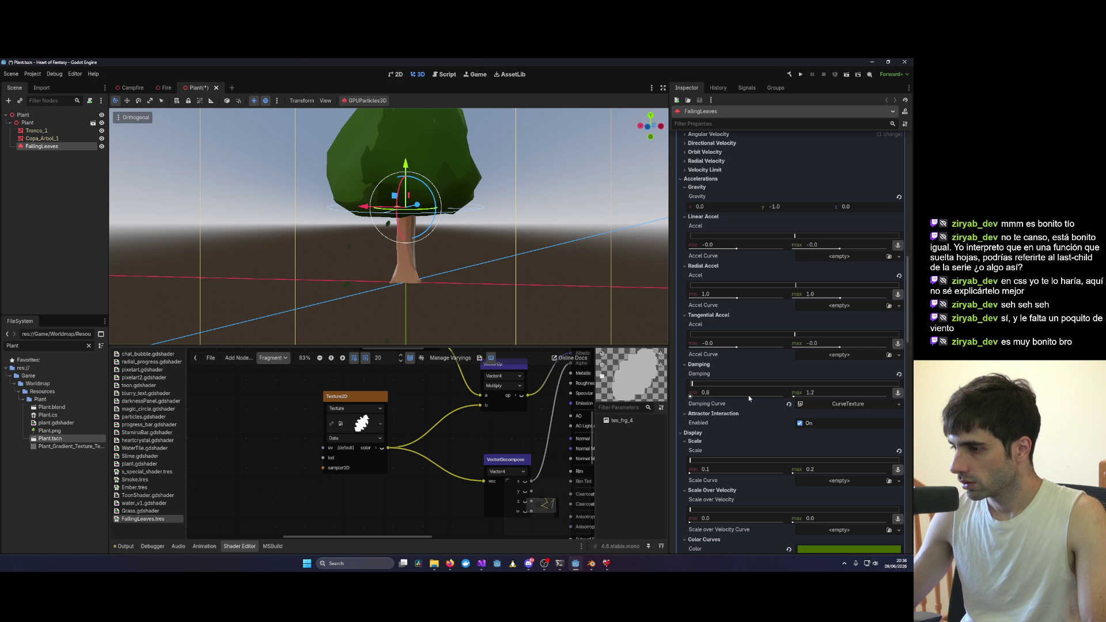
Step: Undo the radial acceleration change so it returns to 0, keeping damping max at 1.2
click(731, 294)
click(716, 342)
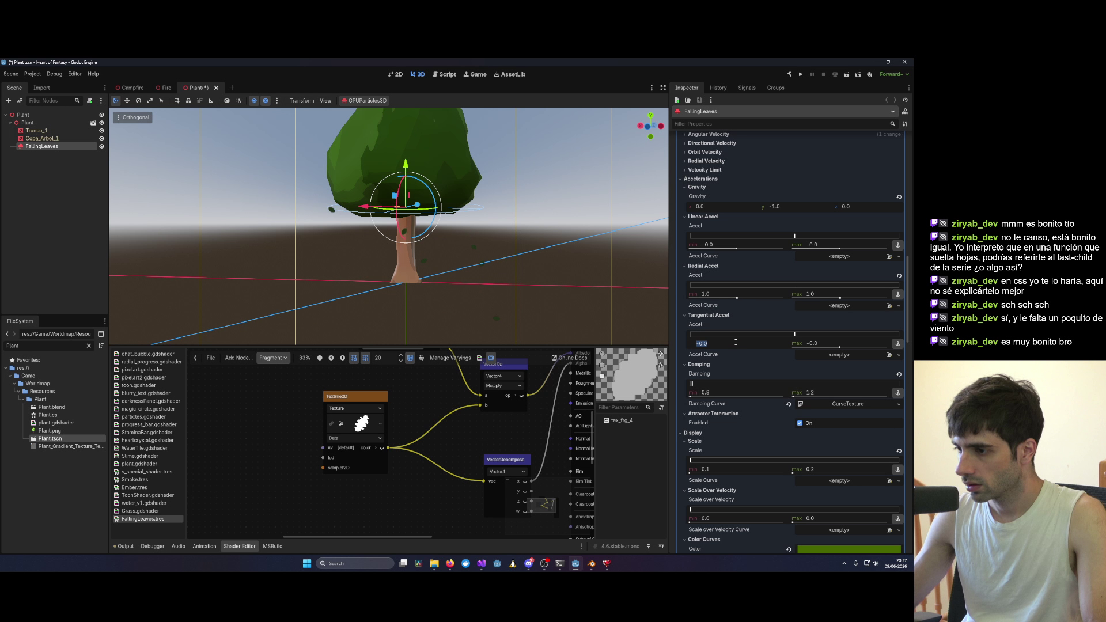
click(736, 294)
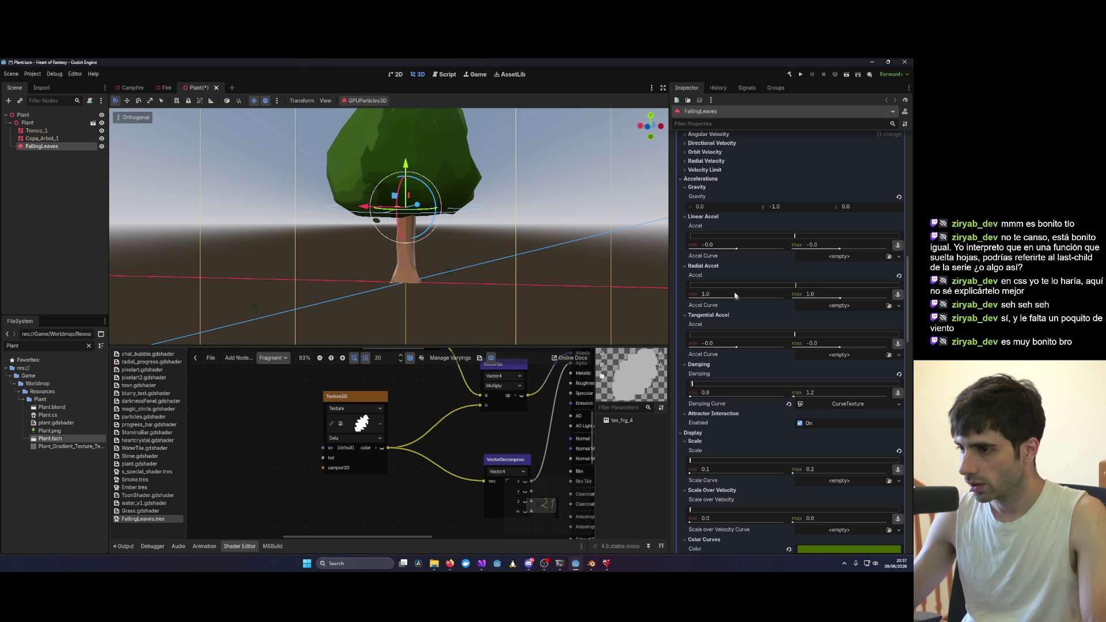
click(611, 275)
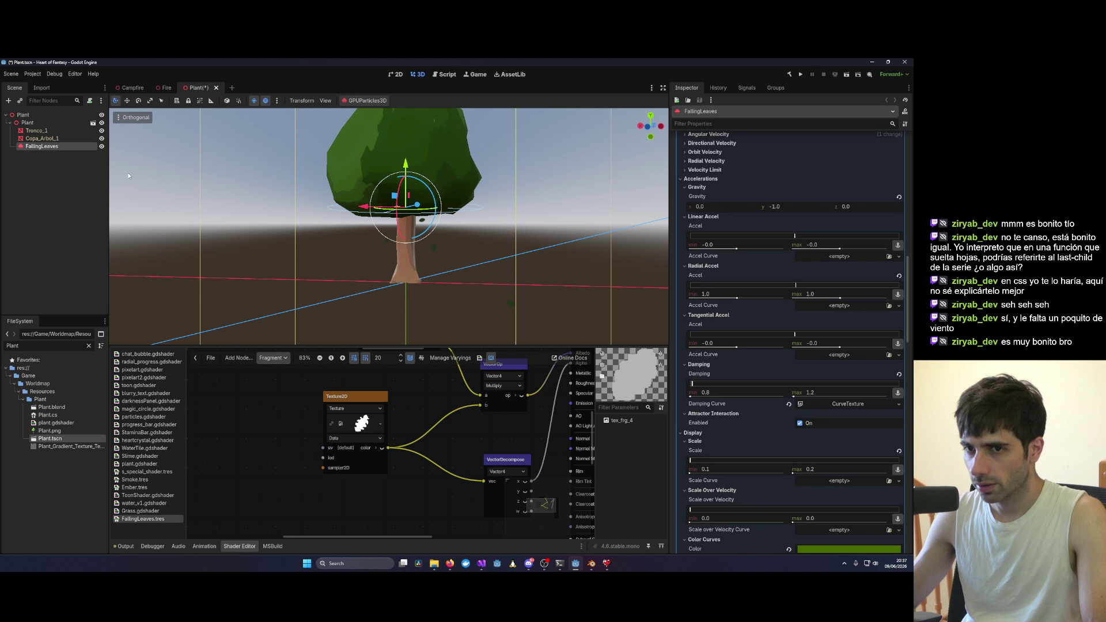
key(ctrl+z)
key(ctrl+z)
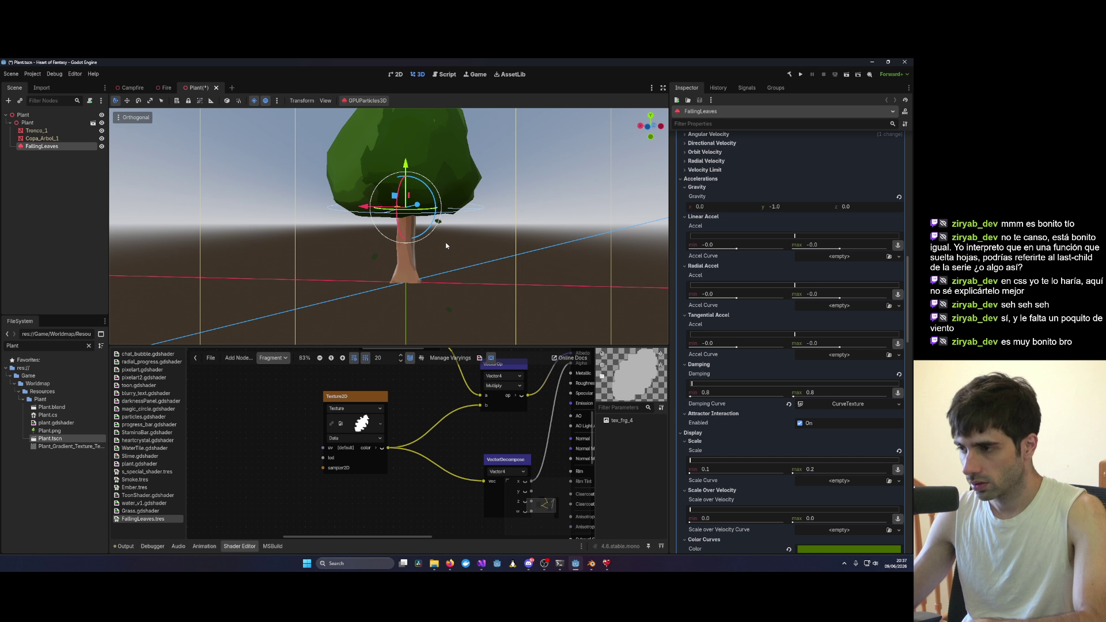
key(ctrl+shift+z)
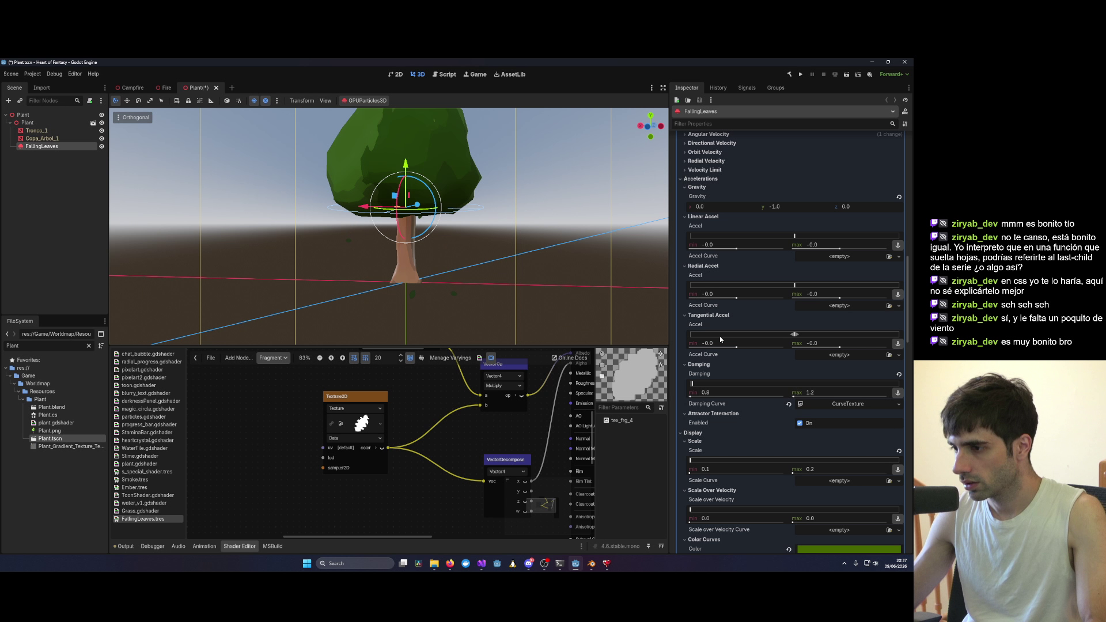
Step: Set the FallingLeaves tangential acceleration minimum to 1.0 and watch the leaves swirl
click(719, 339)
text(1)
key(Return)
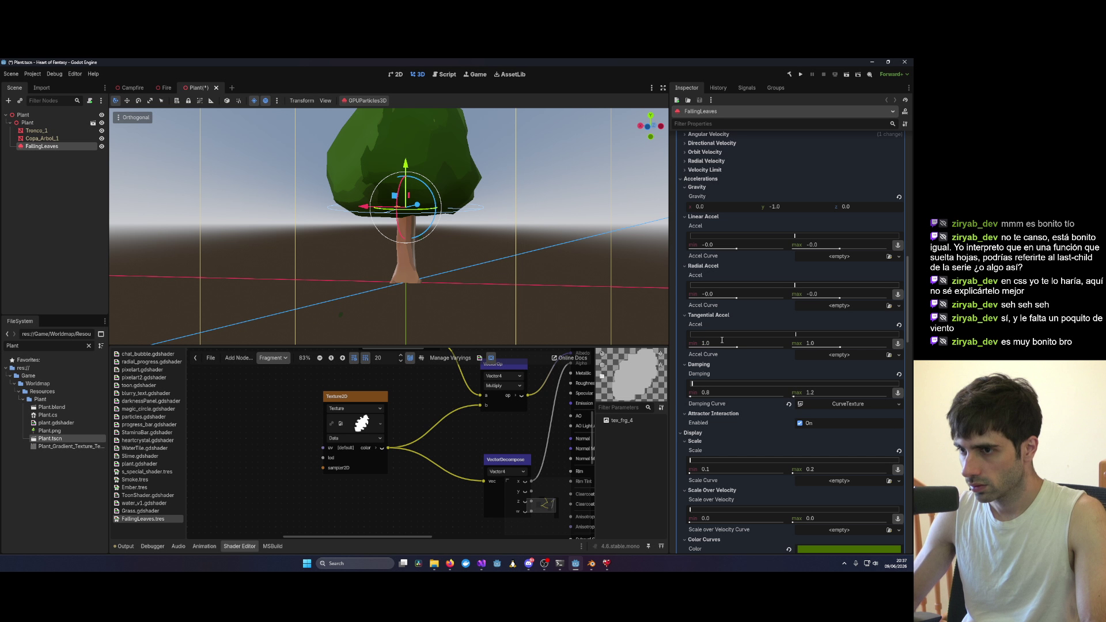
click(454, 254)
scroll(449, 256, up, 3)
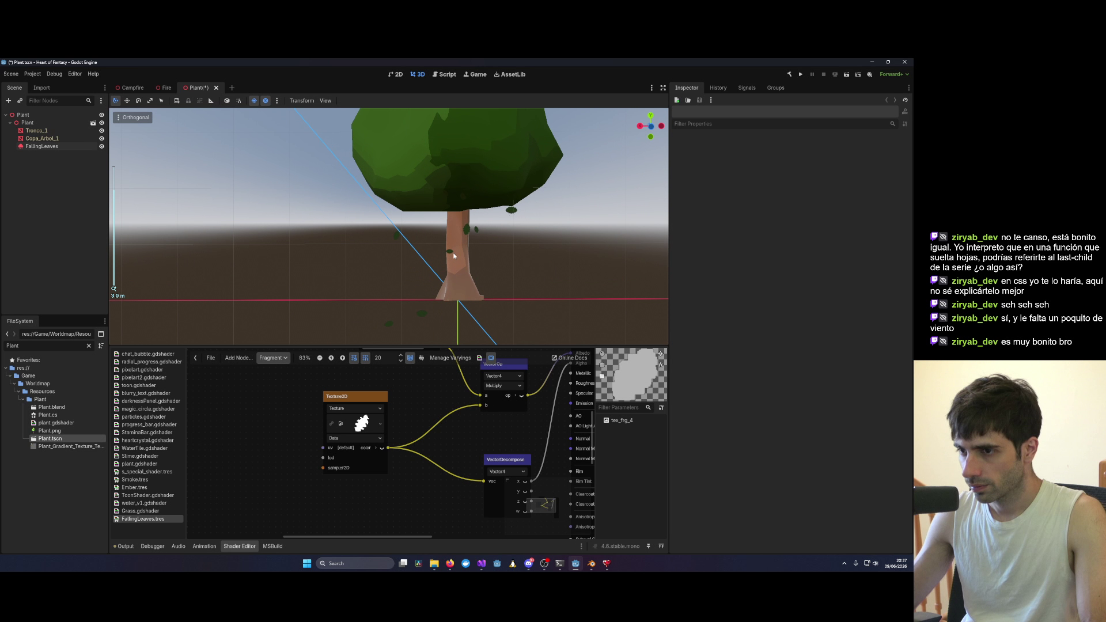
Step: Orbit and zoom around the tree to check the swirling leaves, then reselect FallingLeaves
mouse_move(533, 260)
mouse_down()
mouse_move(428, 260)
mouse_move(487, 258)
mouse_move(410, 312)
mouse_move(408, 343)
mouse_move(424, 330)
mouse_up()
scroll(487, 258, down, 2)
scroll(484, 266, up, 2)
scroll(410, 312, down, 3)
scroll(424, 329, down, 3)
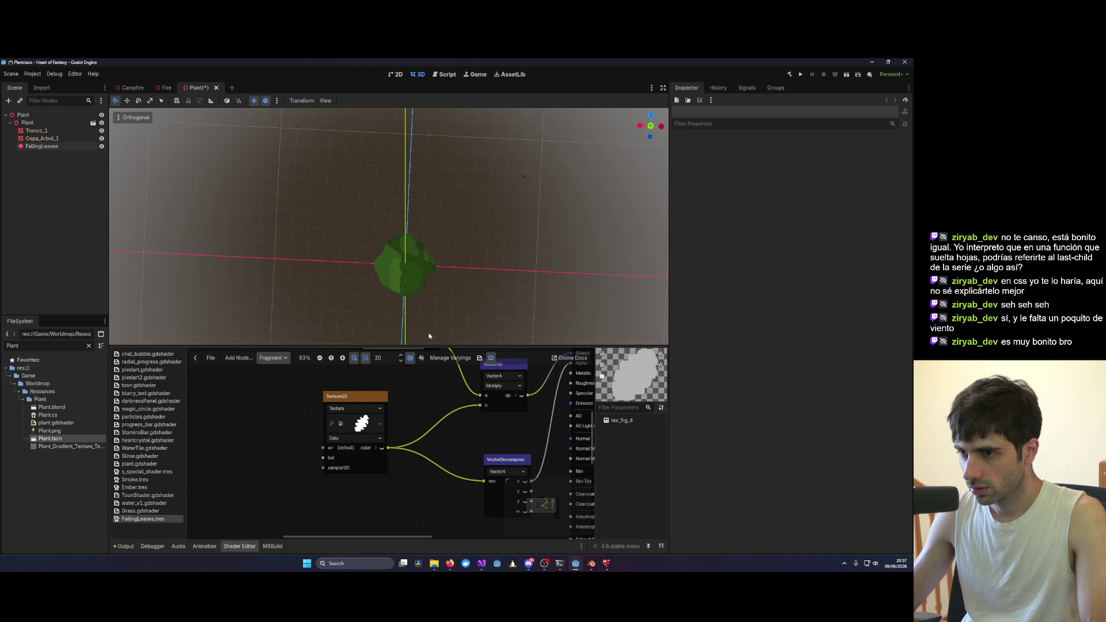
scroll(429, 336, up, 2)
scroll(476, 208, up, 5)
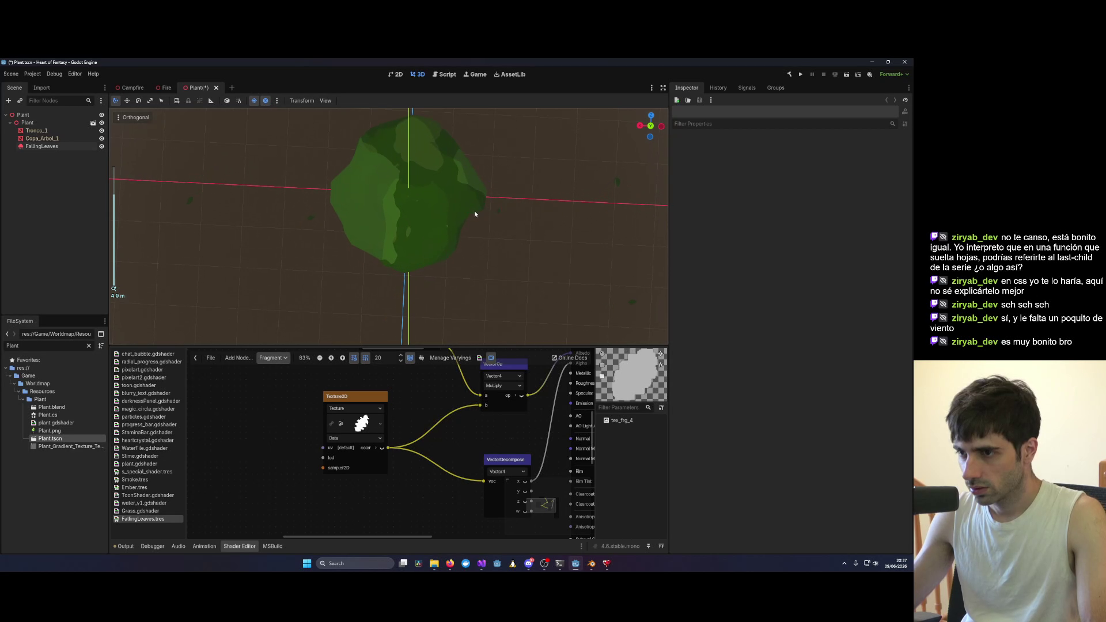
mouse_move(474, 209)
mouse_down()
mouse_move(469, 219)
mouse_move(509, 260)
mouse_move(458, 175)
mouse_move(375, 142)
mouse_move(487, 299)
mouse_move(481, 196)
mouse_up()
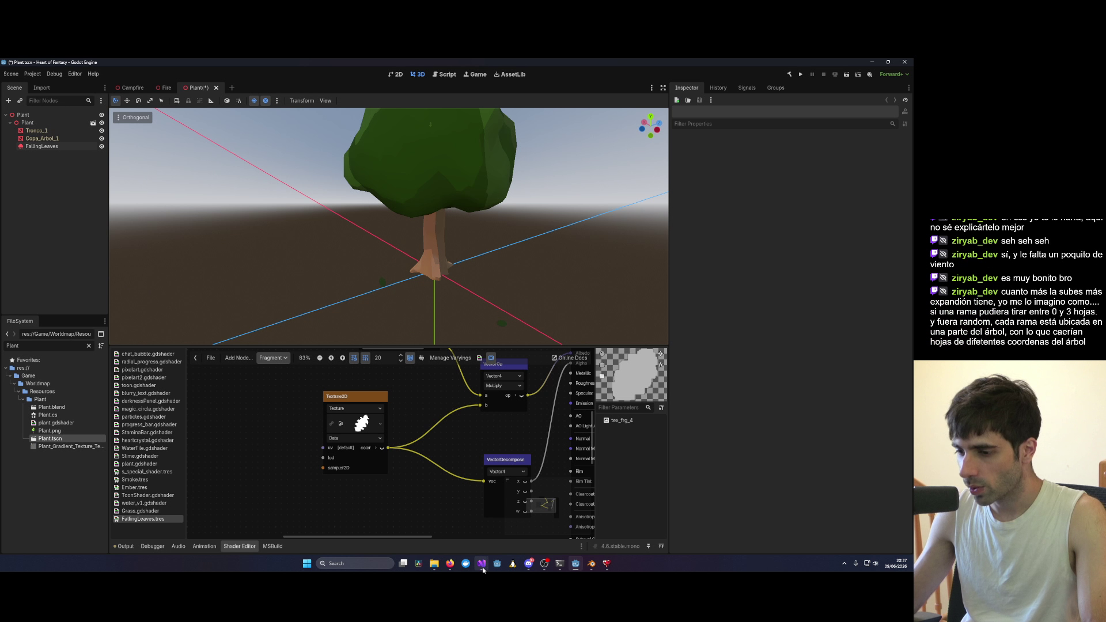
click(41, 146)
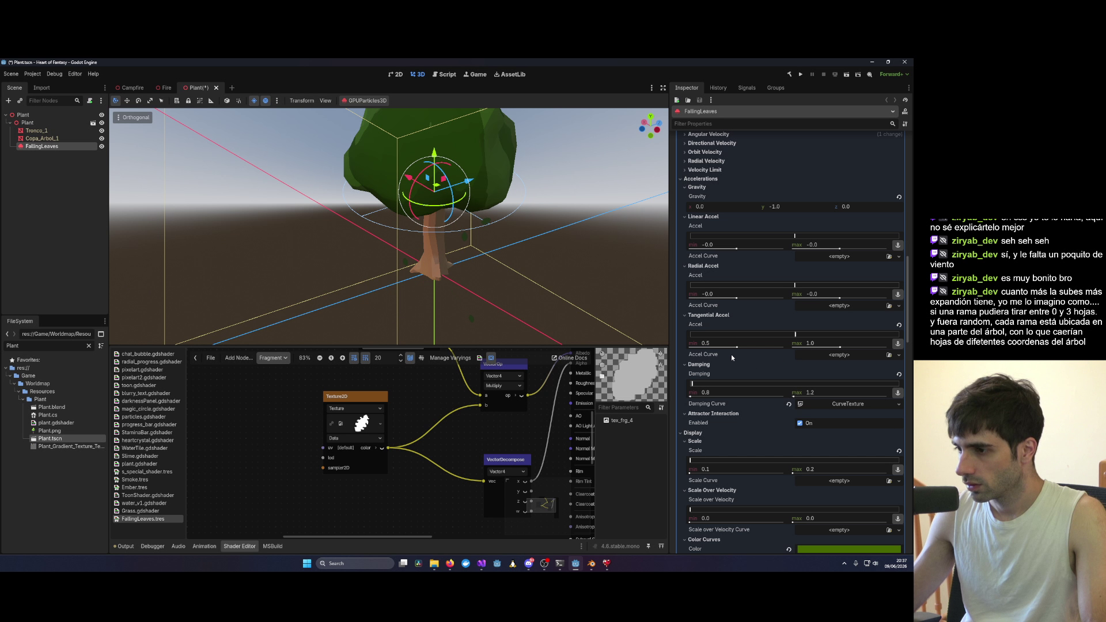
Step: Set FallingLeaves tangential acceleration min to -0.3 and max to 0.3
click(602, 271)
mouse_move(599, 268)
mouse_down()
mouse_move(568, 295)
mouse_move(564, 116)
mouse_up()
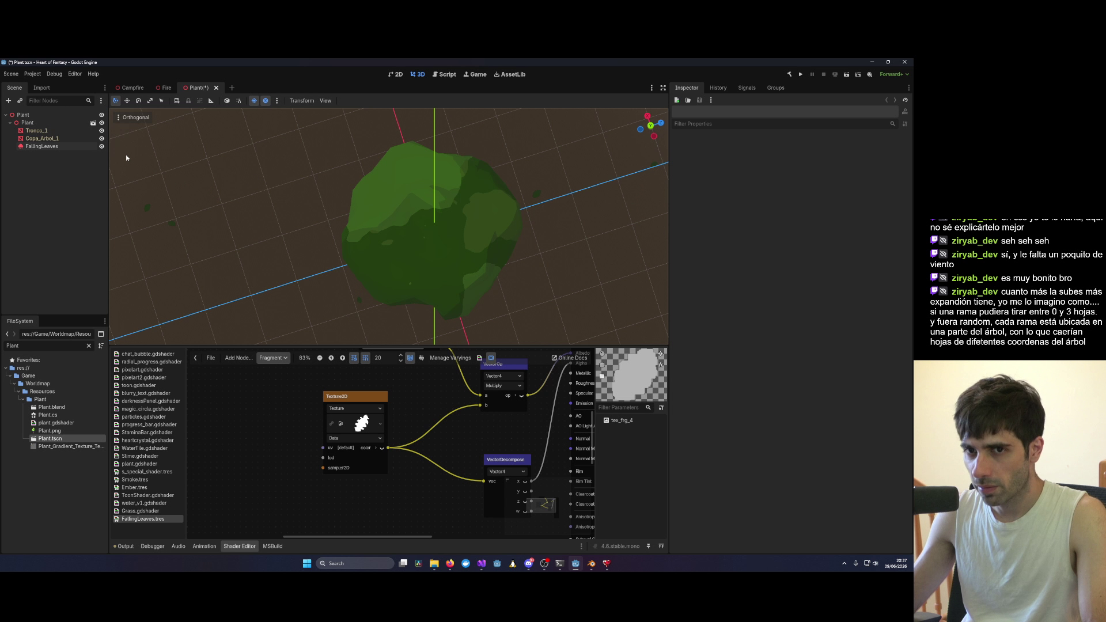
click(84, 147)
click(721, 342)
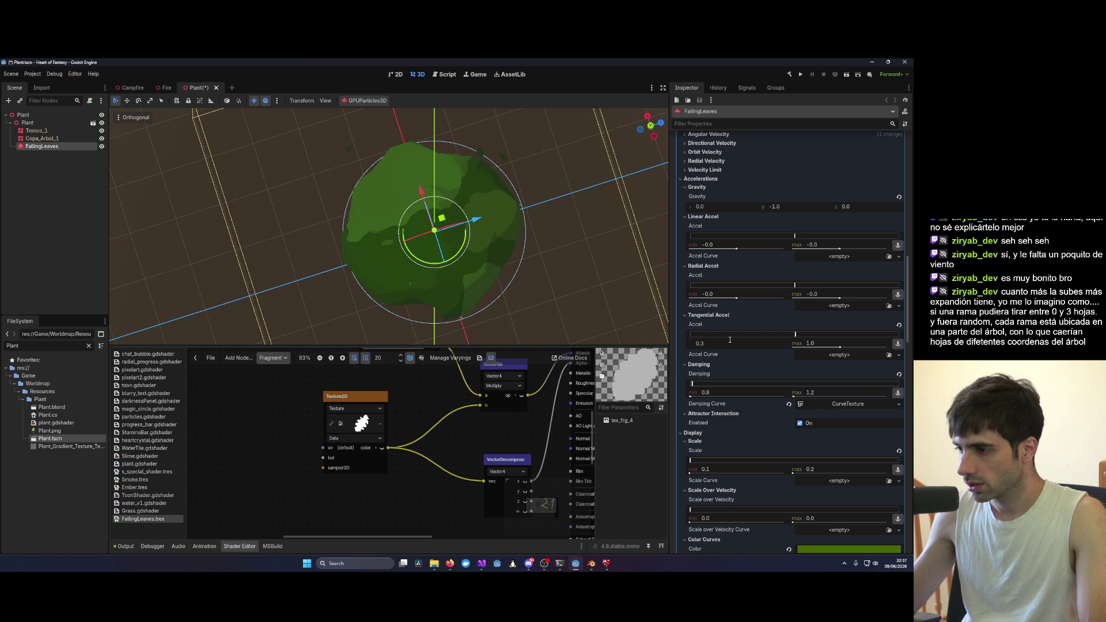
click(799, 343)
click(711, 343)
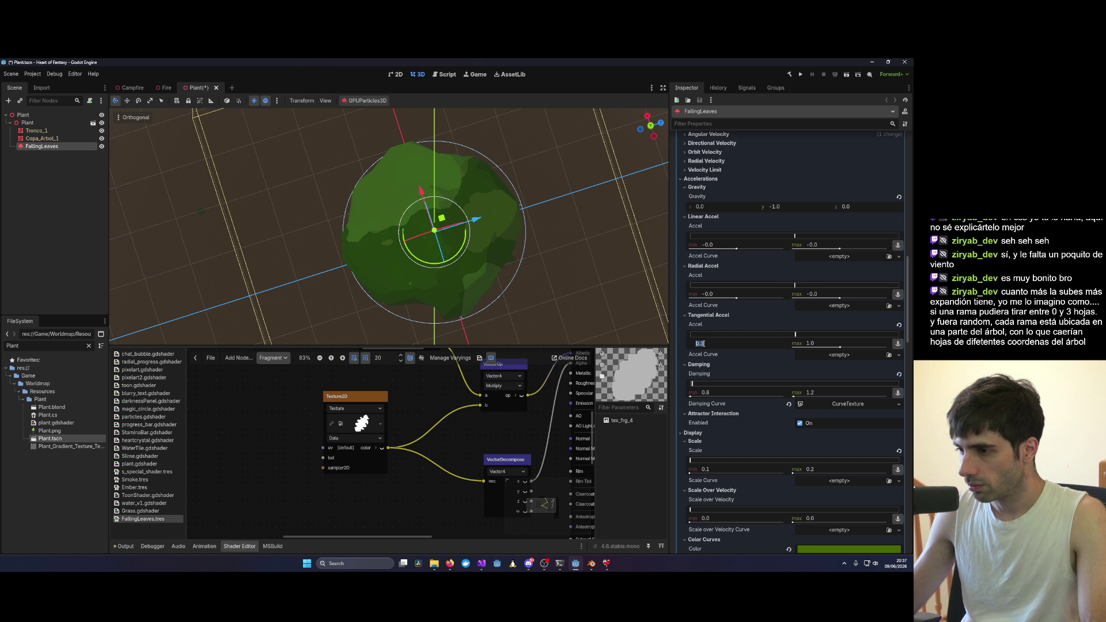
text(-0.3)
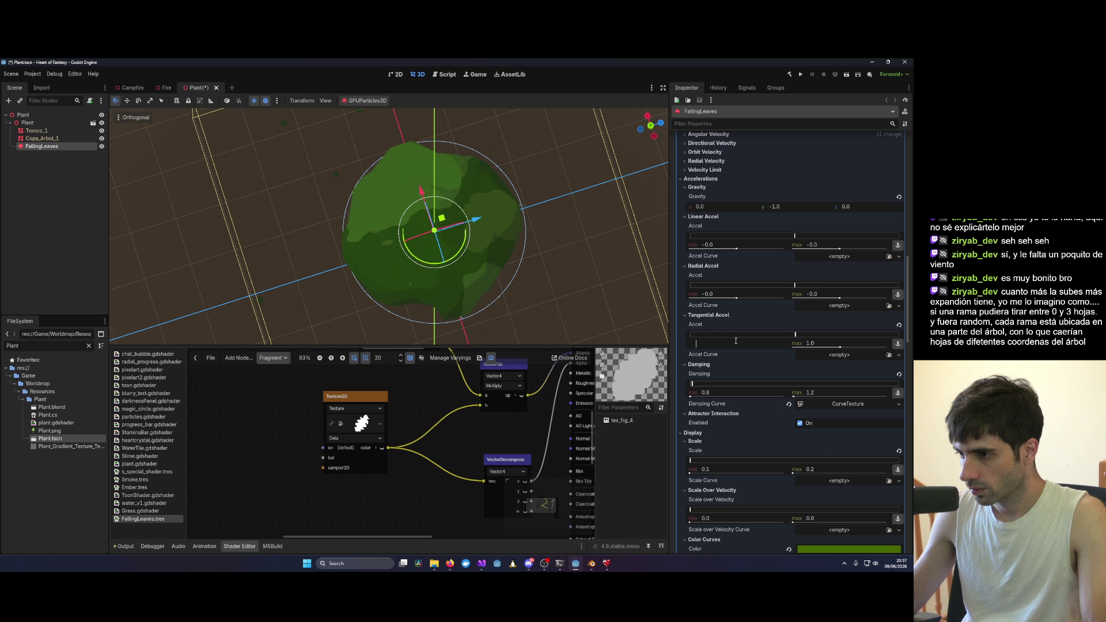
click(806, 343)
text(0.3)
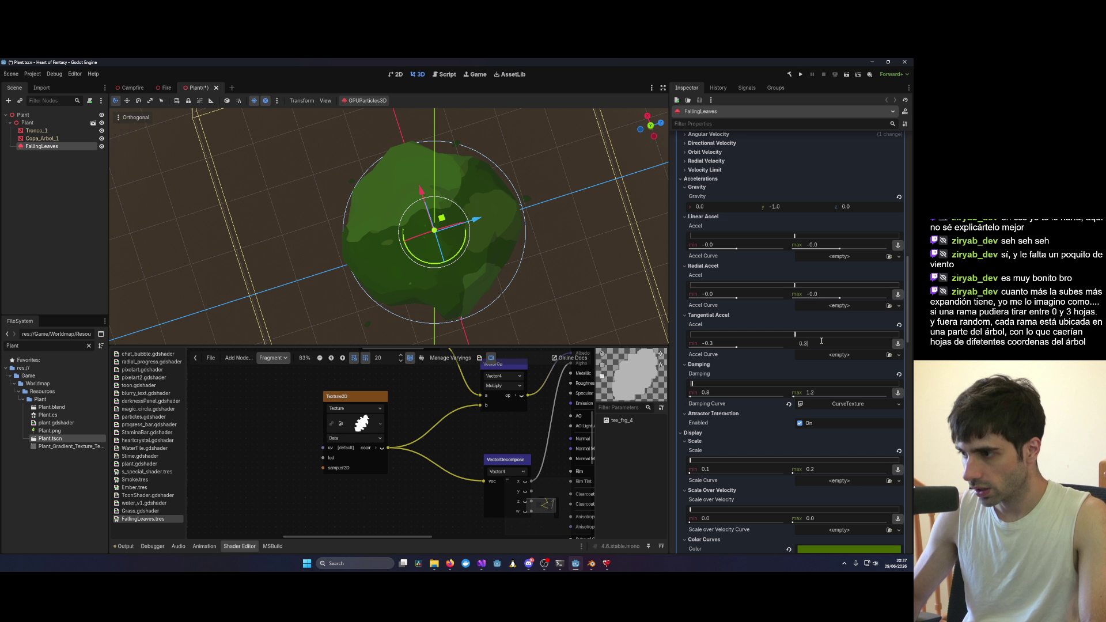
click(533, 167)
Step: Move the FallingLeaves emitter up along Y into the tree's crown and inspect it from several angles
drag(602, 233, 546, 194)
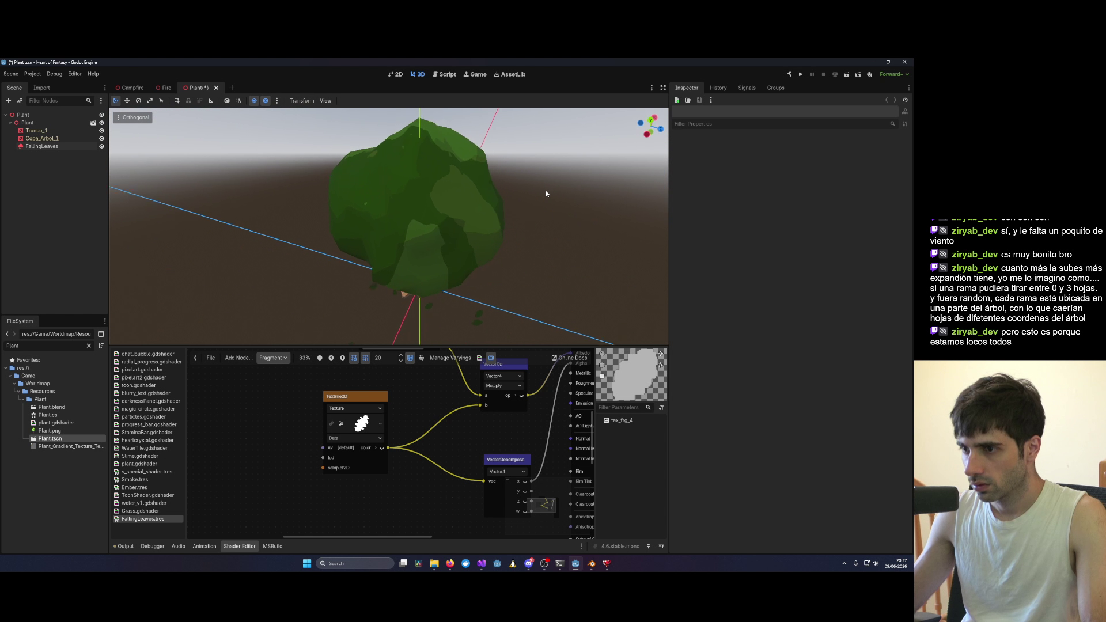
mouse_move(474, 329)
mouse_down()
mouse_move(471, 110)
mouse_move(502, 319)
mouse_up()
scroll(502, 319, up, 4)
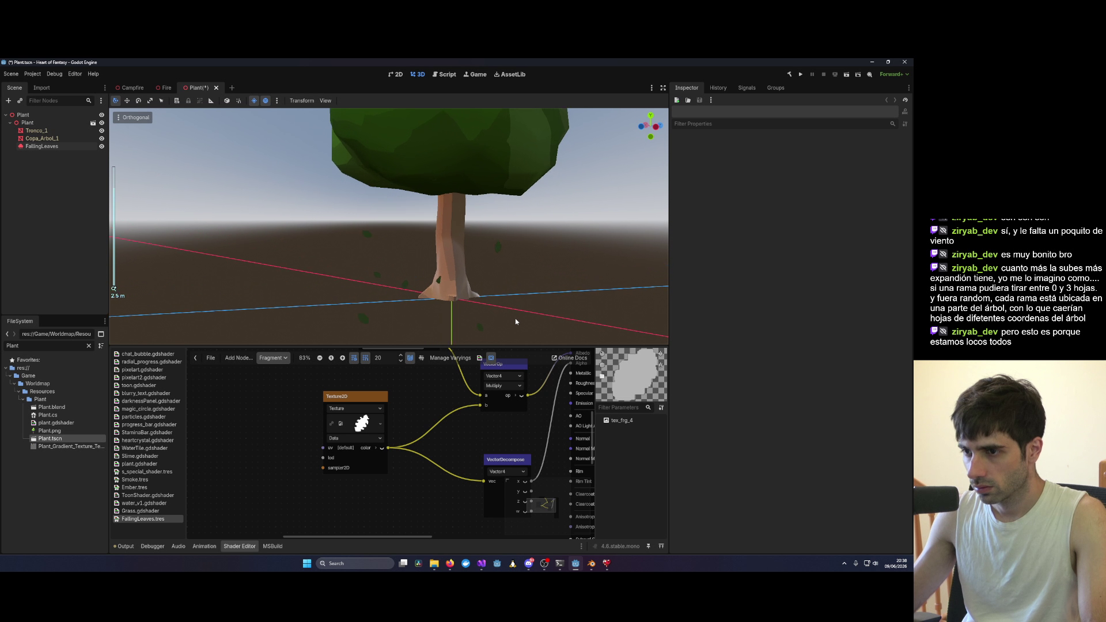
scroll(515, 321, up, 2)
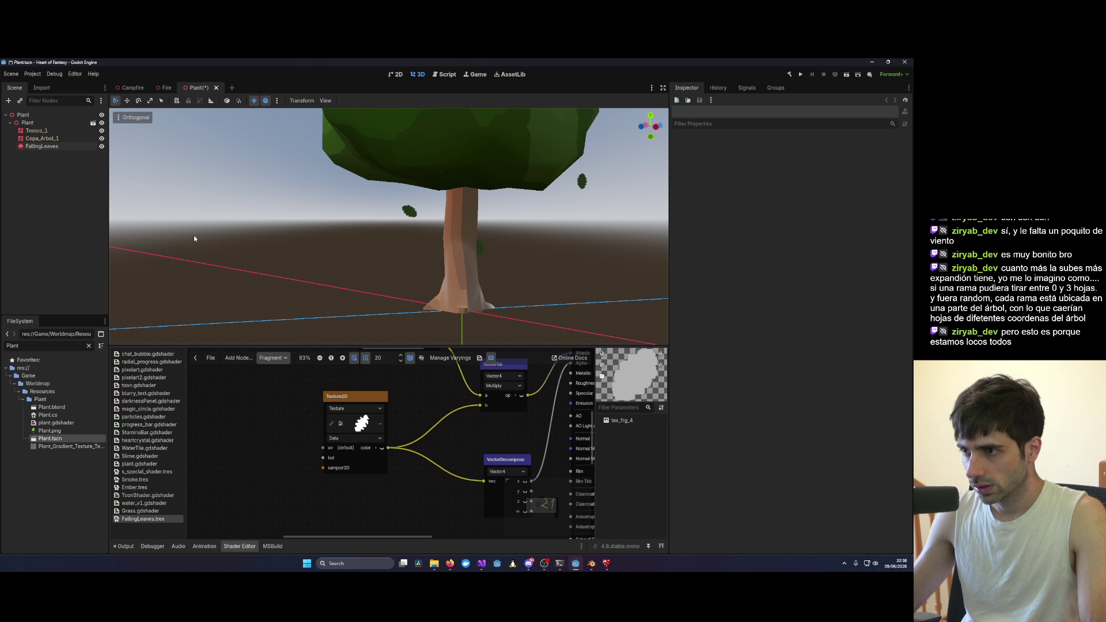
click(41, 146)
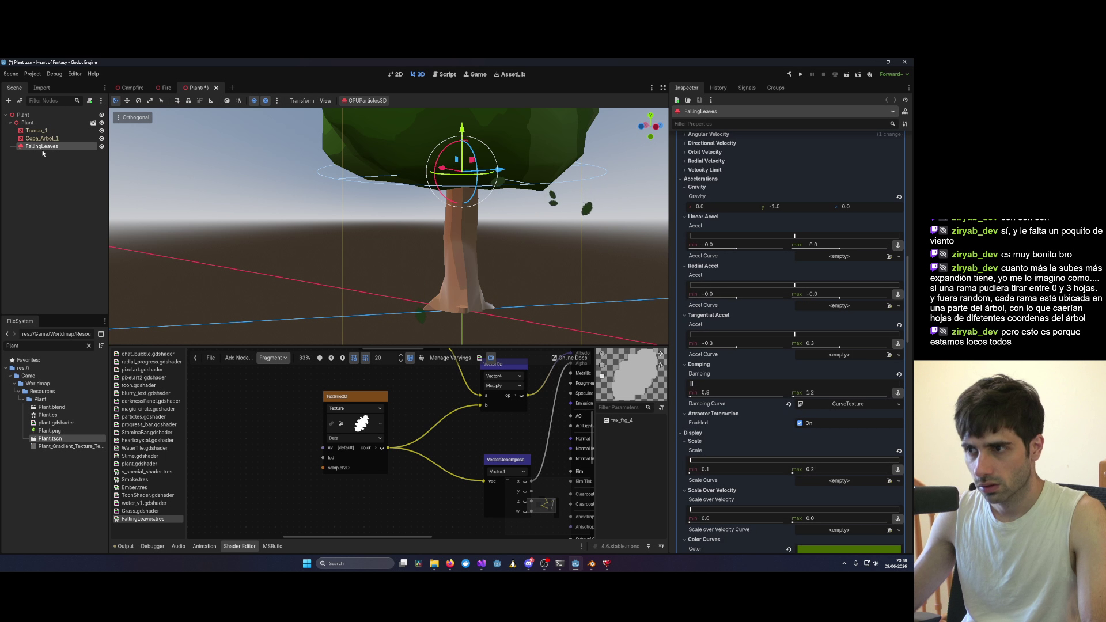
drag(461, 128, 461, 109)
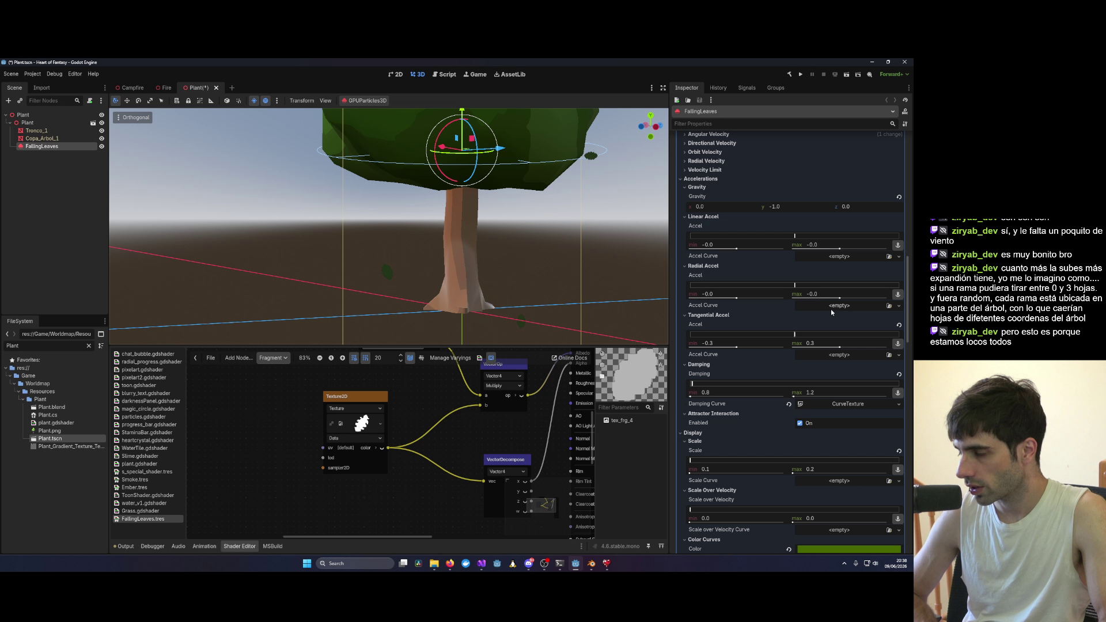
mouse_move(668, 275)
mouse_down()
mouse_move(469, 227)
mouse_move(467, 139)
mouse_move(412, 177)
mouse_up()
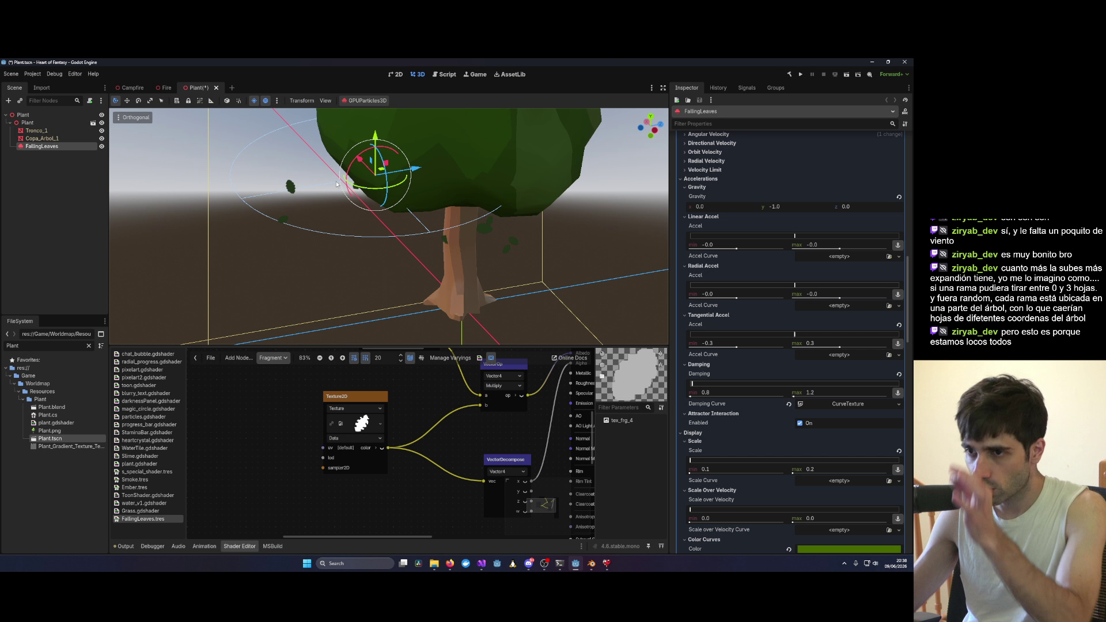
mouse_move(404, 169)
mouse_down()
mouse_move(518, 196)
mouse_move(438, 144)
mouse_move(341, 188)
mouse_move(386, 236)
mouse_move(224, 224)
mouse_up()
scroll(552, 207, up, 2)
scroll(223, 225, up, 3)
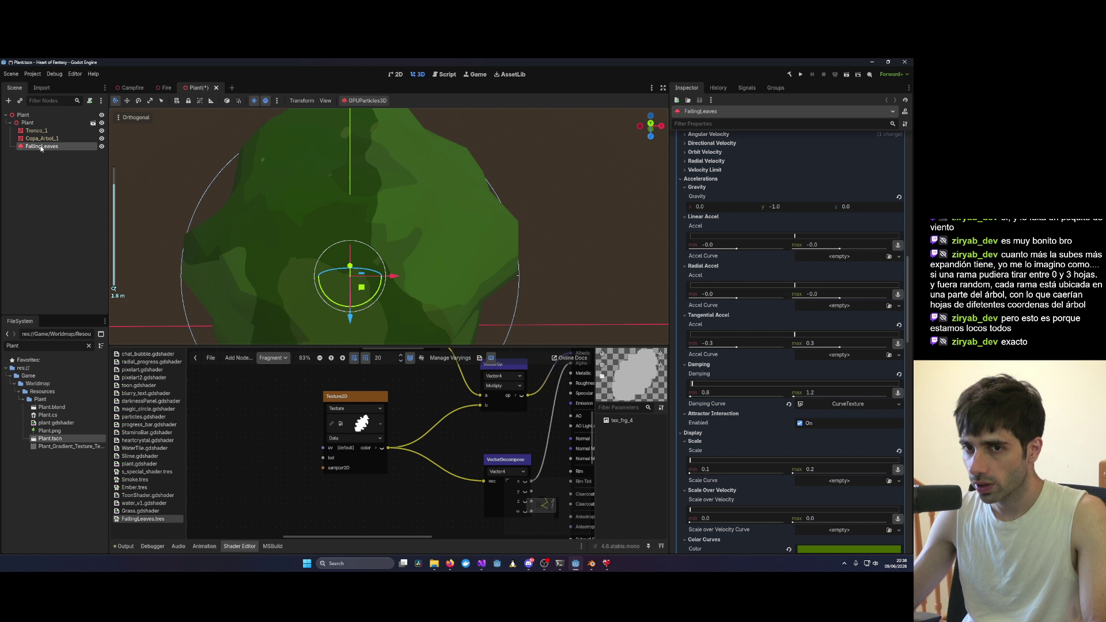
mouse_move(248, 277)
mouse_down()
mouse_move(244, 183)
mouse_move(415, 195)
mouse_move(461, 229)
mouse_up()
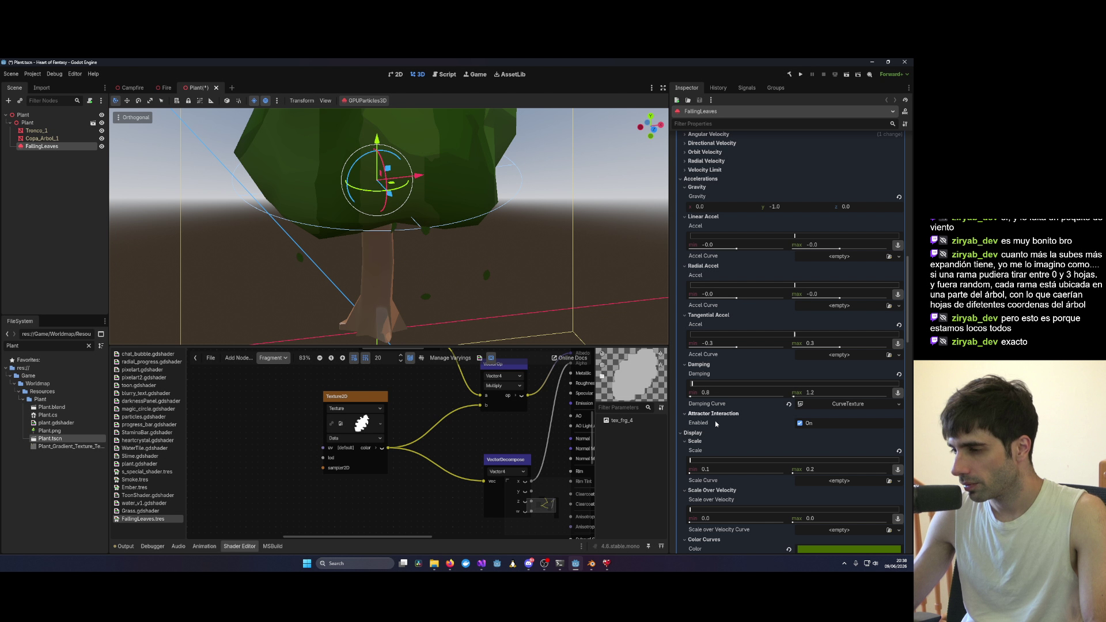
click(822, 392)
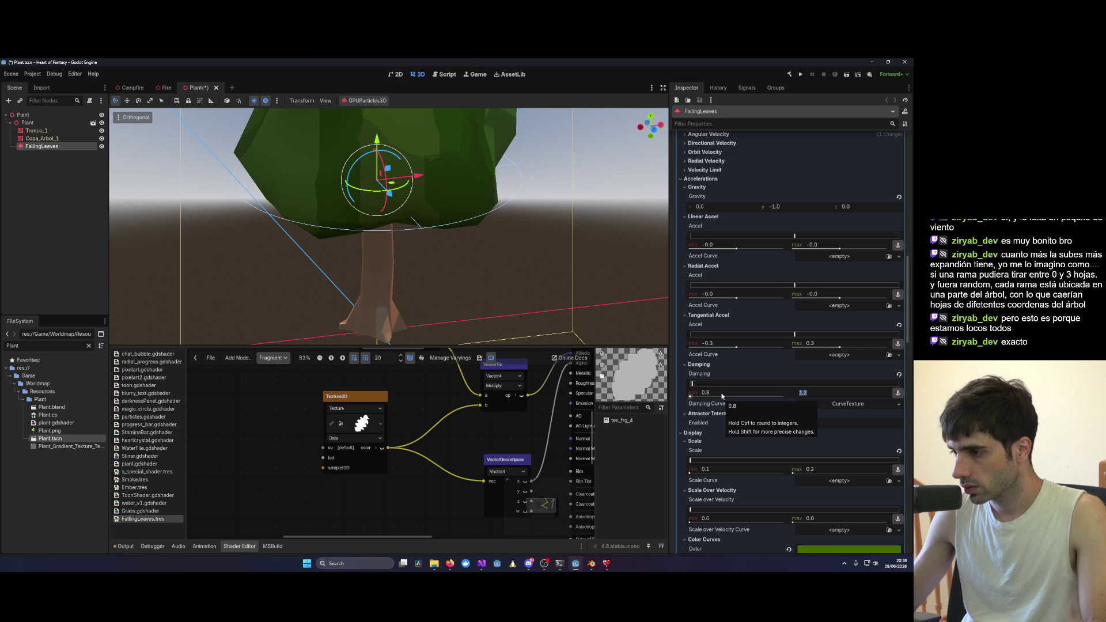
Step: Commit tangential acceleration max 0.3, giving a -0.3 to 0.3 range
click(825, 343)
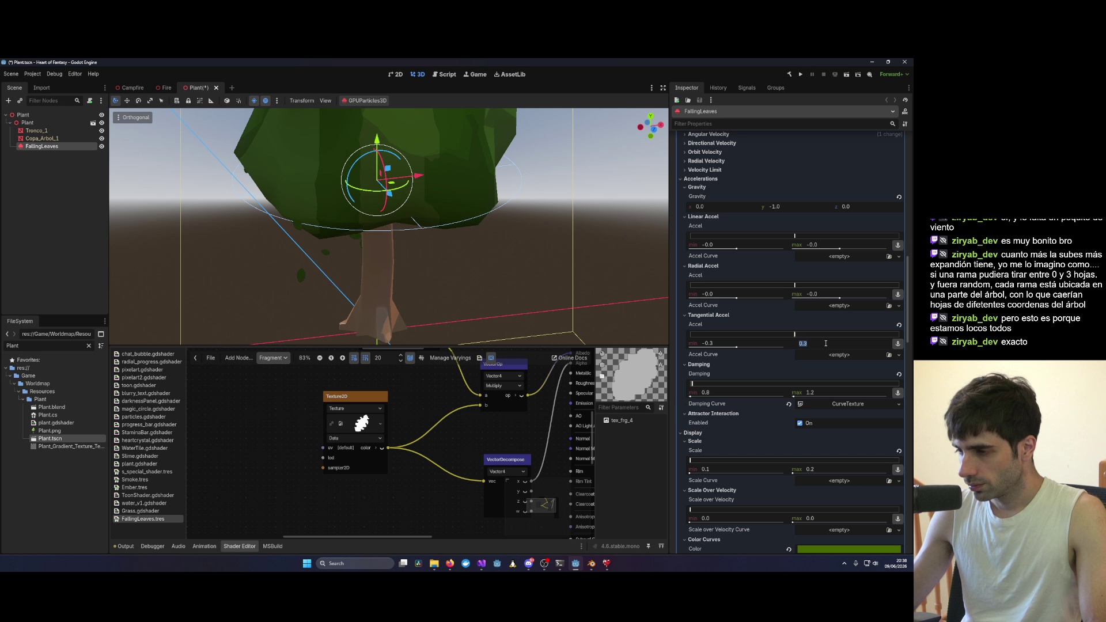
drag(528, 210, 507, 294)
scroll(507, 294, down, 3)
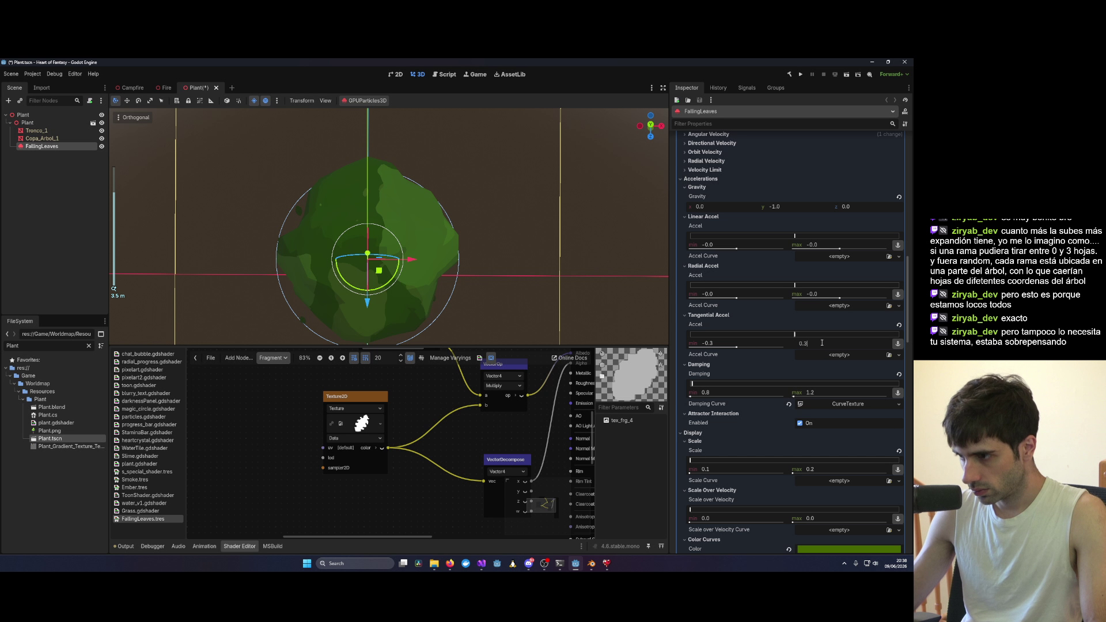
key(Return)
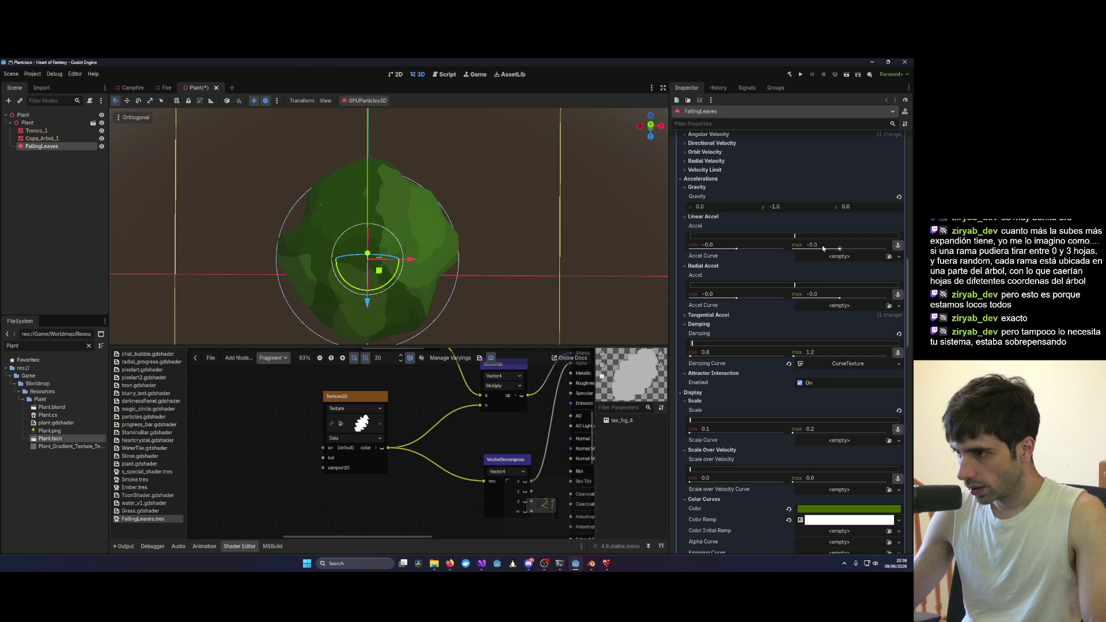
Step: Drag the FallingLeaves linear acceleration maximum up to 0.4
mouse_move(819, 248)
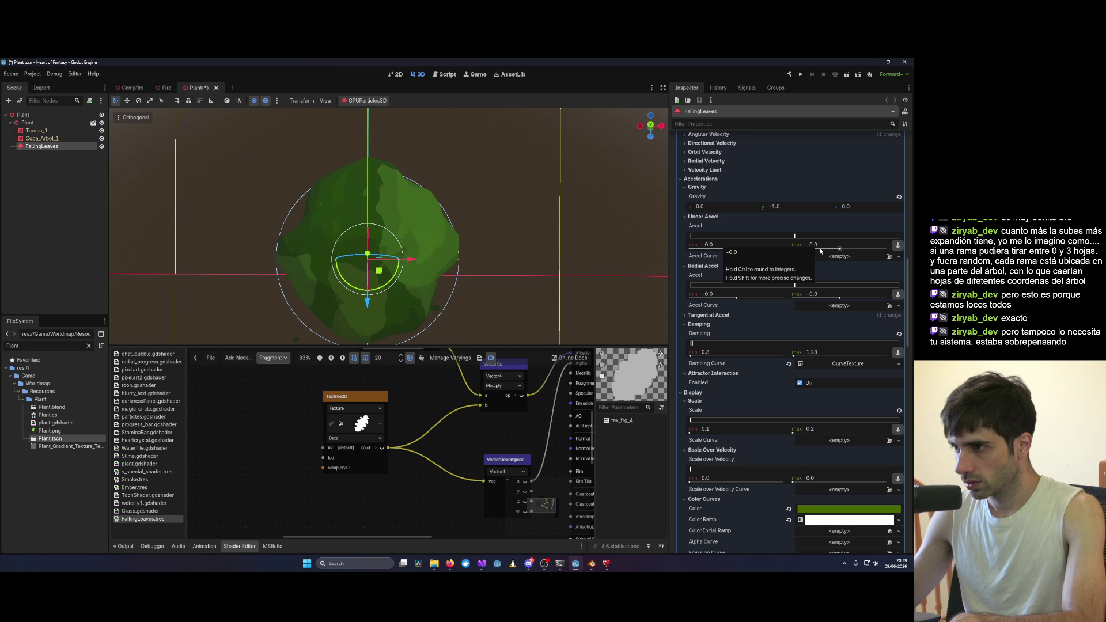
drag(821, 251, 835, 251)
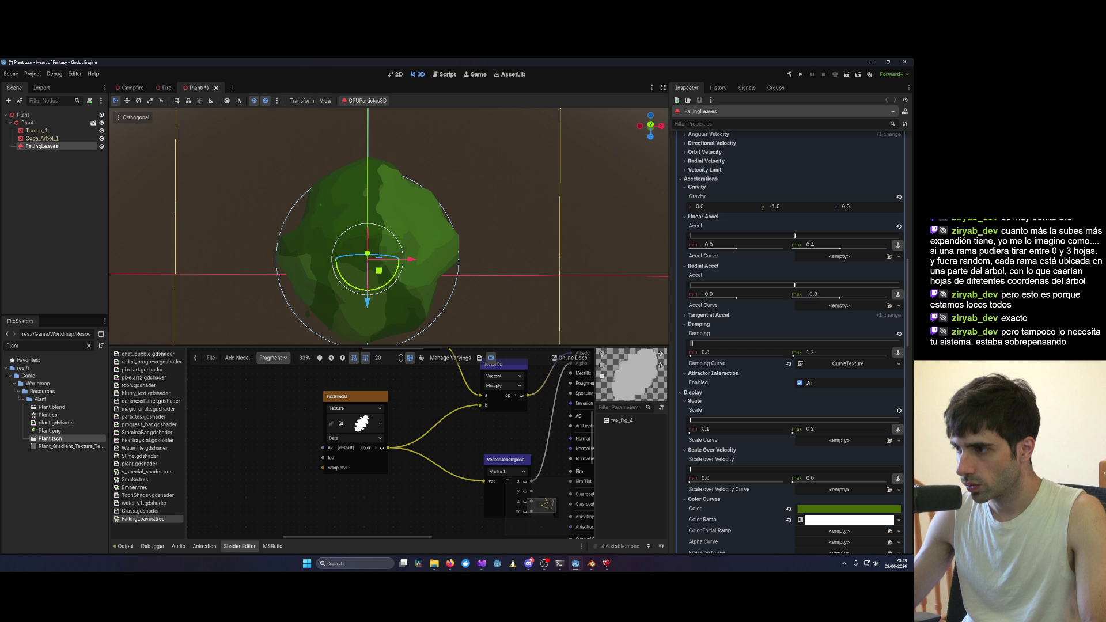
scroll(461, 282, down, 3)
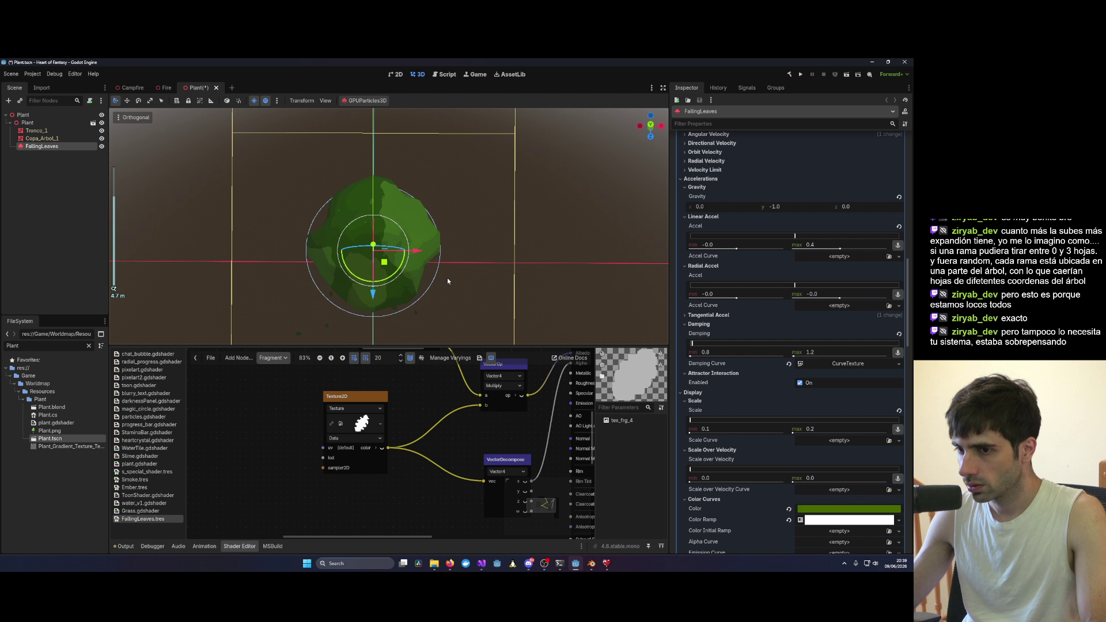
mouse_move(528, 298)
mouse_down()
mouse_move(372, 141)
mouse_move(491, 225)
mouse_move(503, 306)
mouse_move(494, 123)
mouse_move(572, 260)
mouse_move(451, 240)
mouse_up()
scroll(450, 240, down, 2)
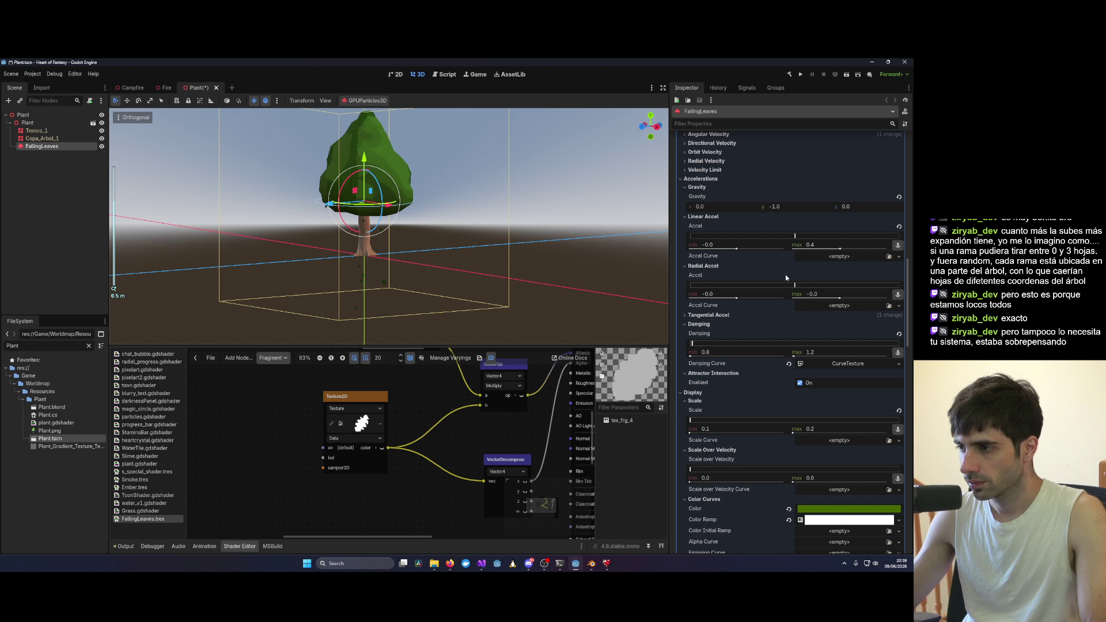
Step: Set the linear acceleration minimum to -0.4 and save the Plant scene
click(715, 243)
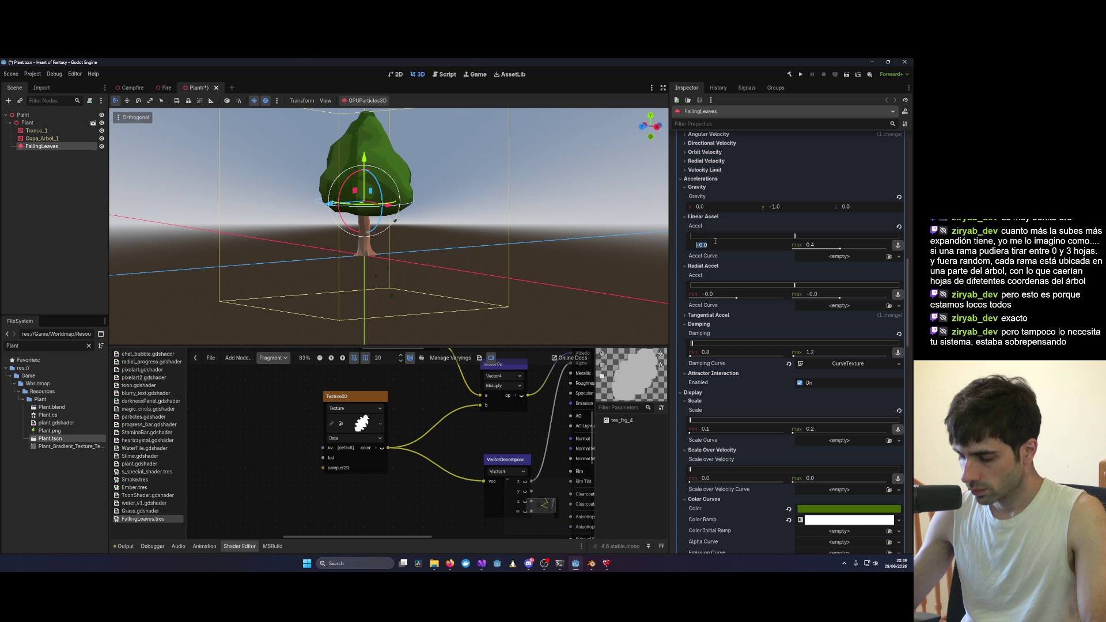
text(-0.4)
key(Return)
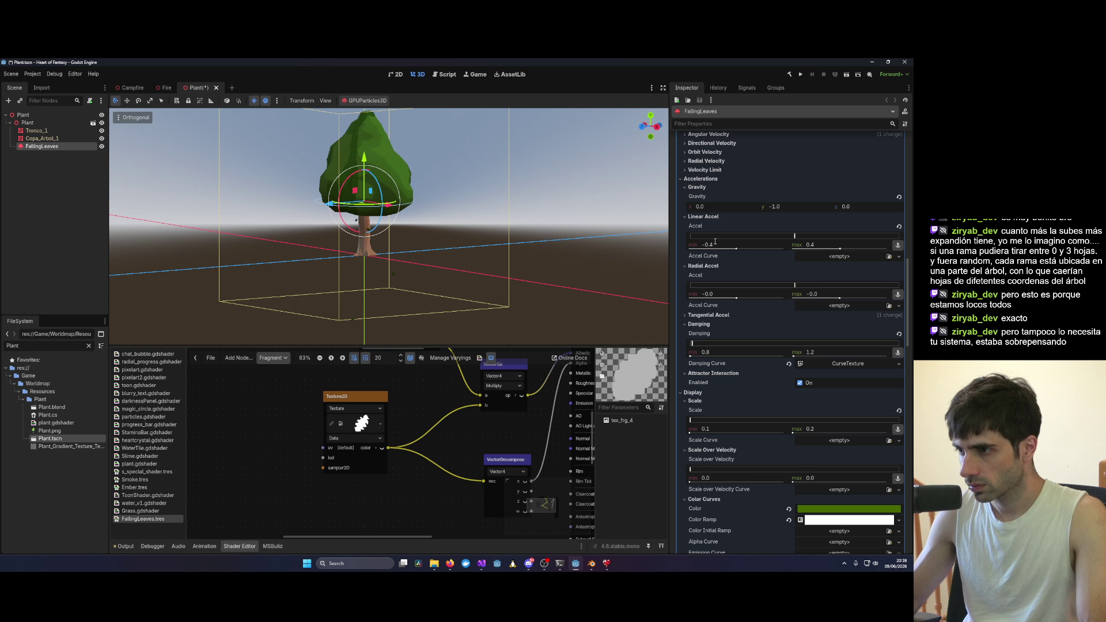
drag(508, 208, 512, 271)
key(ctrl+s)
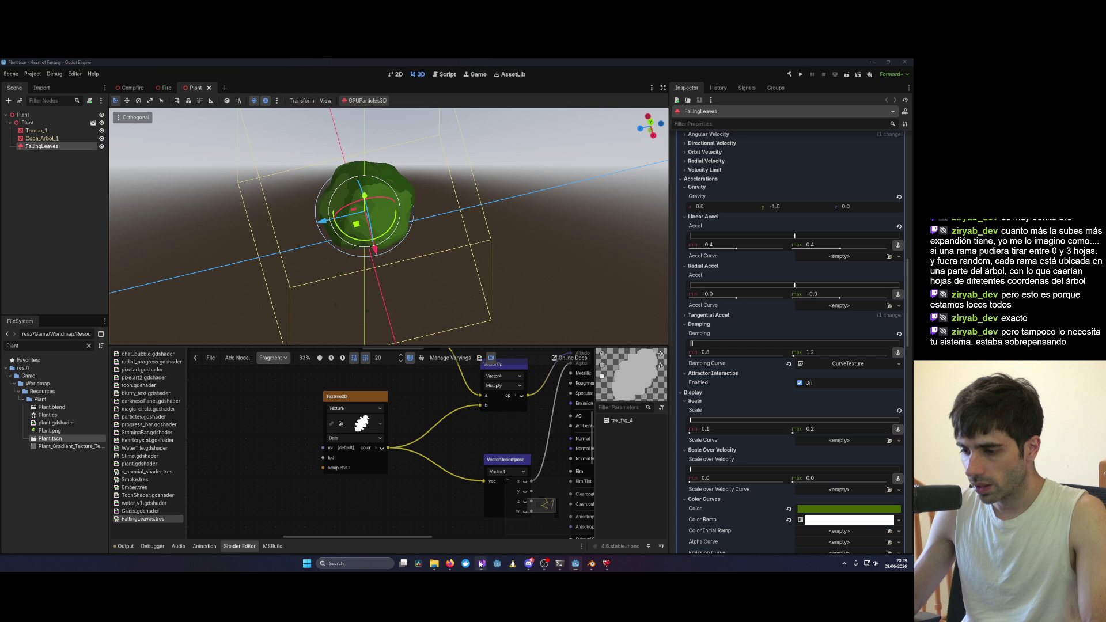
Step: In the running game, log in with the saved test account and enter the world with the existing character
mouse_move(481, 563)
click(637, 514)
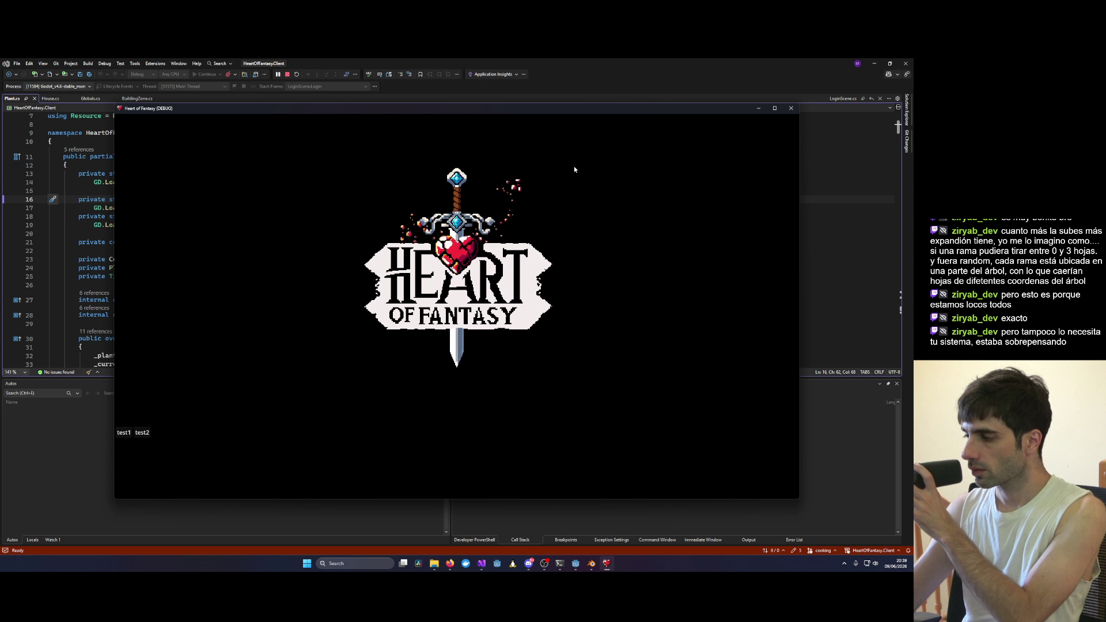
click(356, 220)
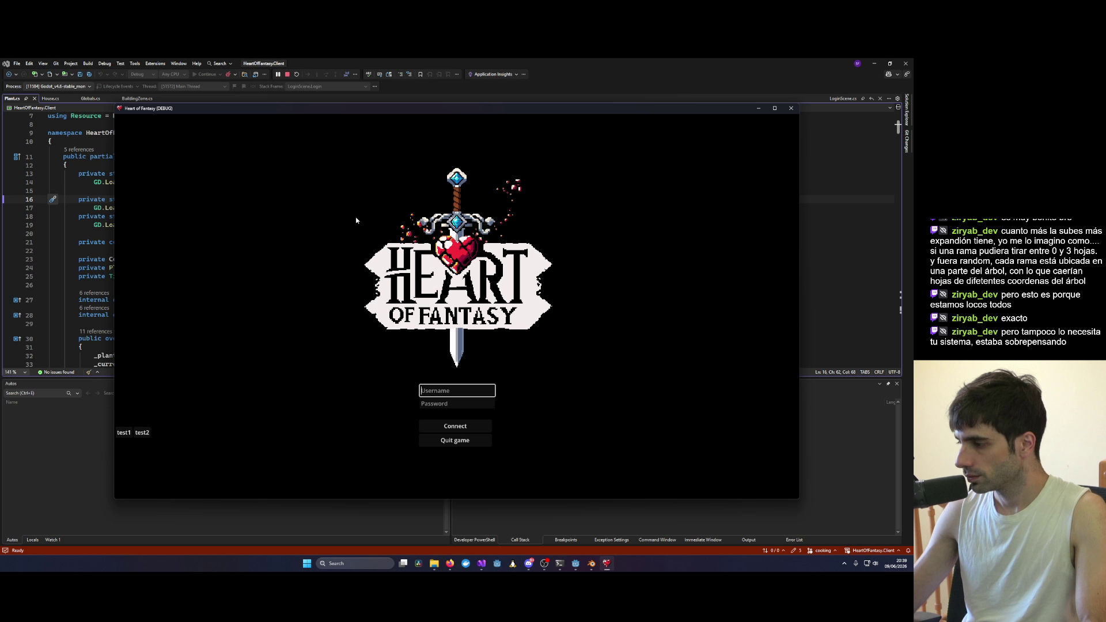
click(123, 432)
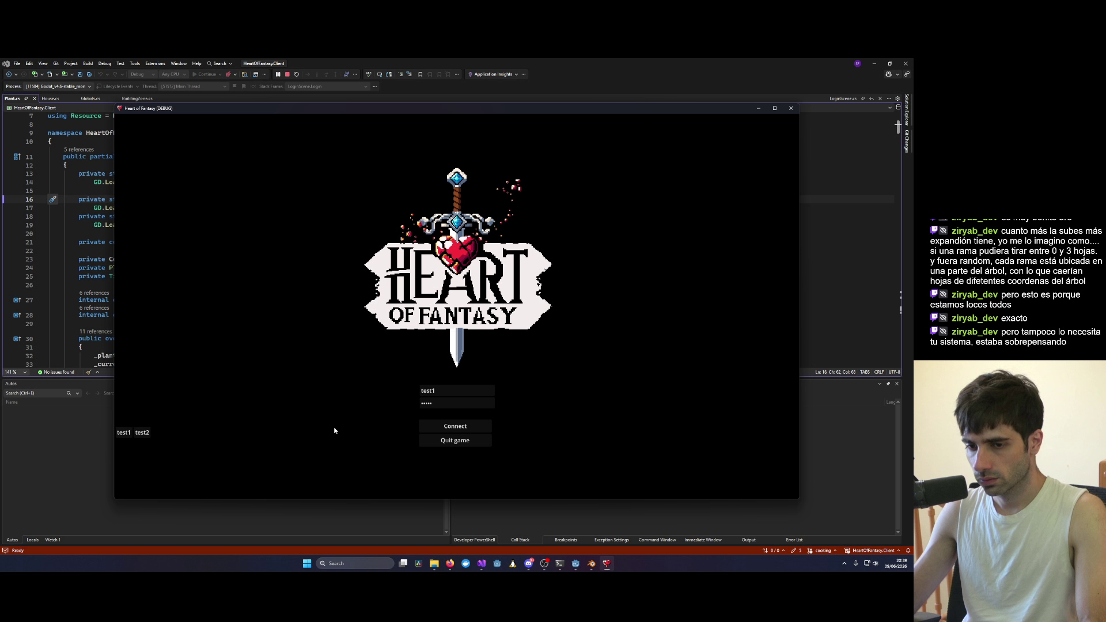
click(455, 425)
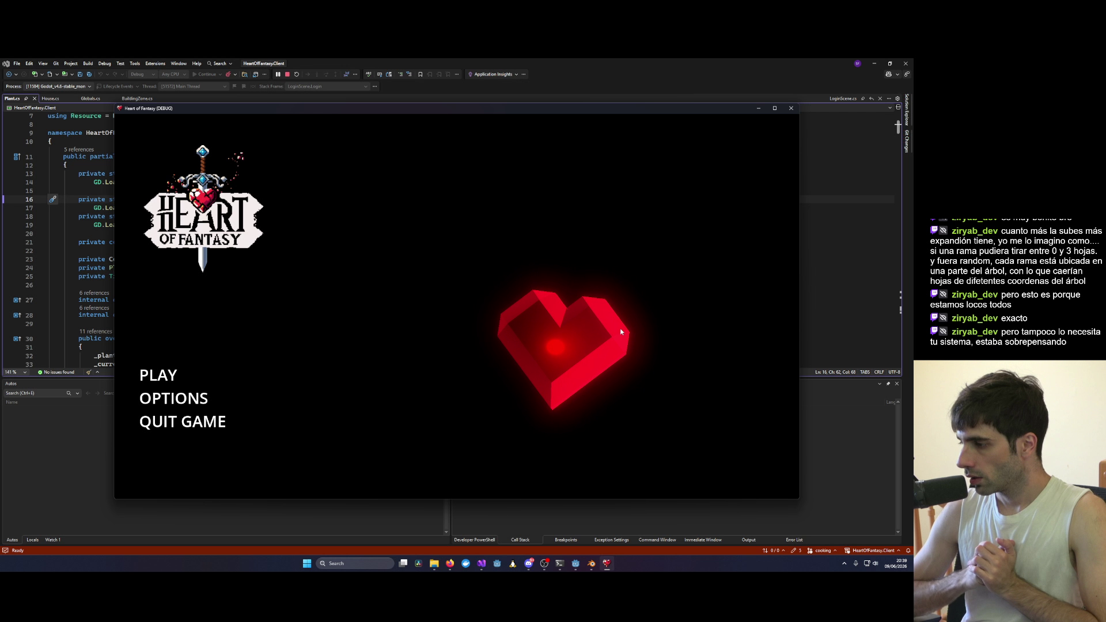
click(158, 375)
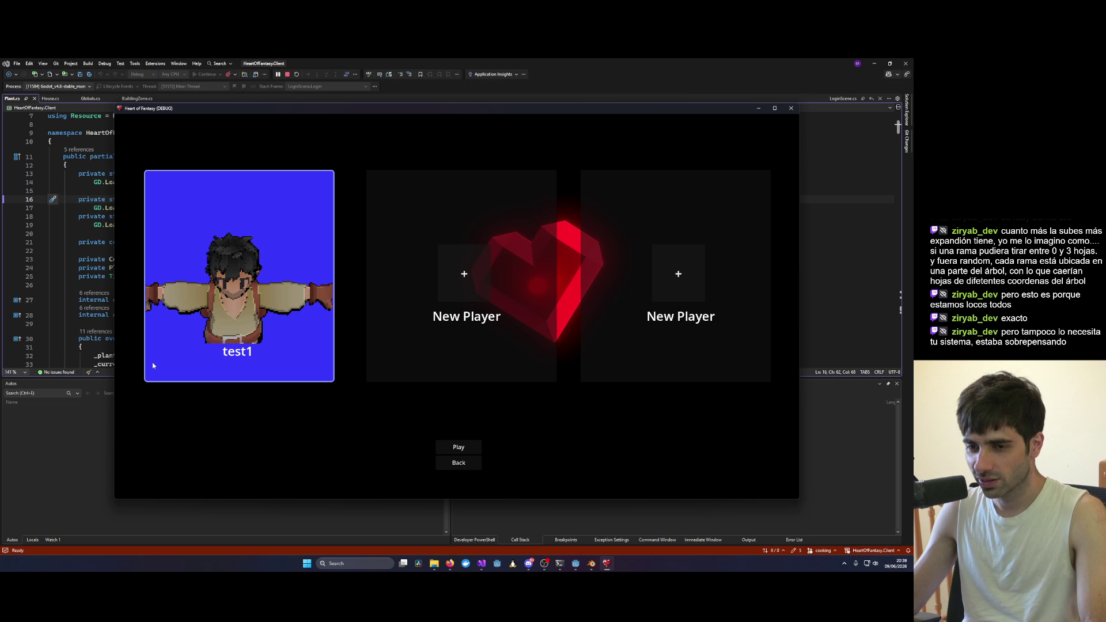
click(455, 447)
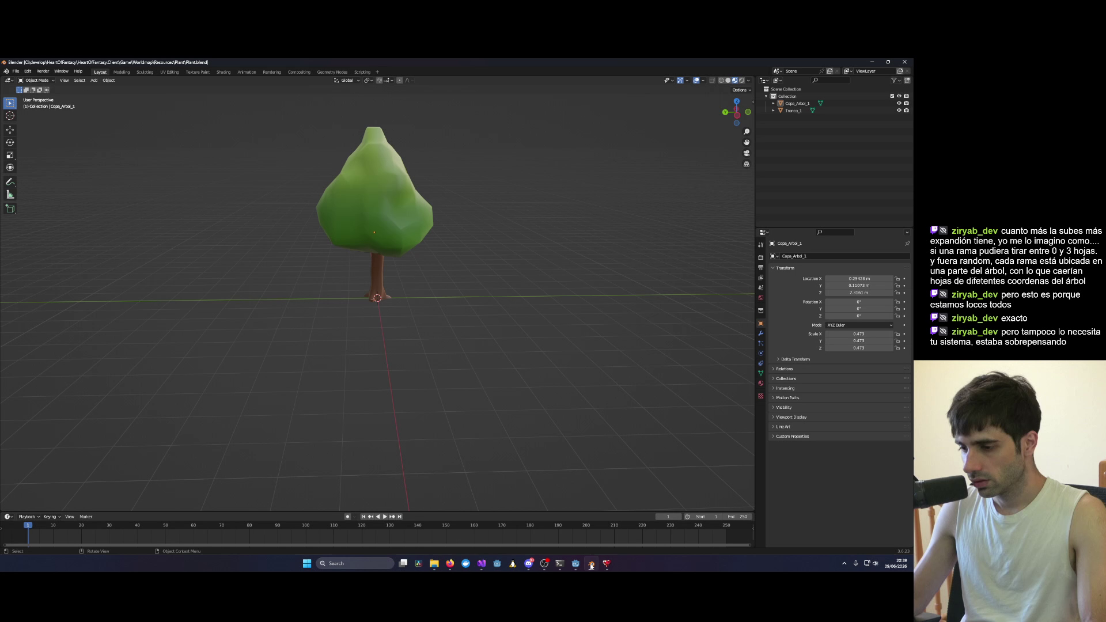
Step: Rotate the game camera with X to view the falling leaves in the forest, then return to Godot
click(576, 567)
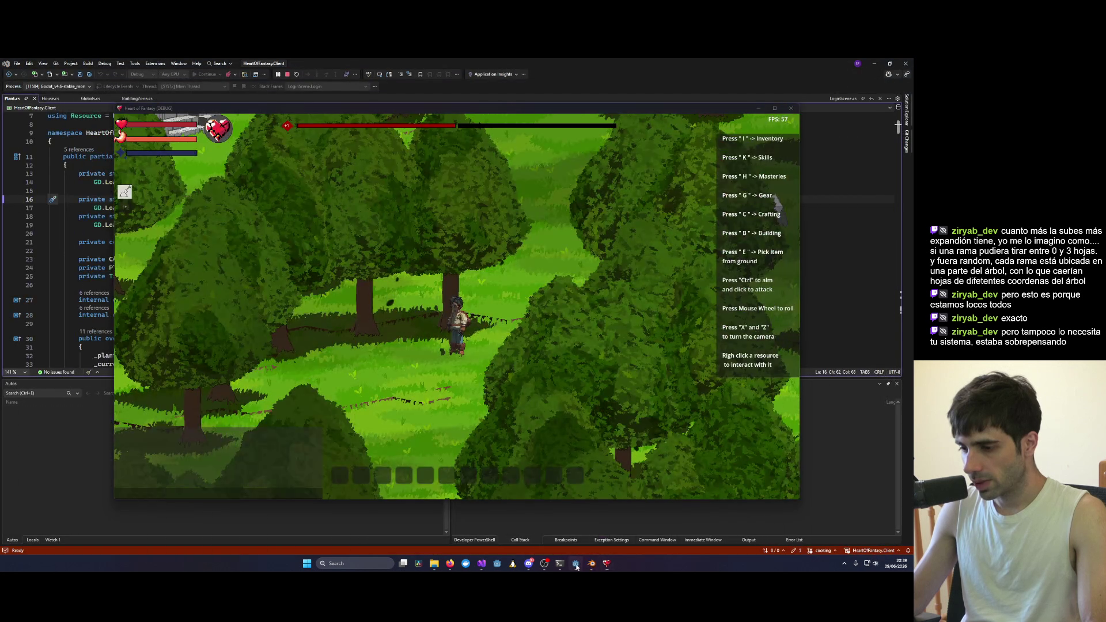
click(575, 567)
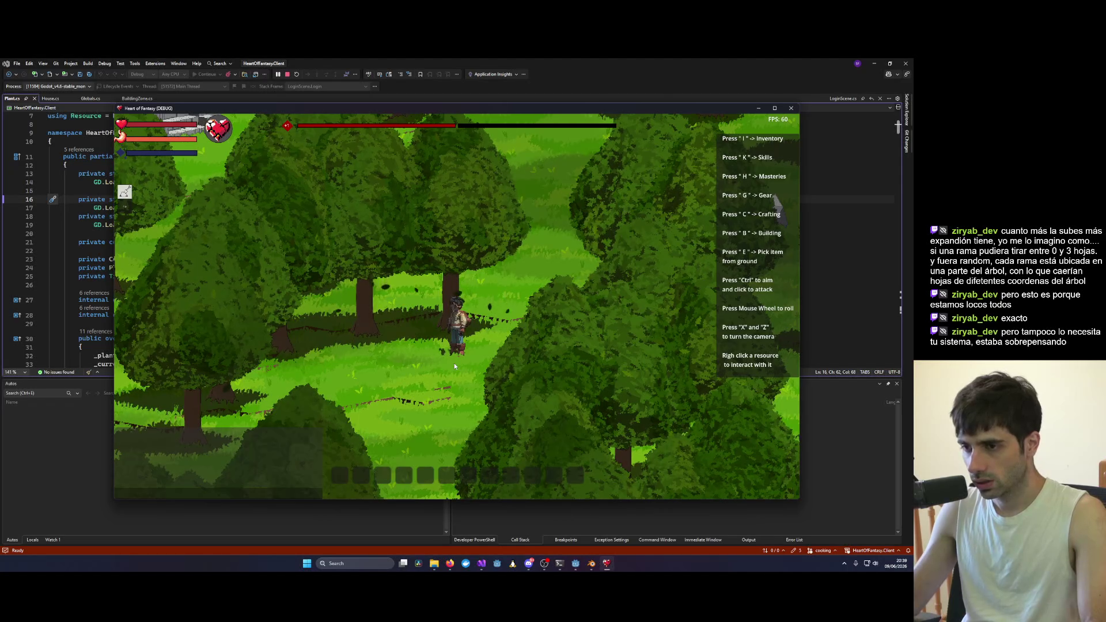
key(x)
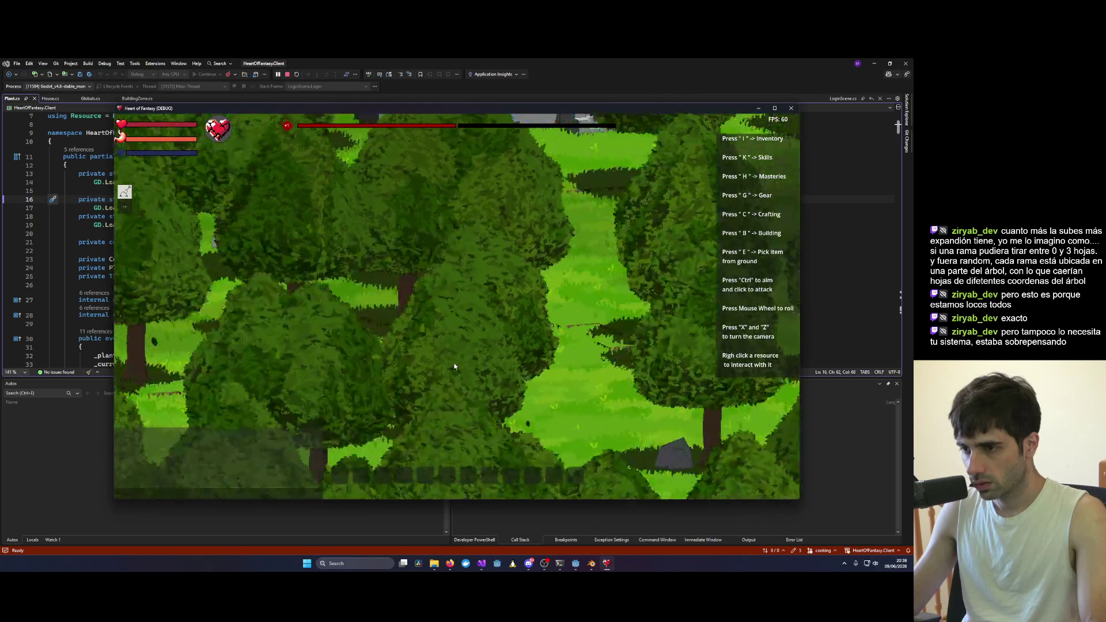
key(x)
key(x)
key(x)
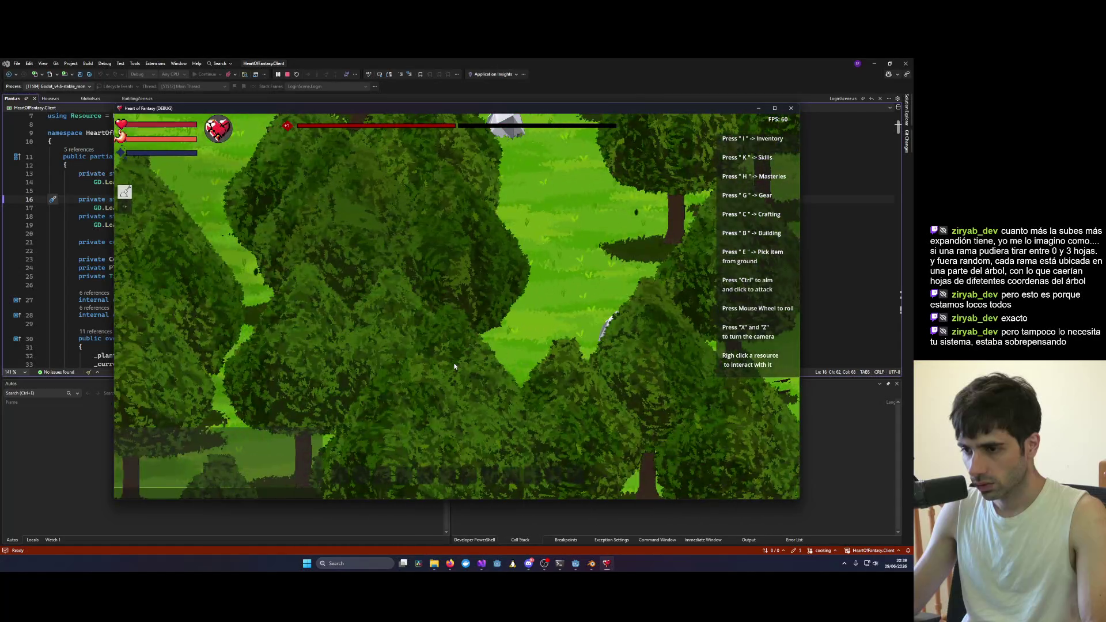
key(x)
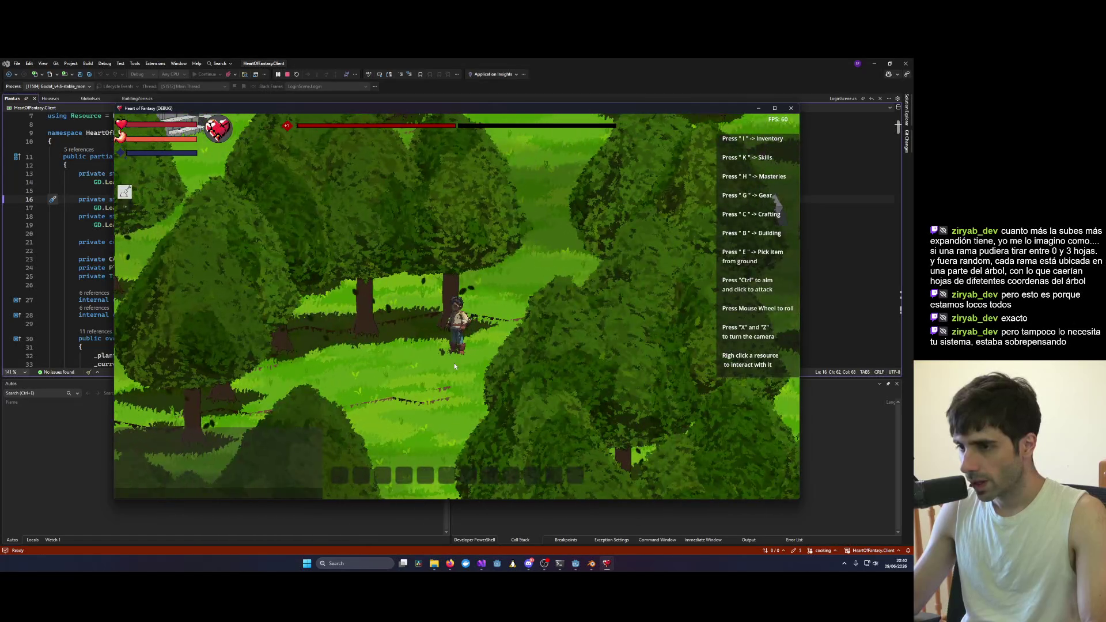
key(x)
scroll(454, 365, up, 3)
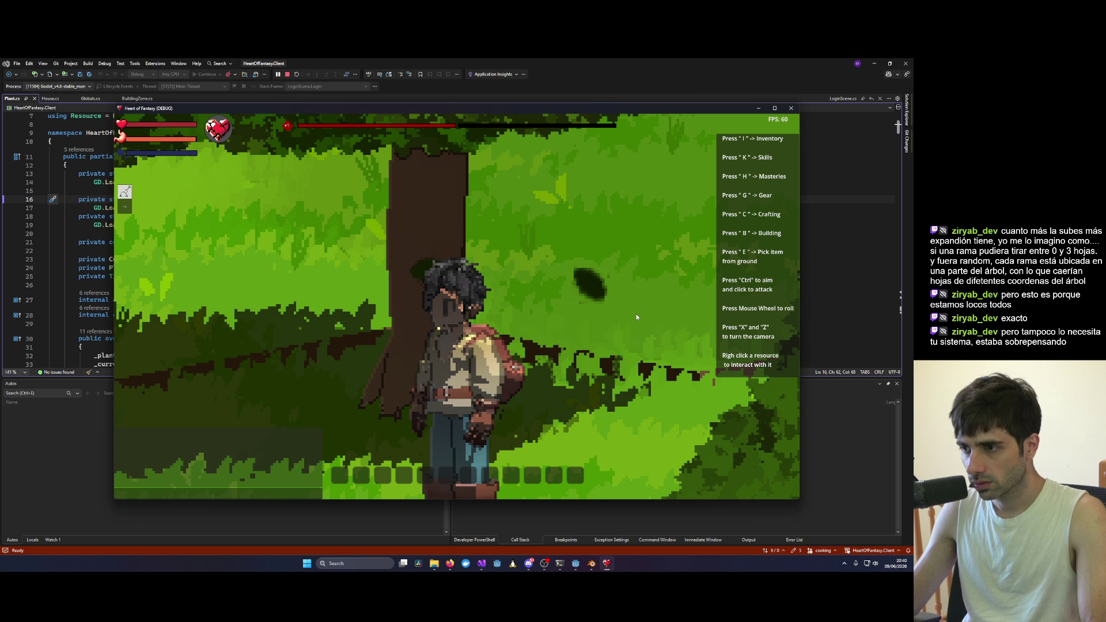
key(alt+Tab)
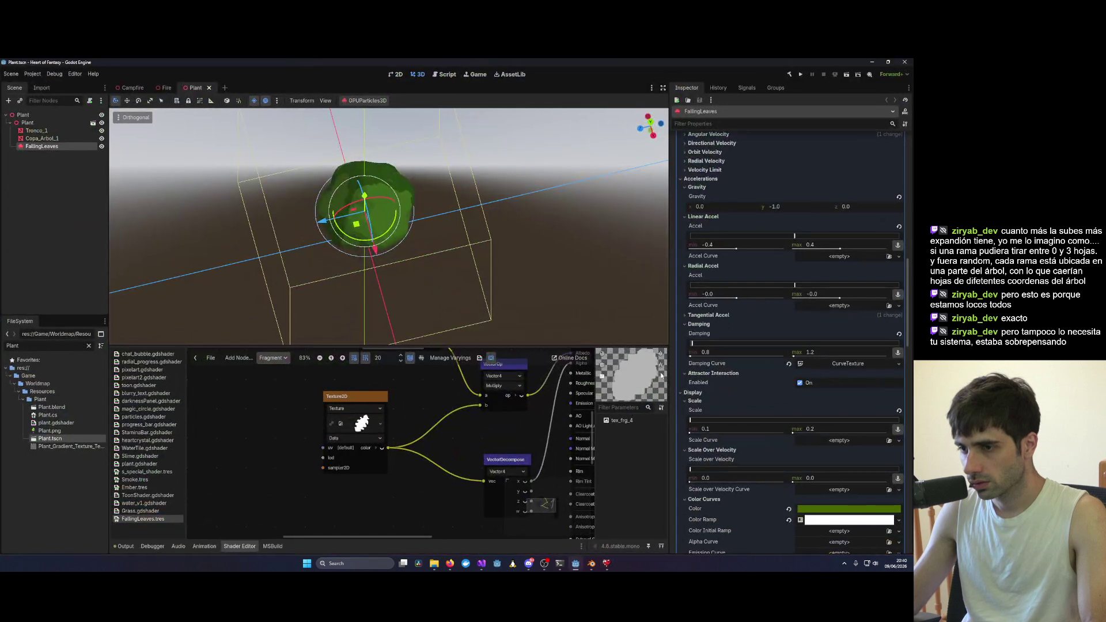
Step: Set FallingLeaves scale to 0.05–0.1, save, and bring up Visual Studio showing Plant.cs
scroll(753, 394, down, 2)
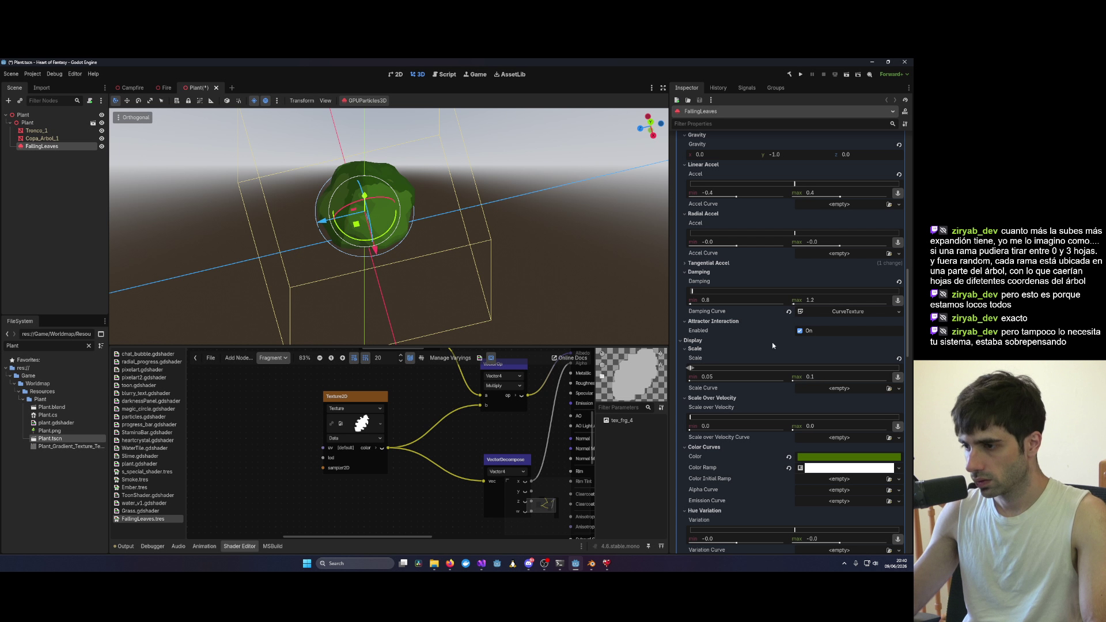
scroll(414, 255, up, 5)
mouse_move(481, 563)
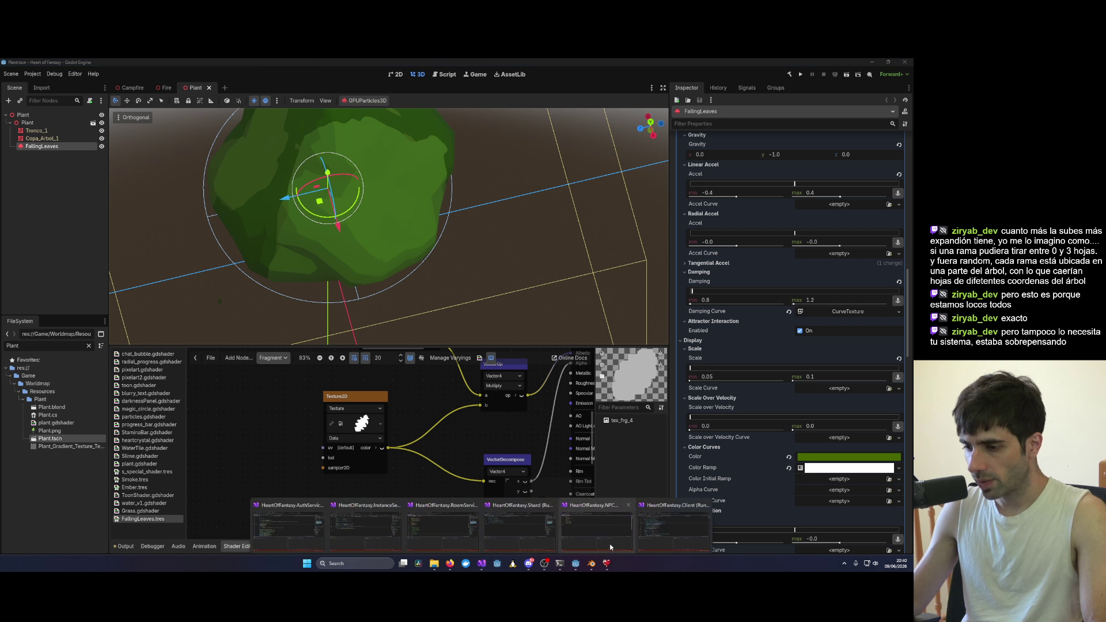
click(288, 521)
Step: Relaunch Heart of Fantasy in a new debug session and enter the world with the existing character
click(287, 75)
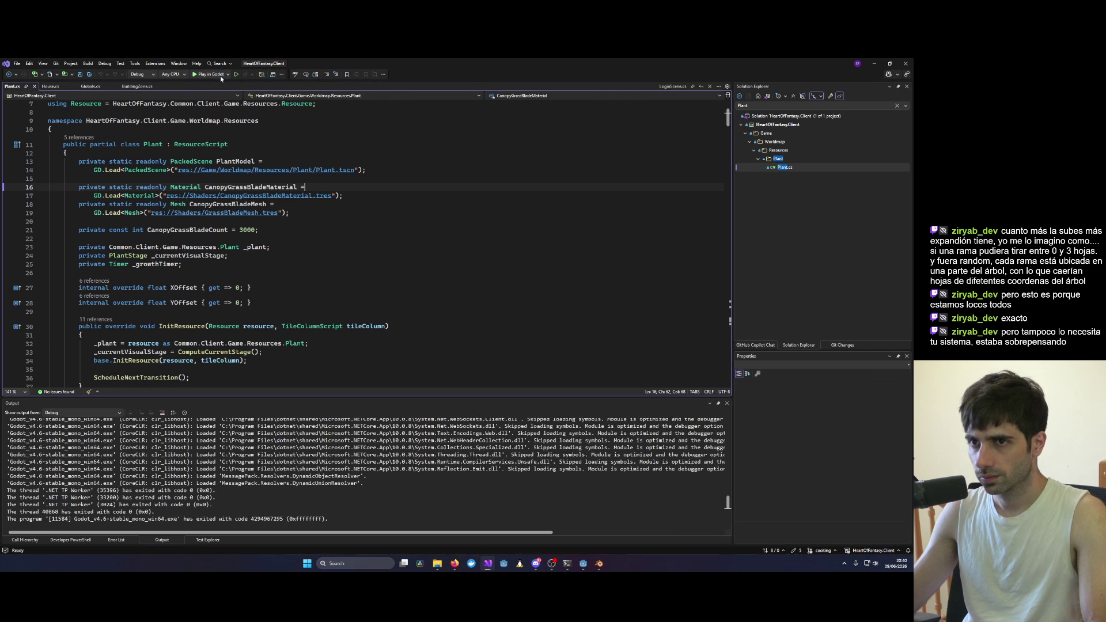
key(F5)
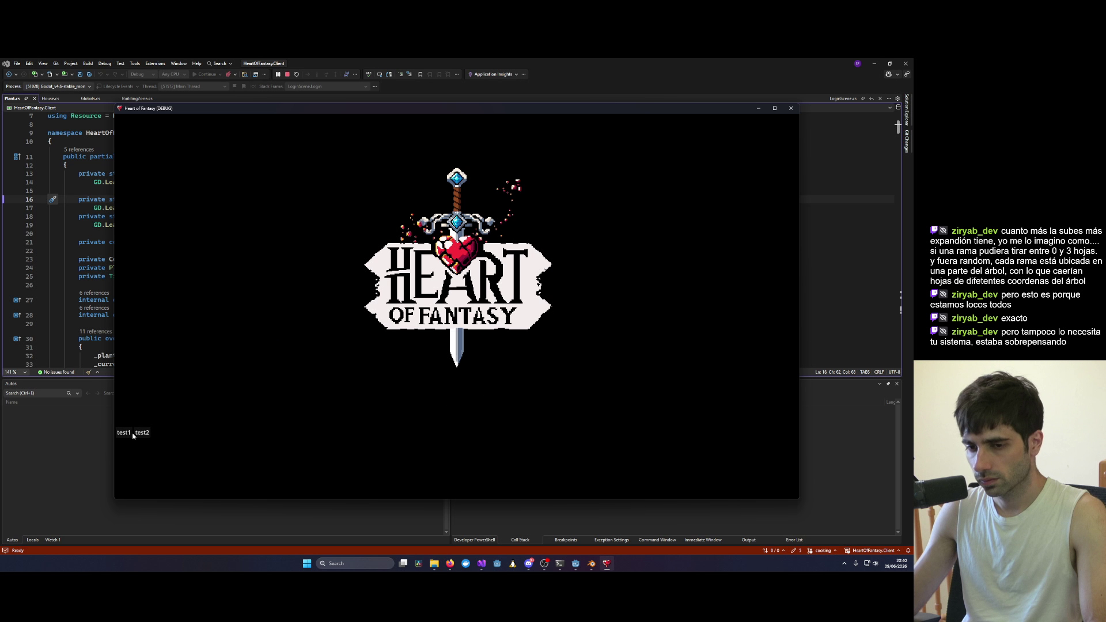
click(161, 377)
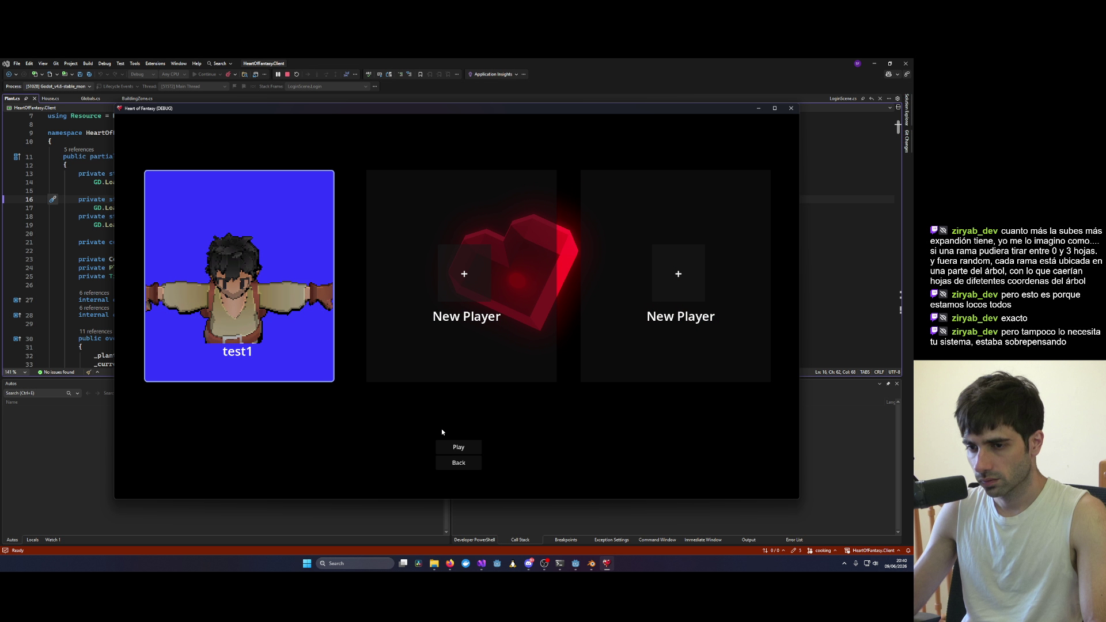
double_click(309, 240)
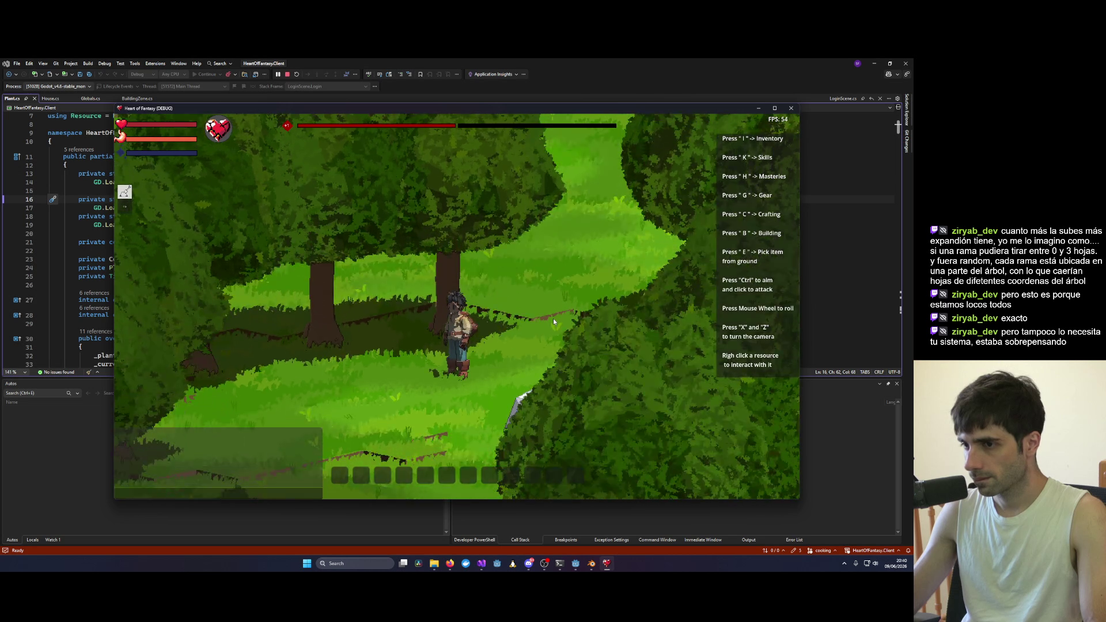
Step: Orbit the camera around the forest until the large tree and grass fill the view
key(x)
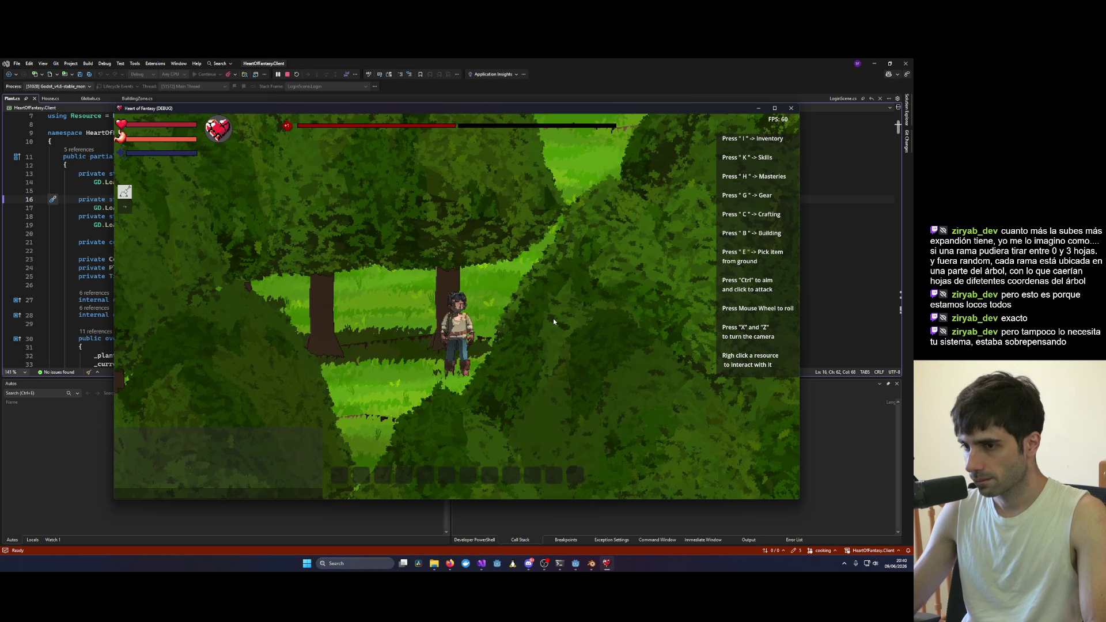
key(x)
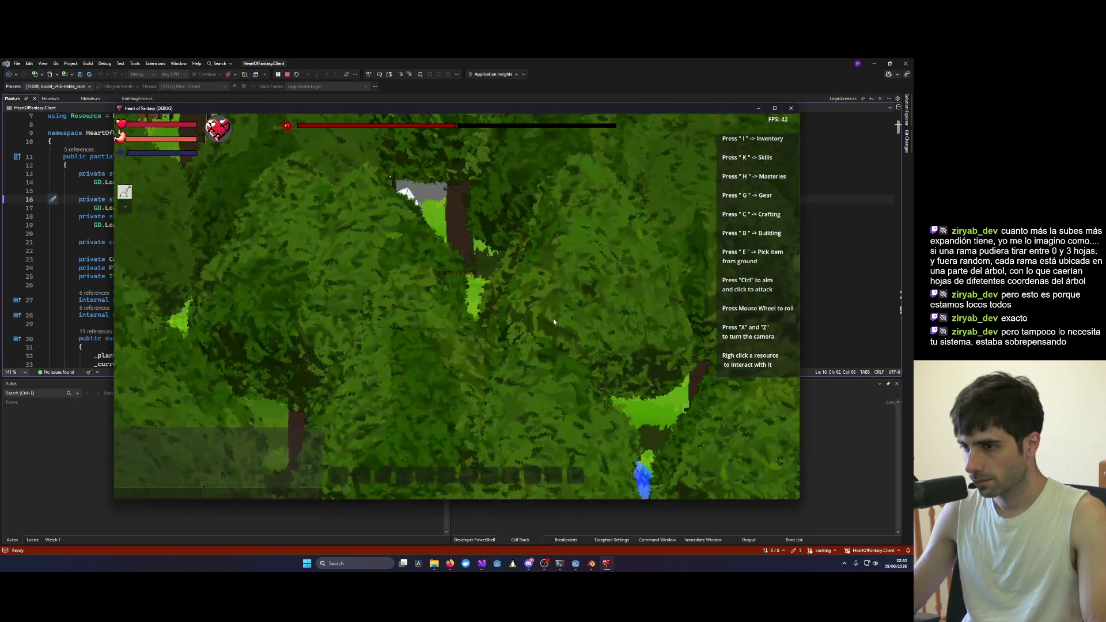
key(x)
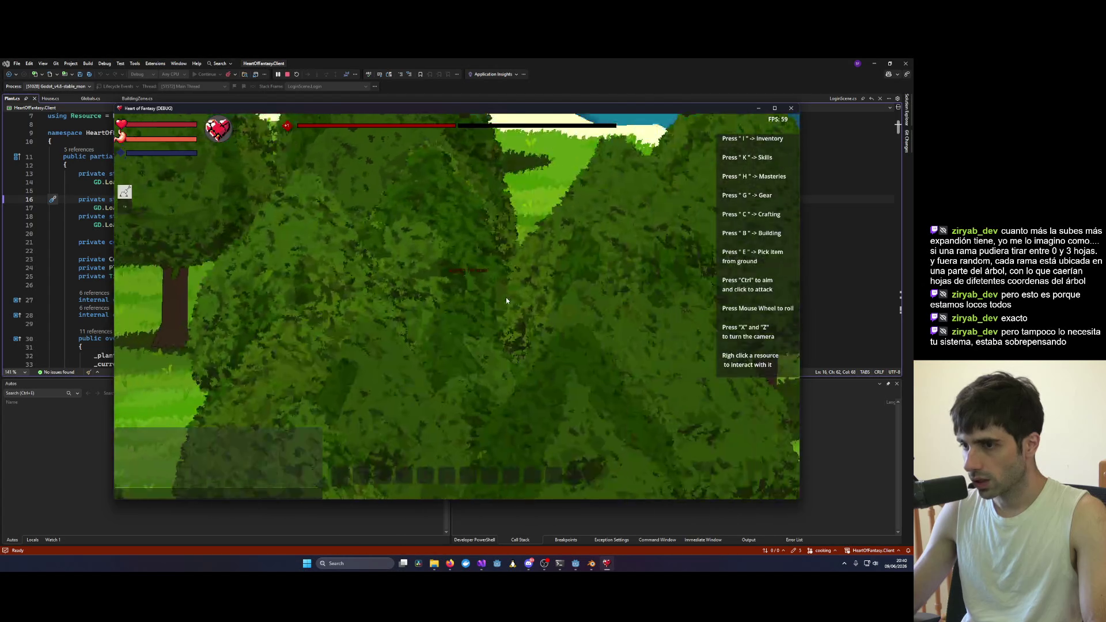
key(x)
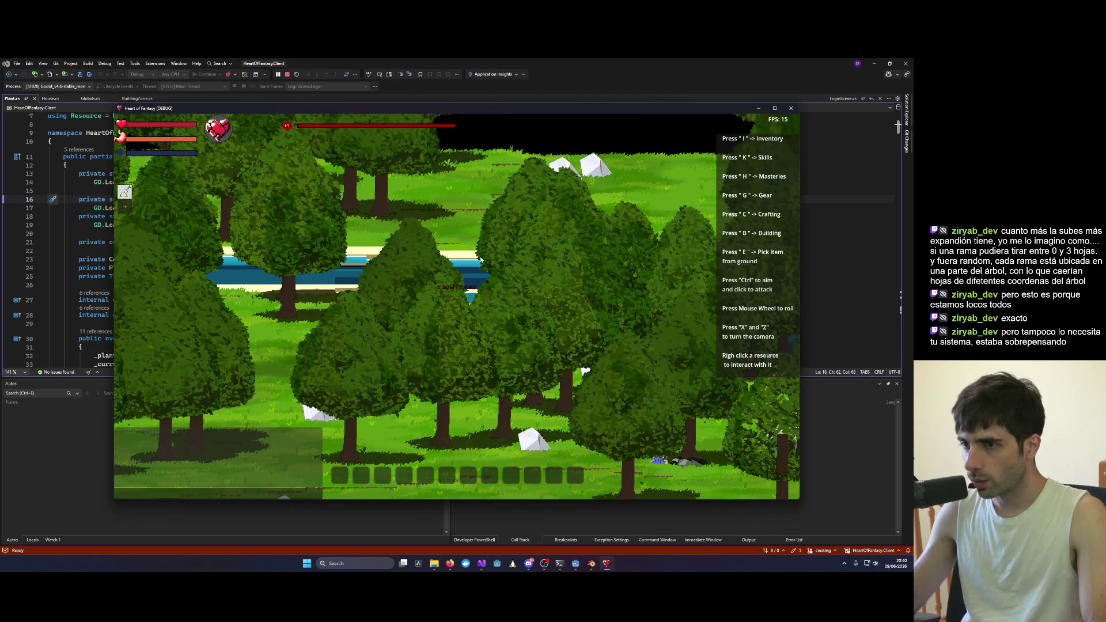
key(x)
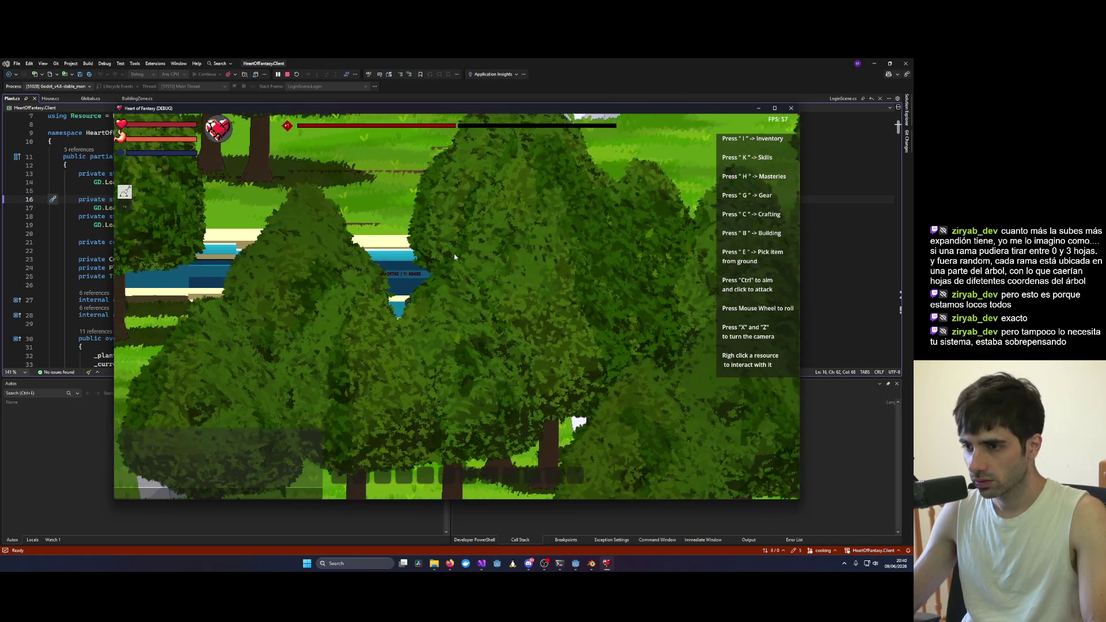
key(x)
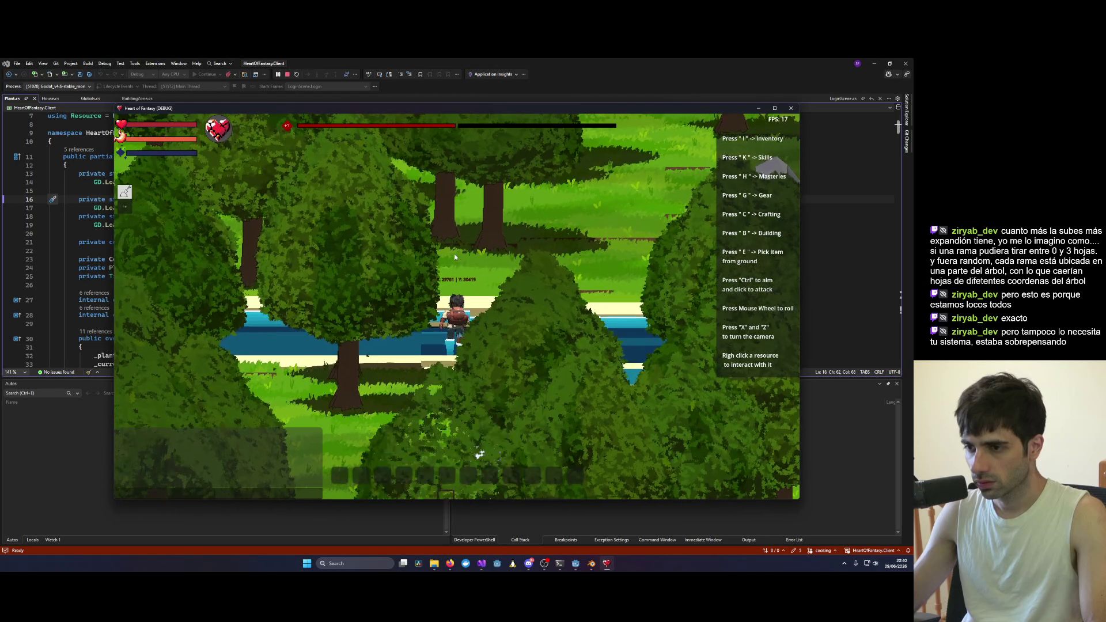
key(x)
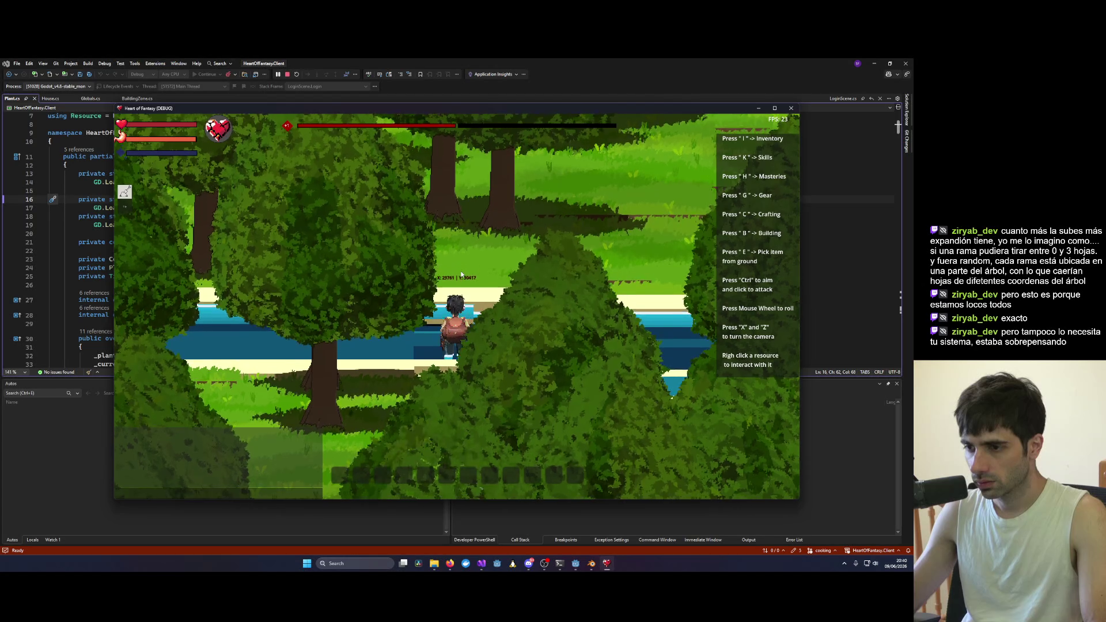
key(x)
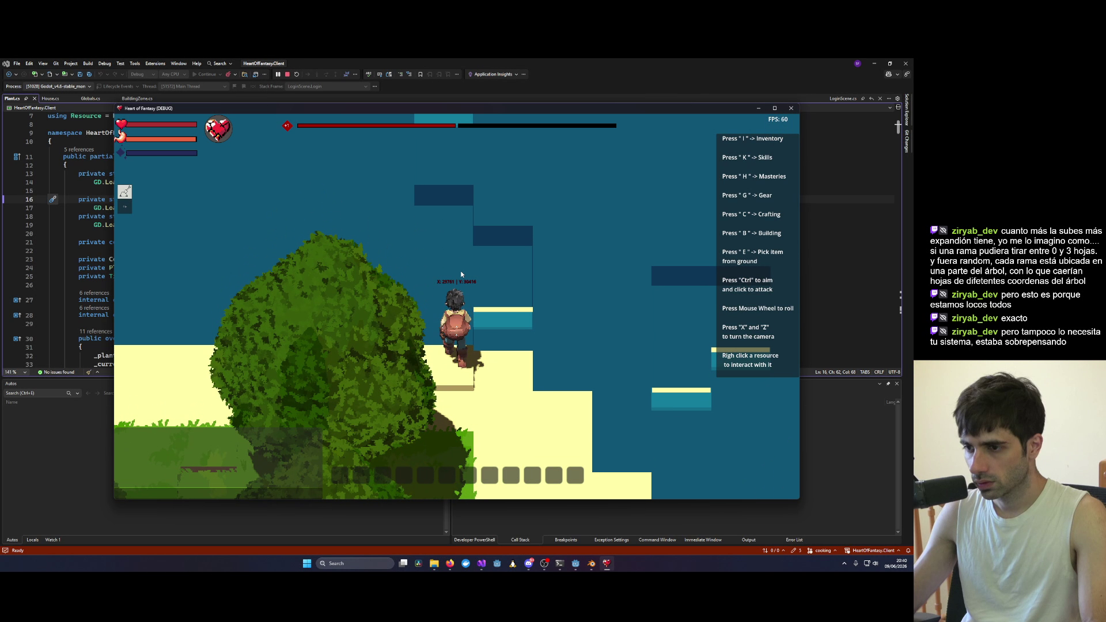
key(x)
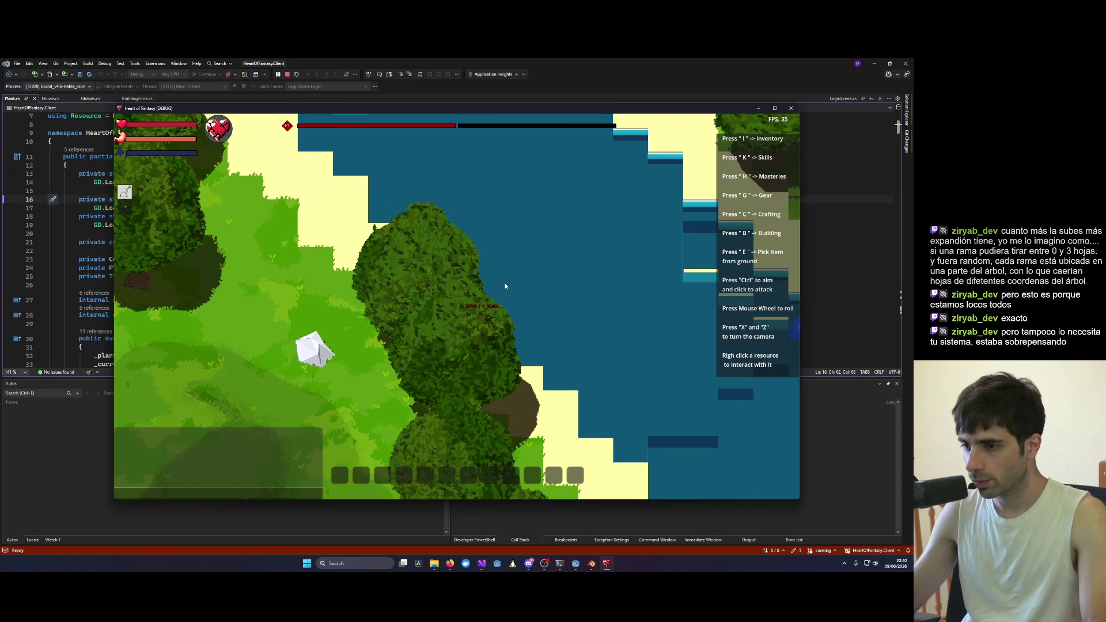
key(x)
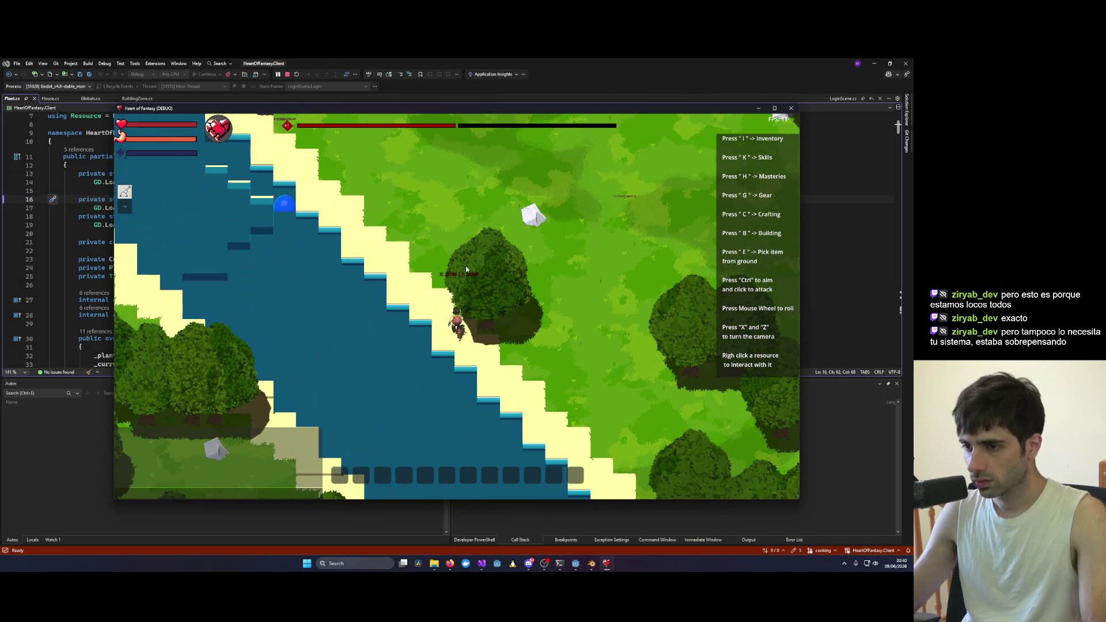
scroll(518, 266, up, 5)
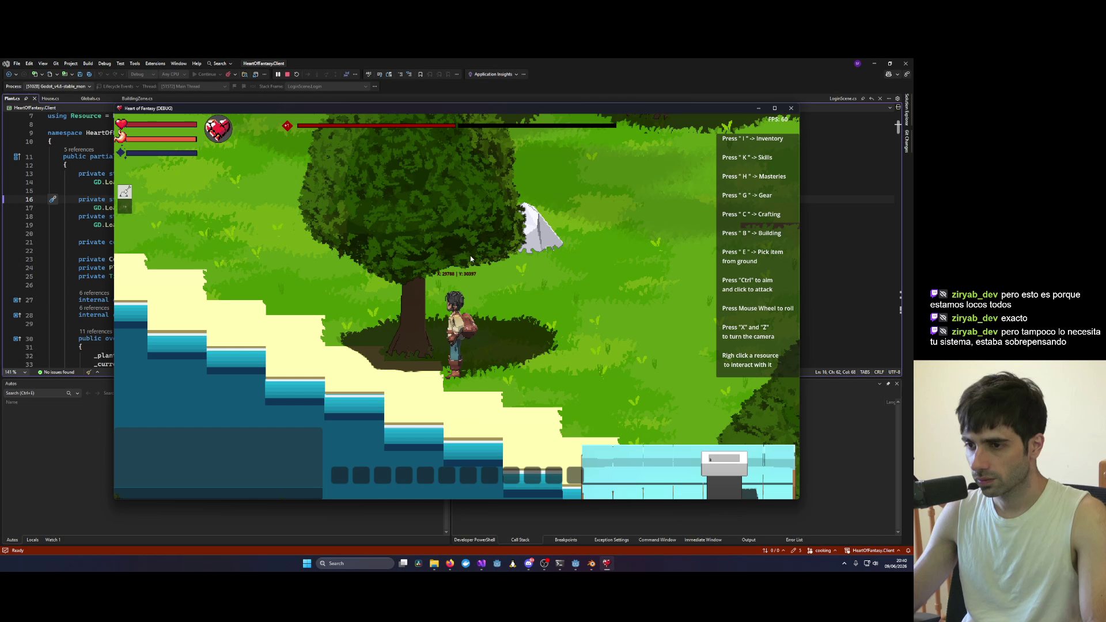
Step: Walk the character under the large tree and orbit around it to inspect the falling leaves
key(w)
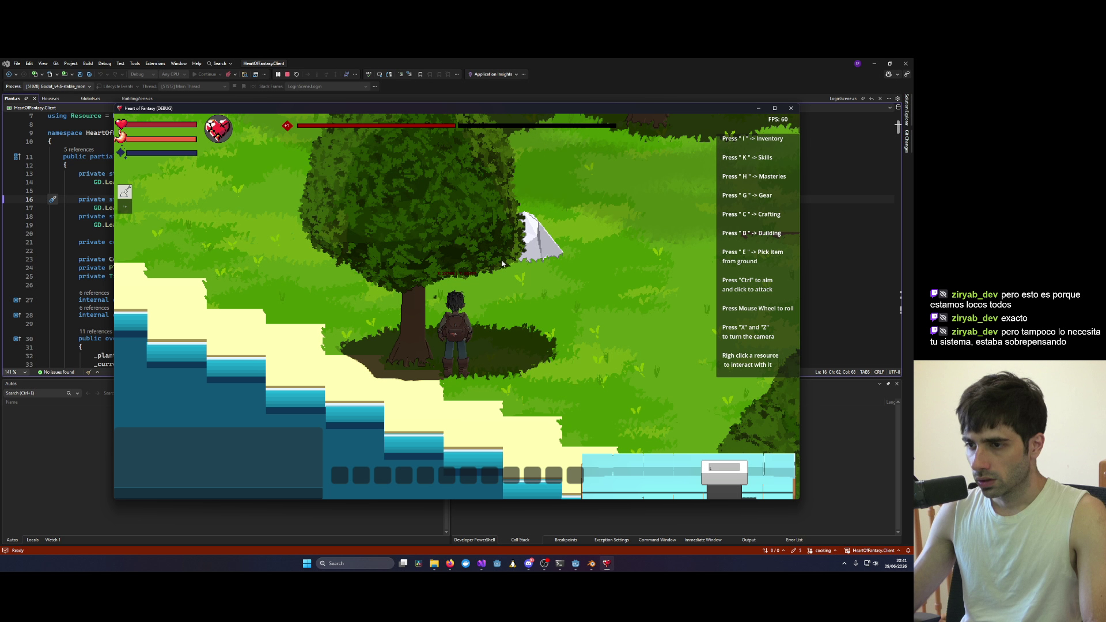
scroll(475, 270, up, 2)
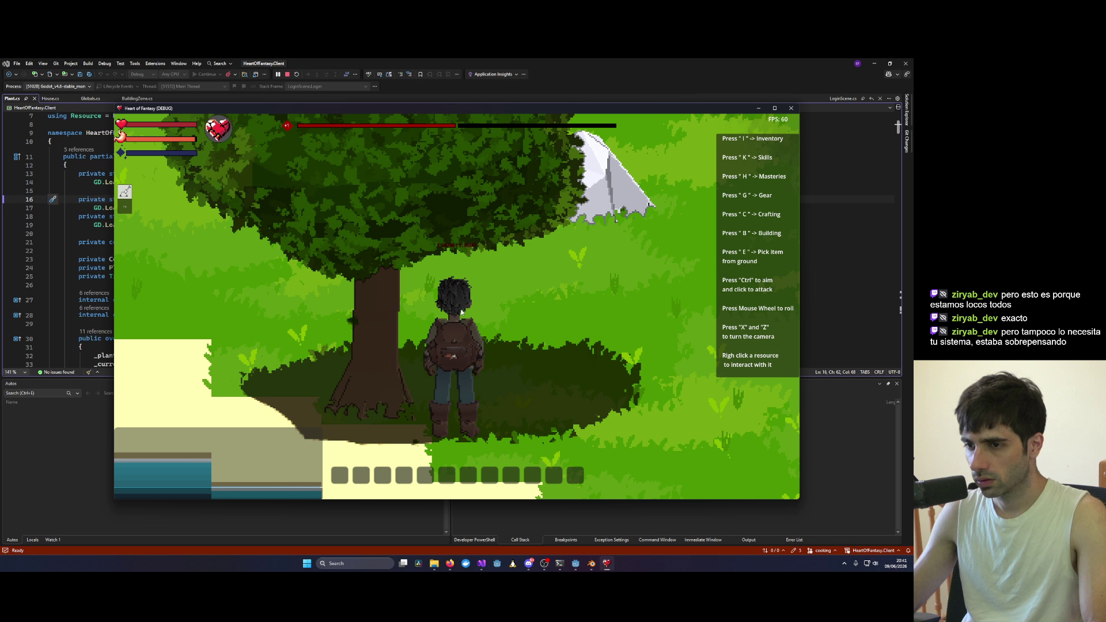
key(x)
key(x)
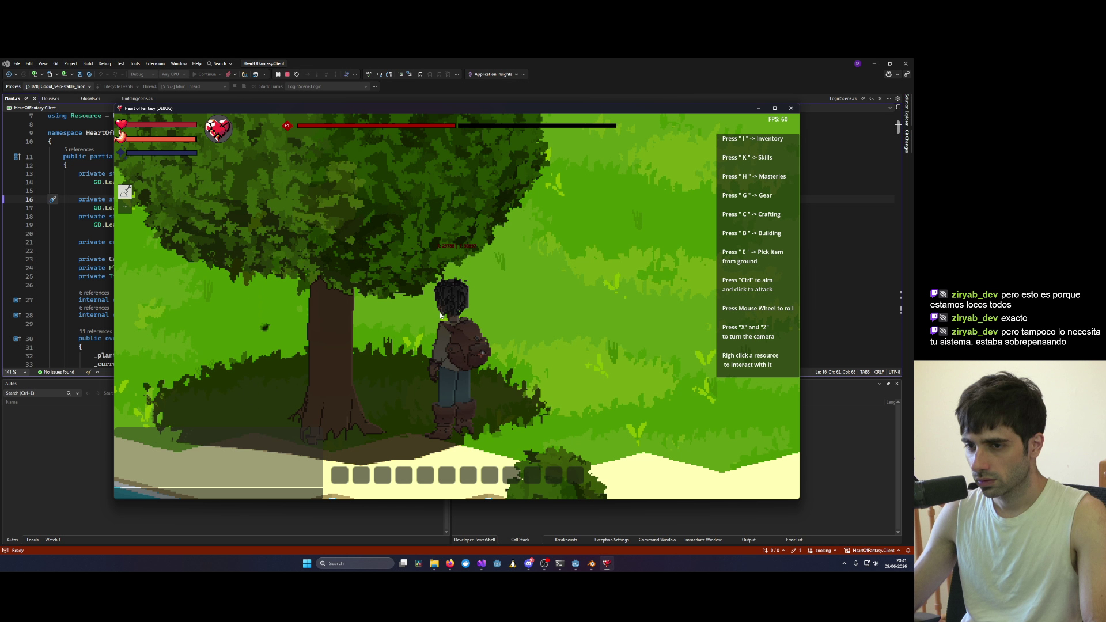
key(x)
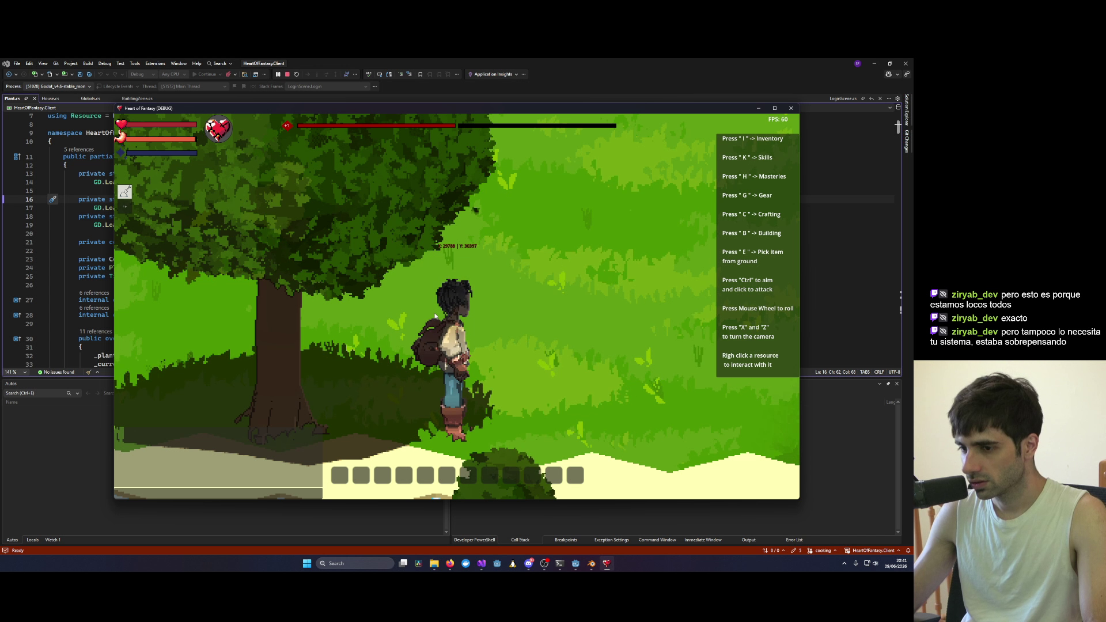
key(z)
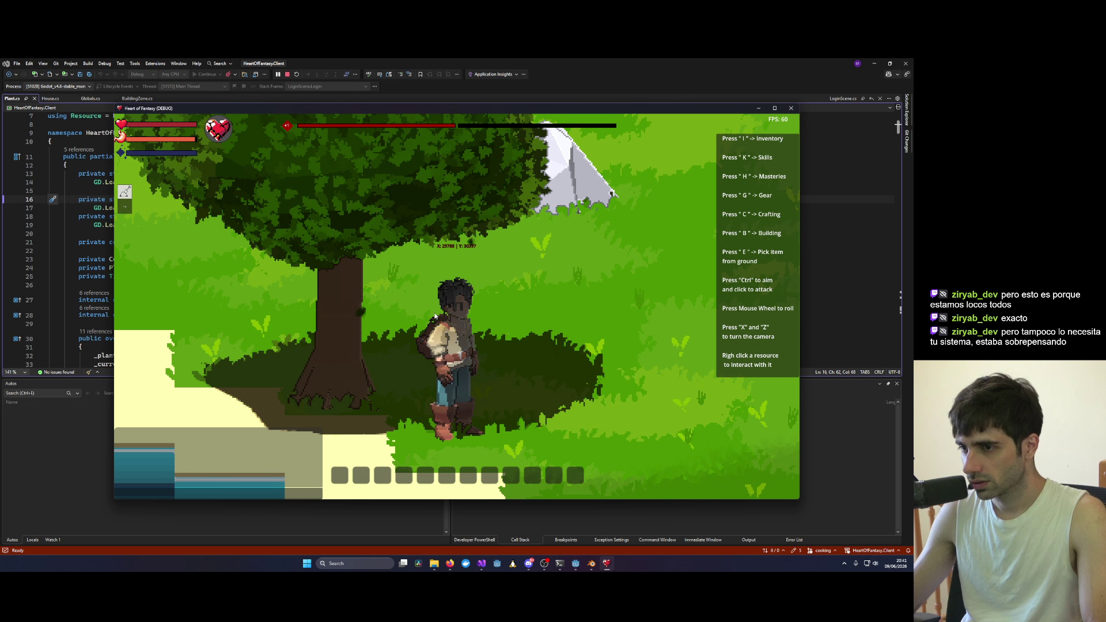
key(z)
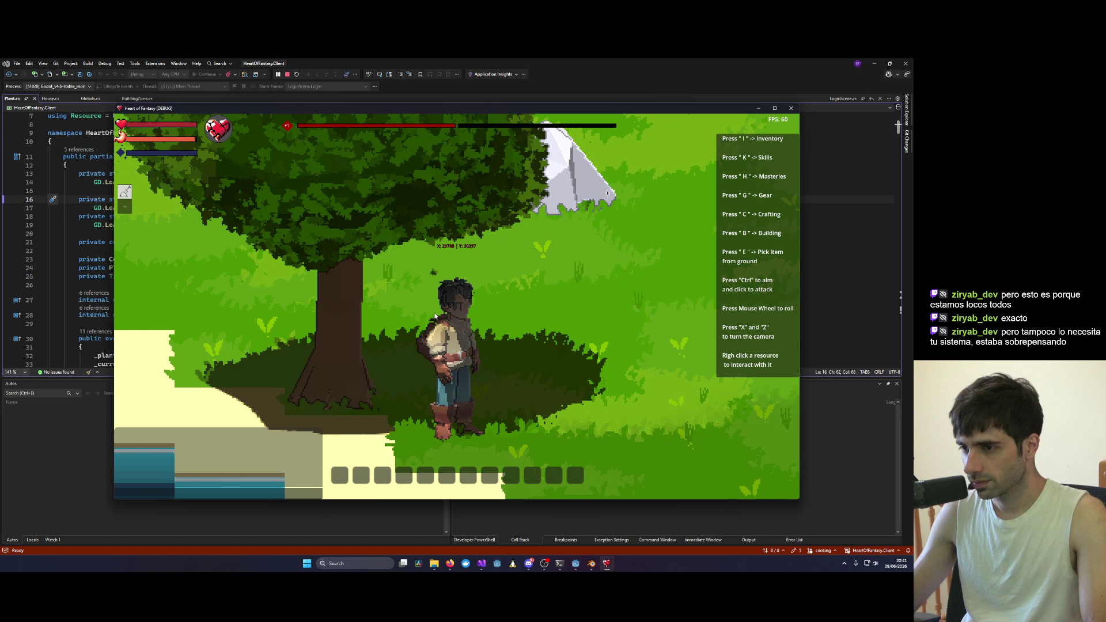
key(z)
key(z)
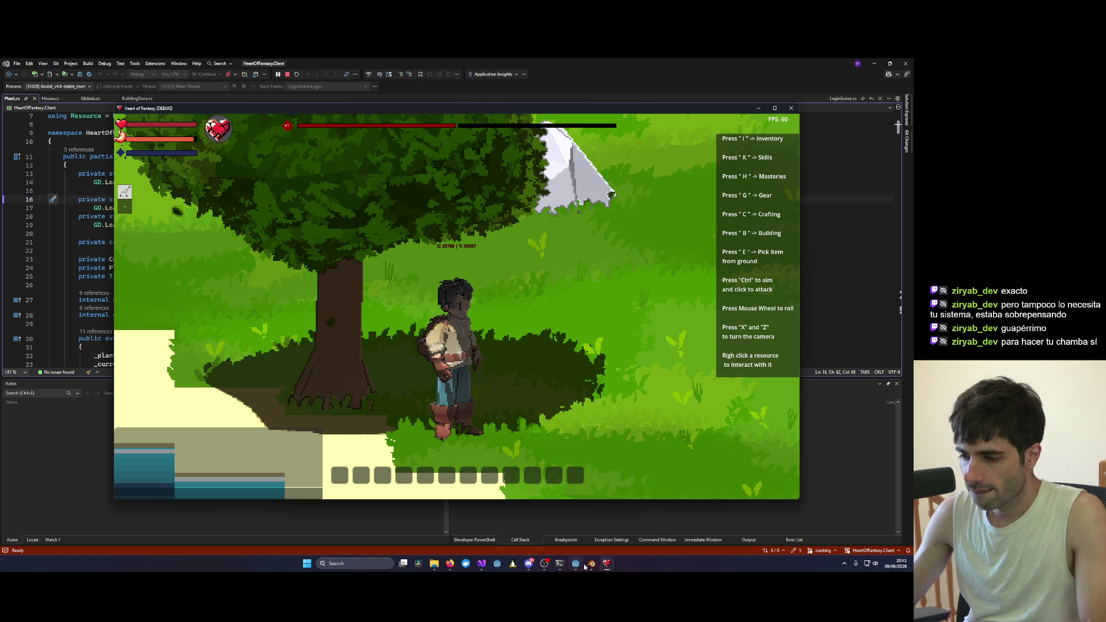
mouse_move(577, 564)
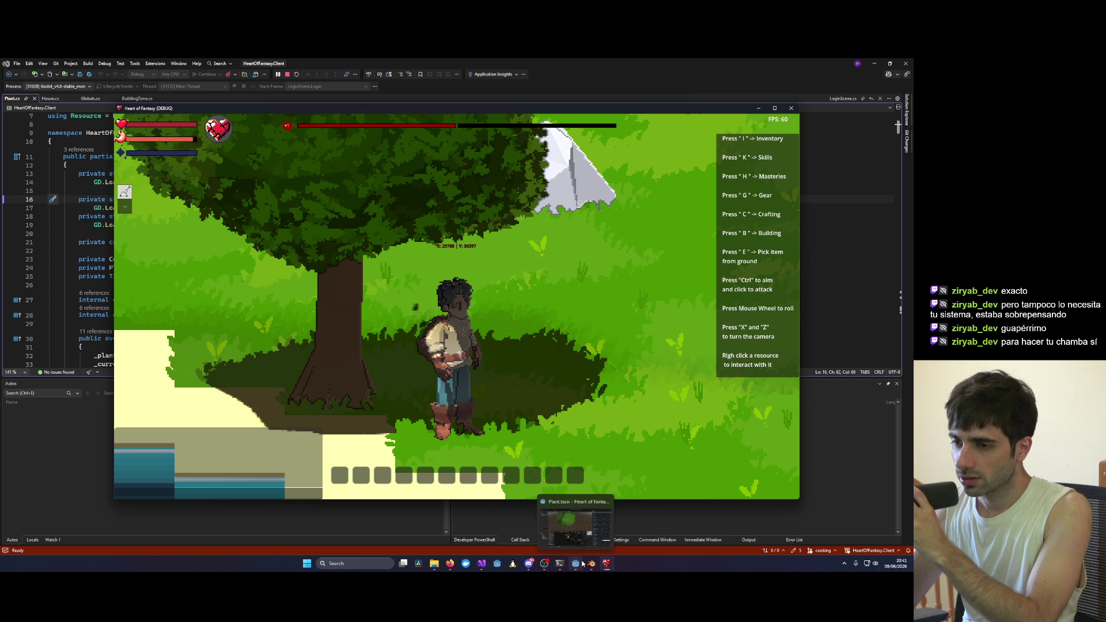
Step: Orbit the camera toward the lake, beach and green hills, zooming in and out
key(x)
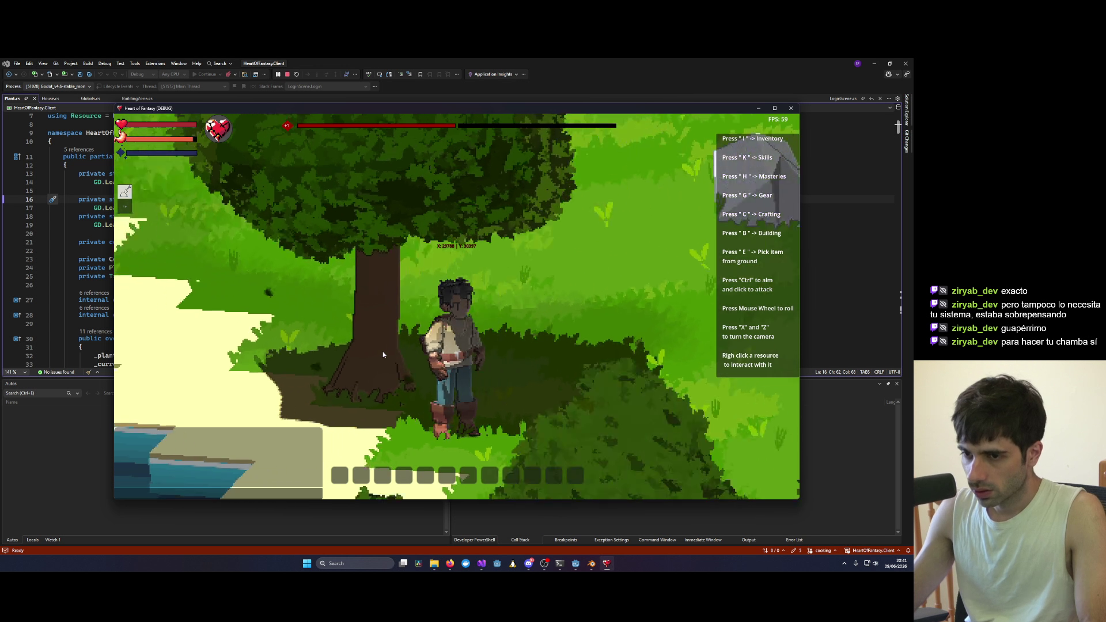
key(x)
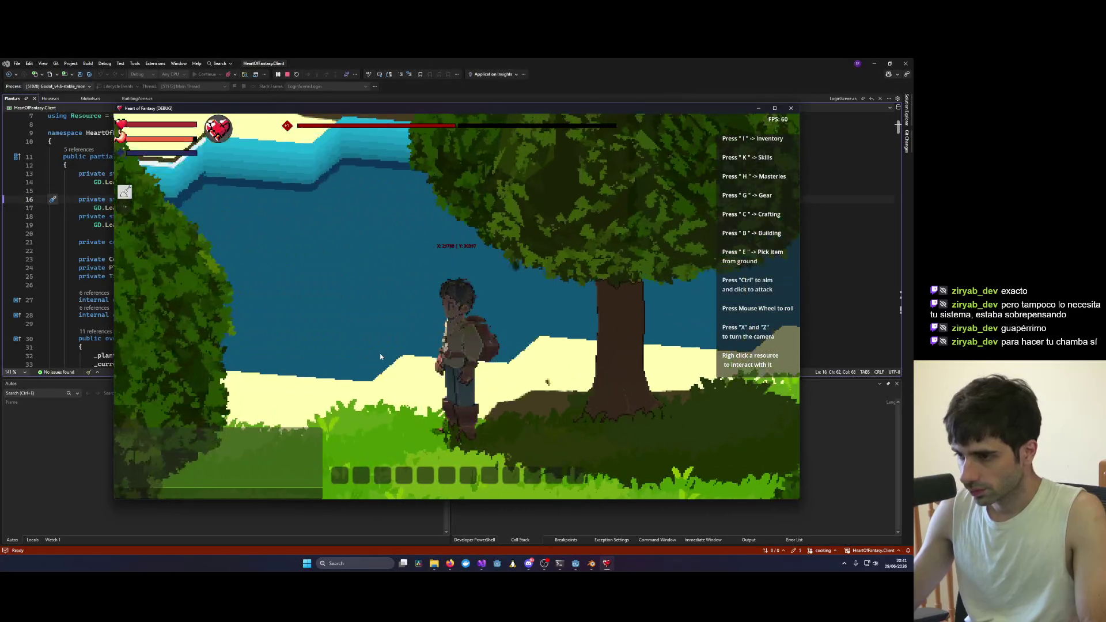
key(x)
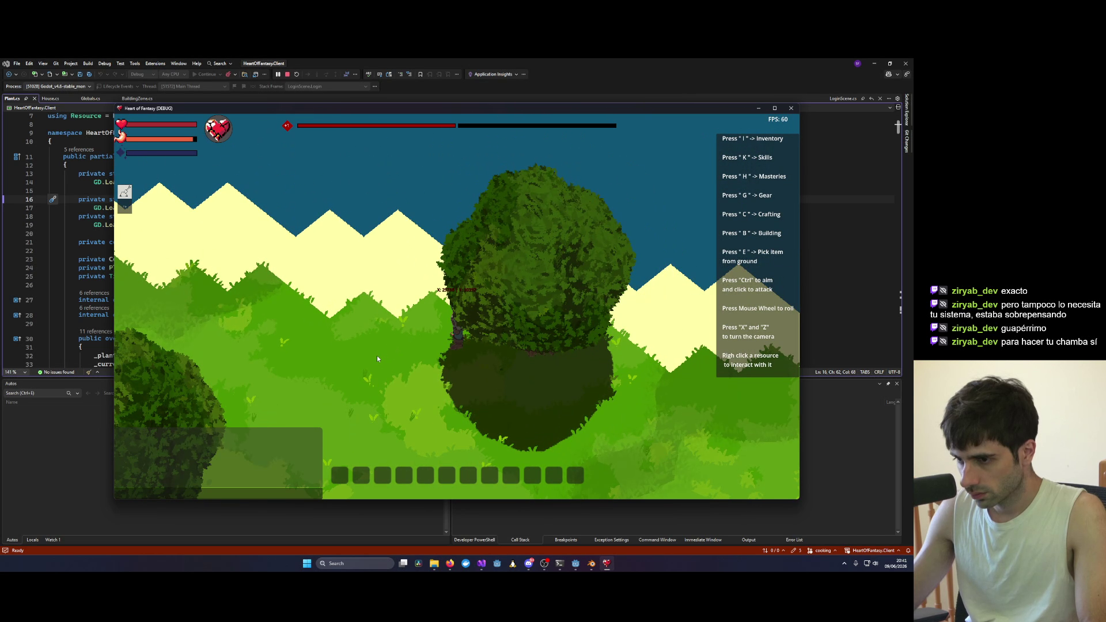
scroll(377, 354, up, 5)
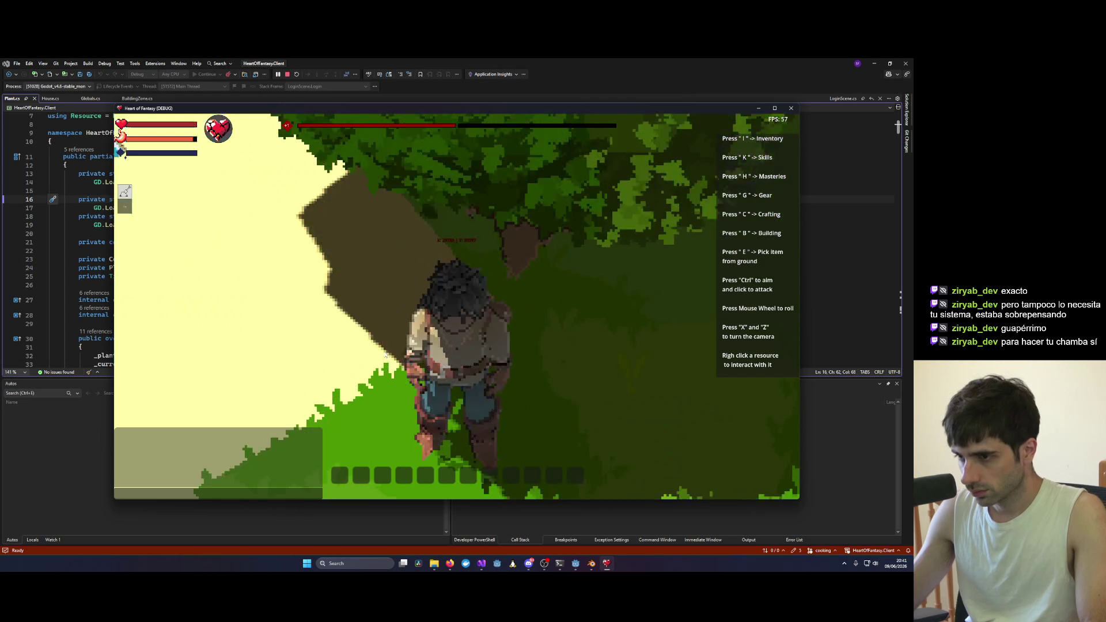
scroll(403, 336, down, 5)
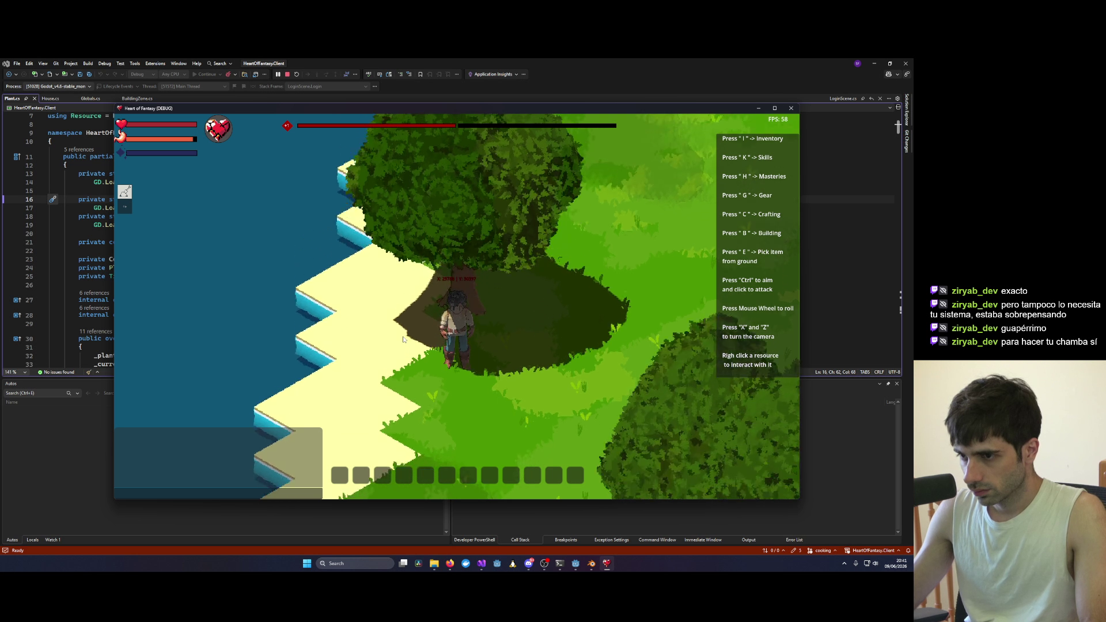
Step: Walk the character up to the tree, level the shoreline view, then leave the game window
key(w)
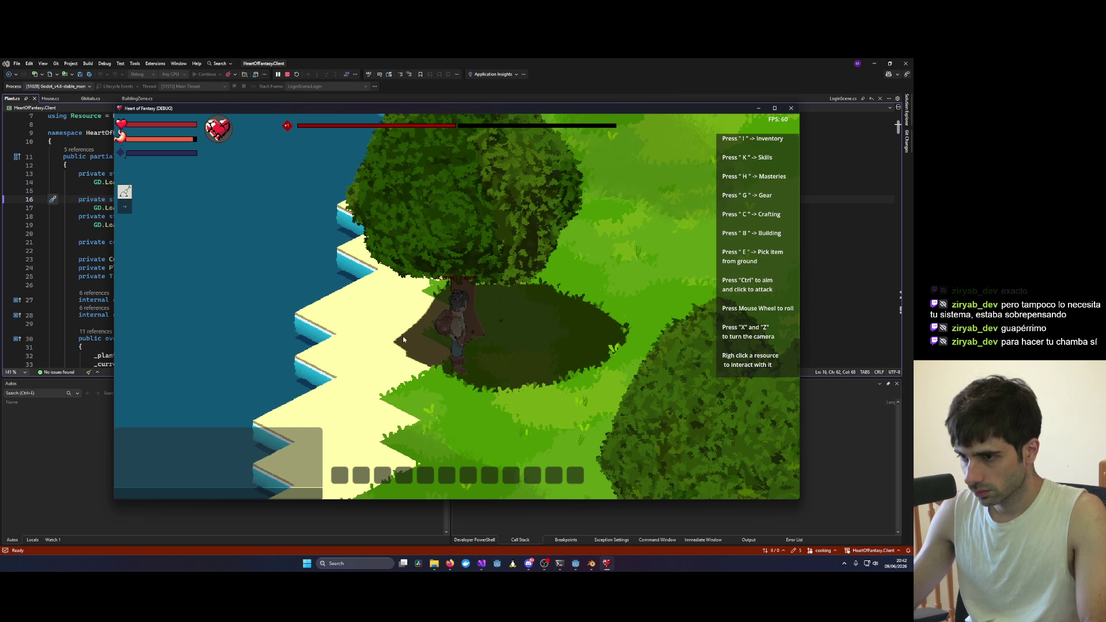
scroll(402, 336, up, 5)
key(s)
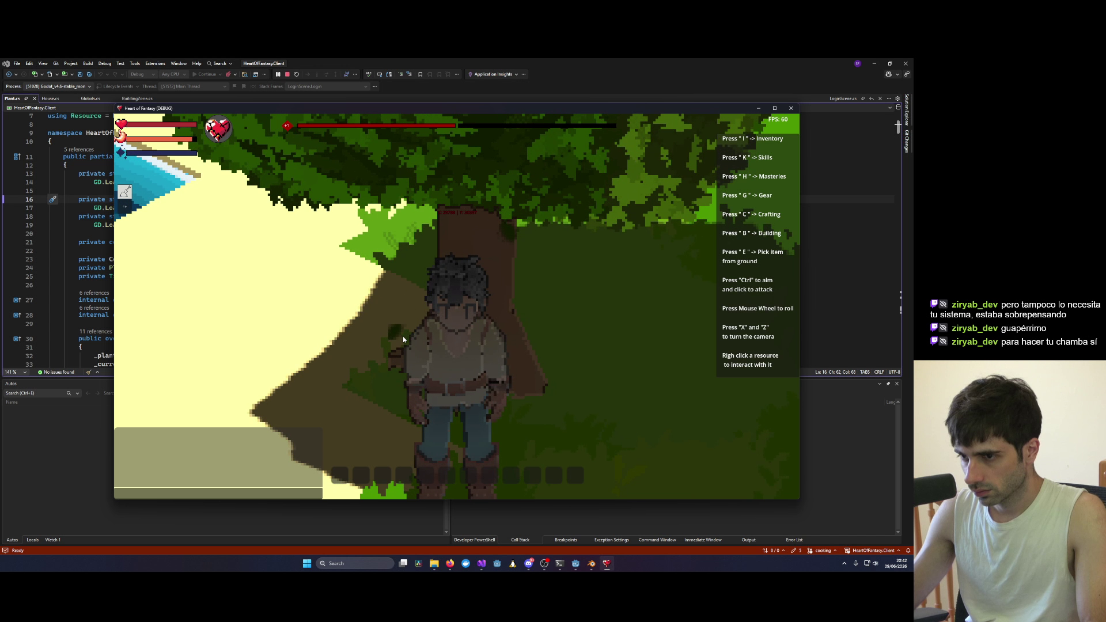
scroll(403, 336, down, 5)
key(x)
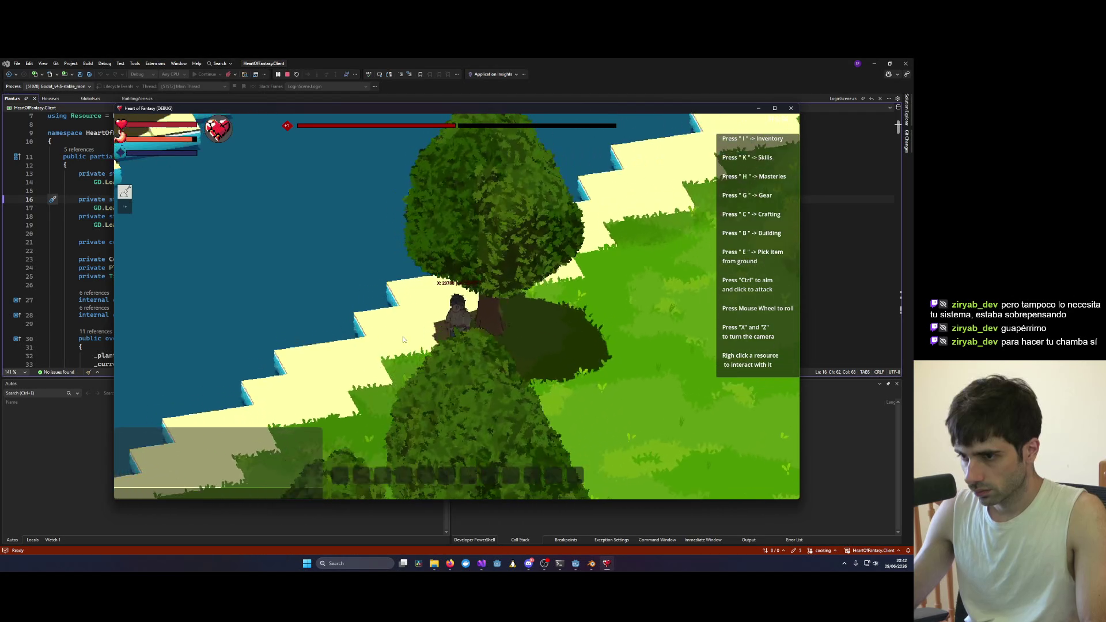
key(x)
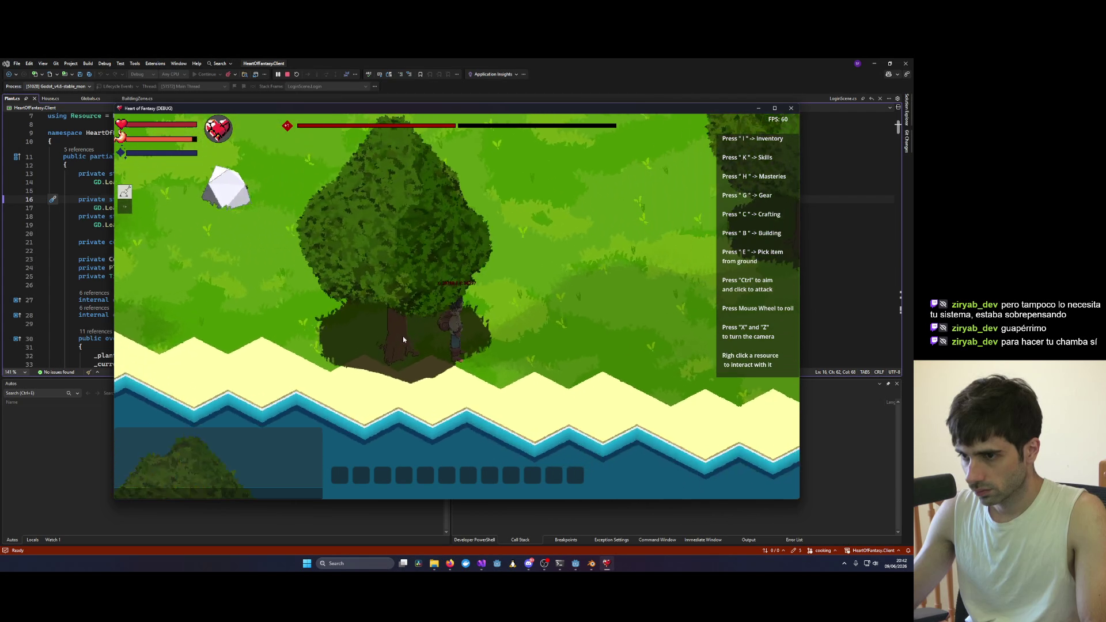
key(z)
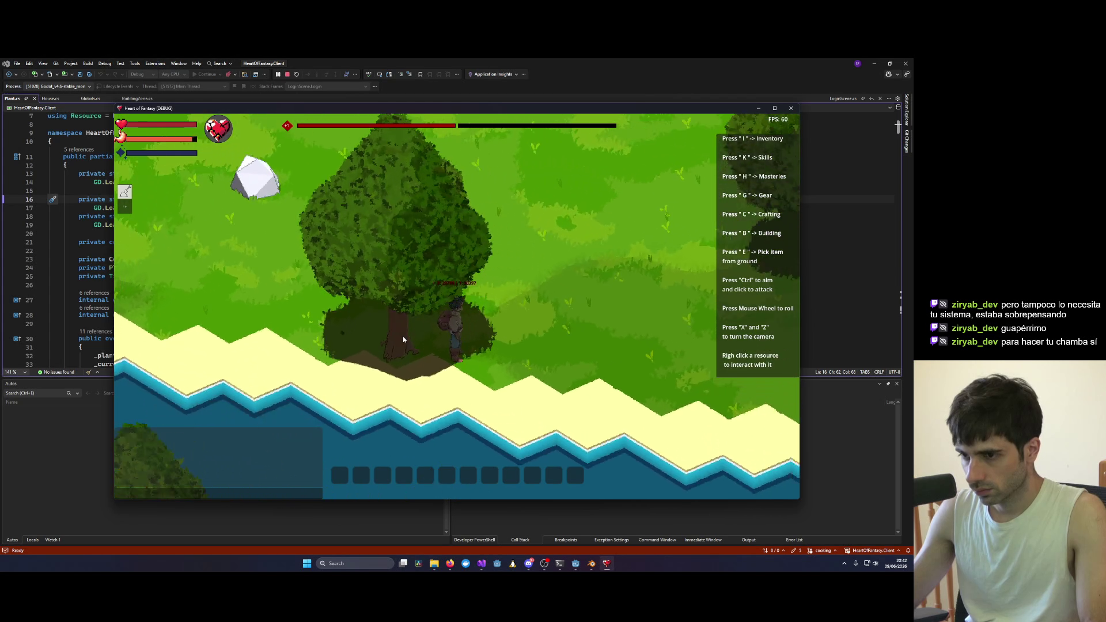
key(z)
scroll(419, 341, up, 3)
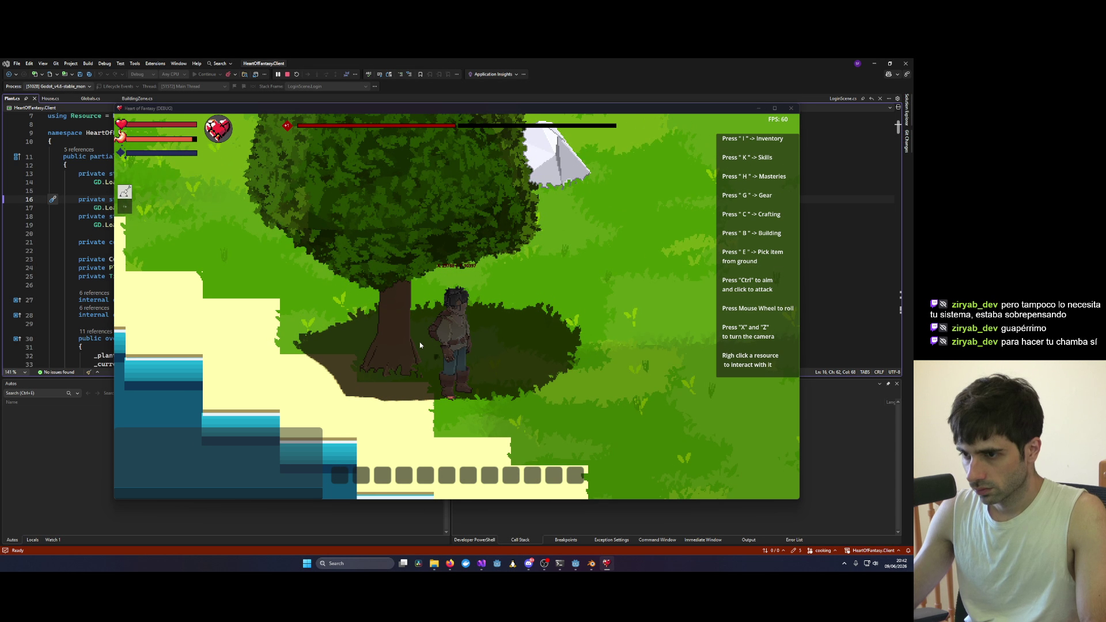
click(535, 499)
Step: Back in Godot, set the FallingLeaves scale range to 0.08–0.13 and save the Plant scene
click(596, 568)
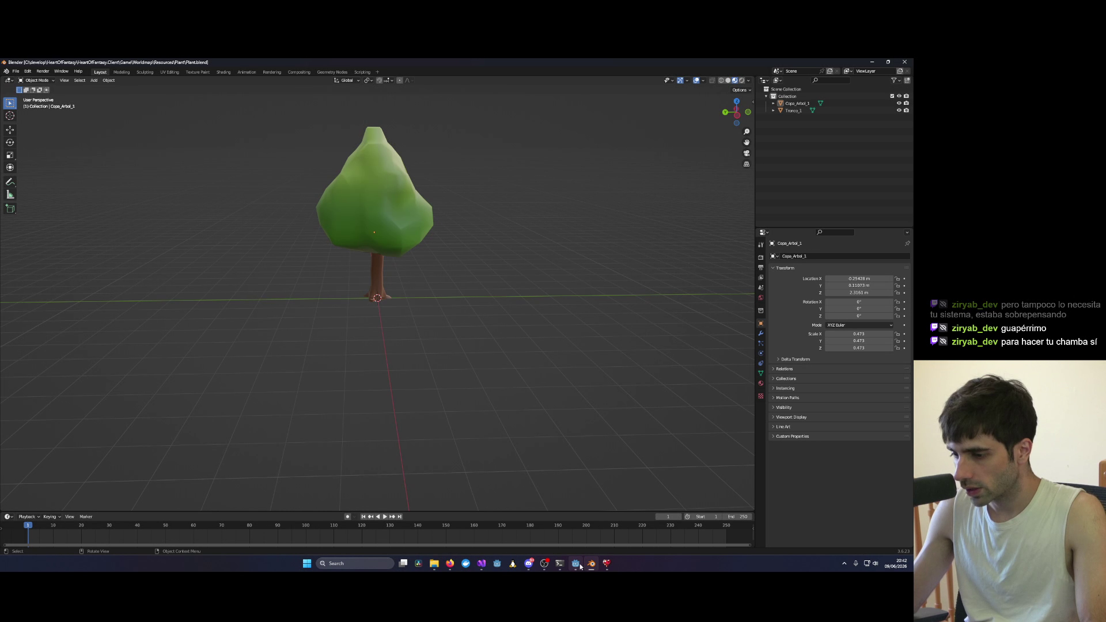
click(578, 565)
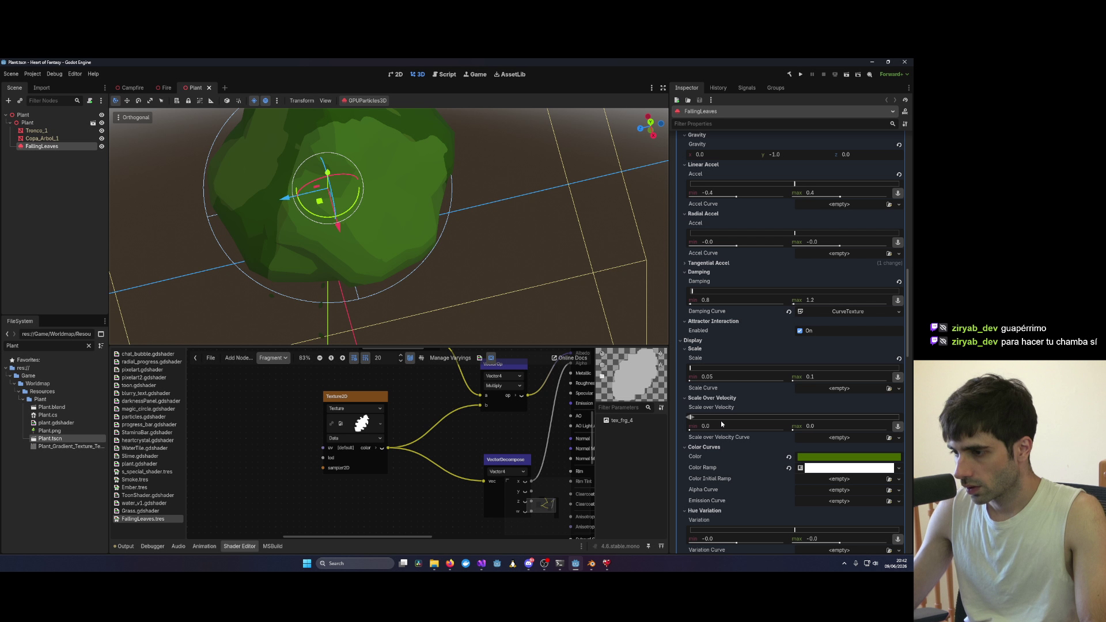
click(751, 381)
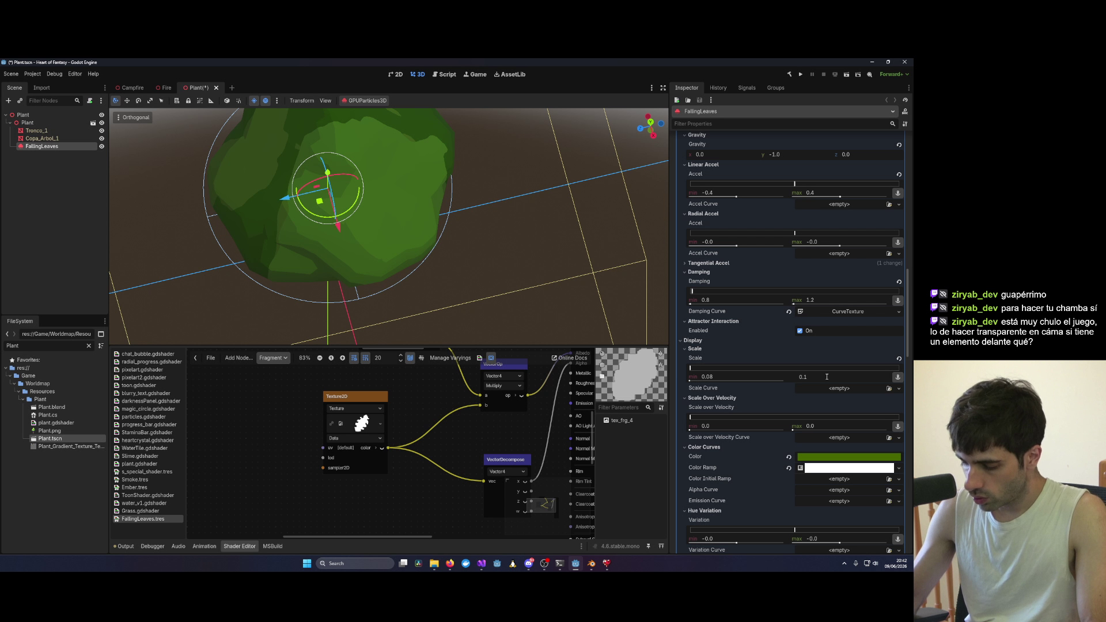
text(3)
key(ctrl+s)
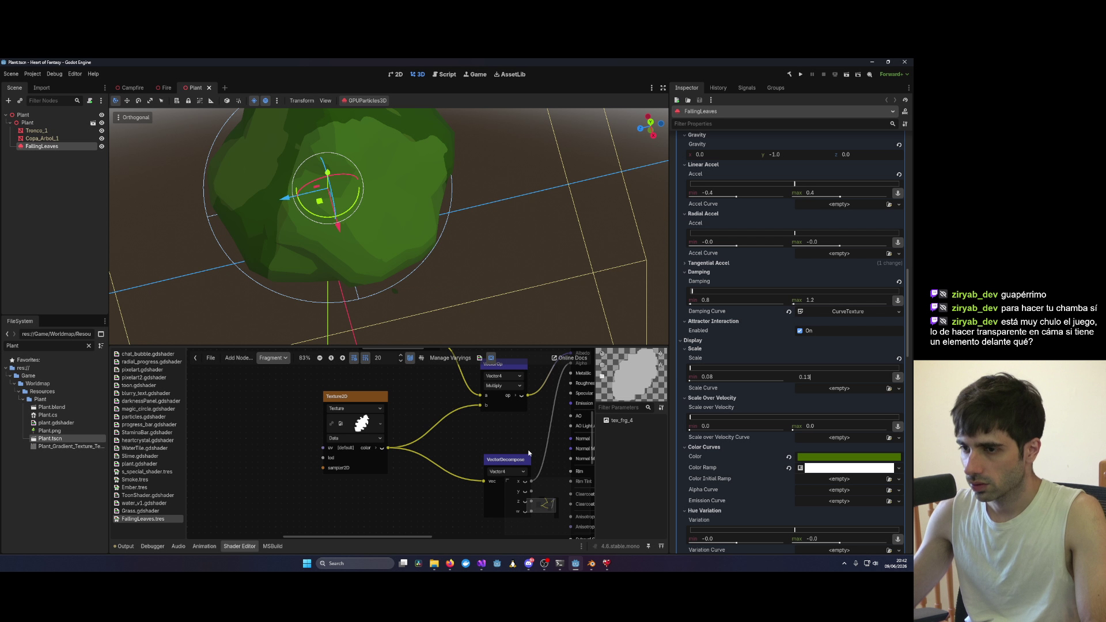
Step: Bring up the game window and go through Connect, PLAY and Play to load into the world
mouse_move(493, 567)
click(668, 516)
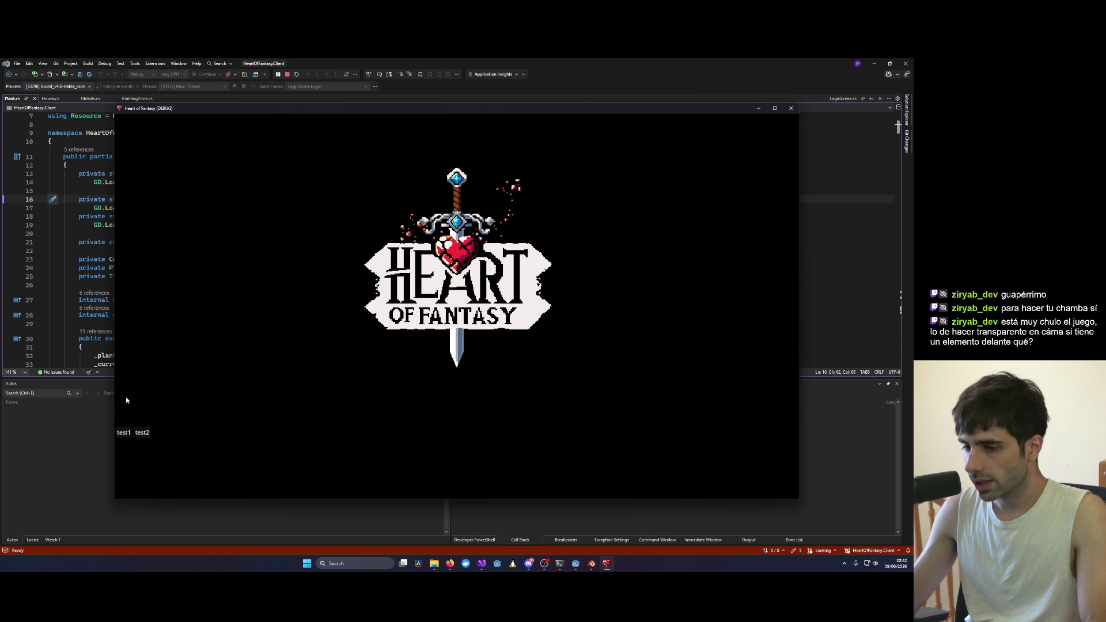
click(447, 427)
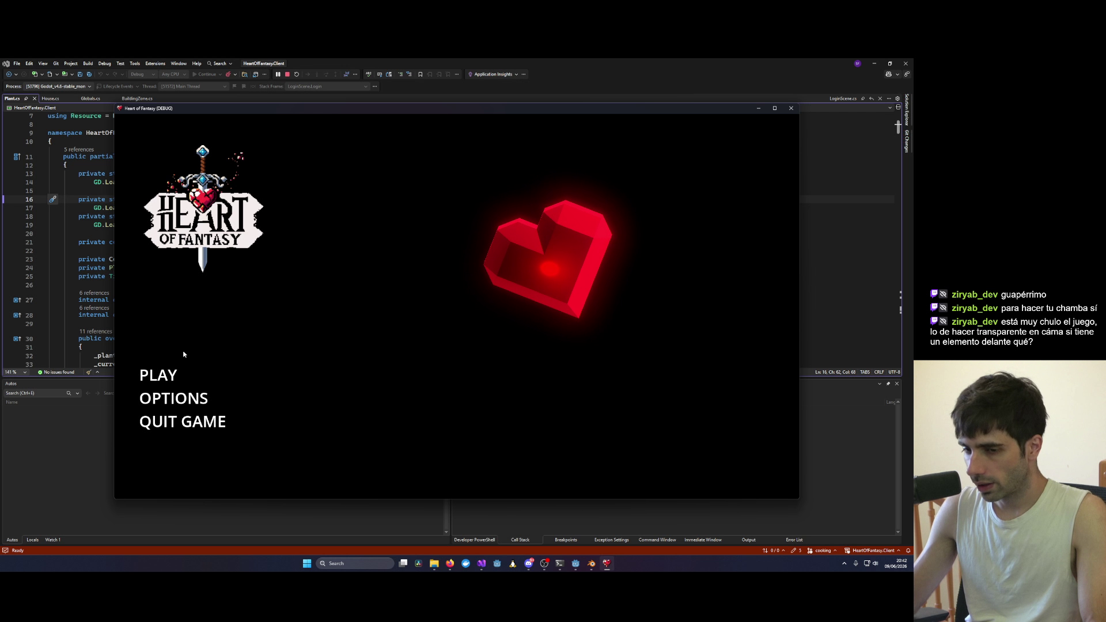
click(158, 374)
click(453, 447)
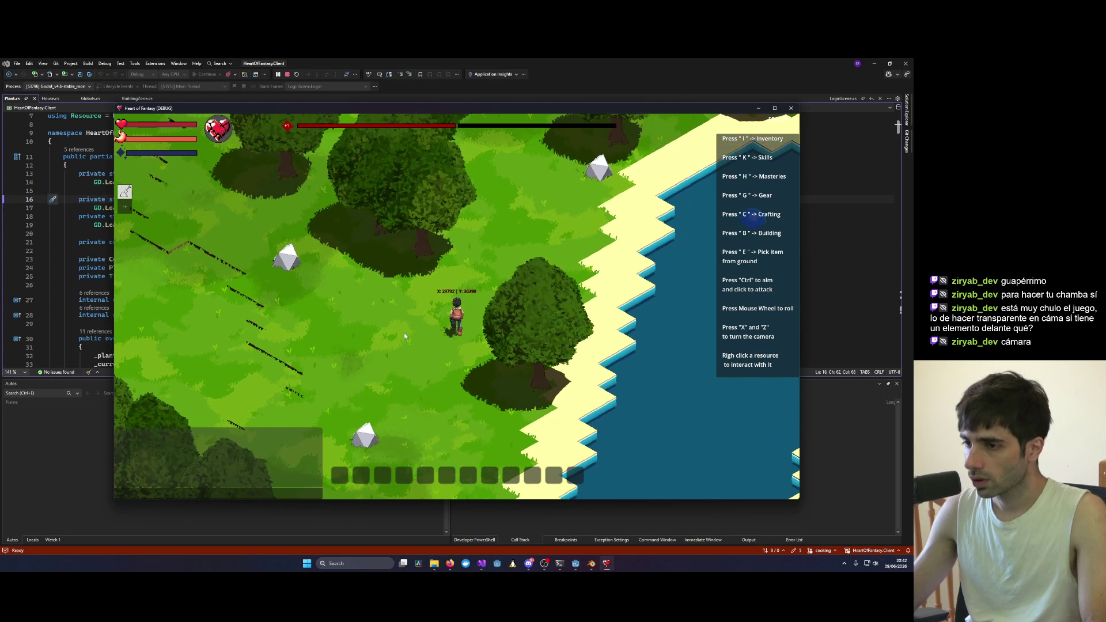
Step: Walk the character right and forward through the forest, zooming and orbiting among the tree canopies
key(d)
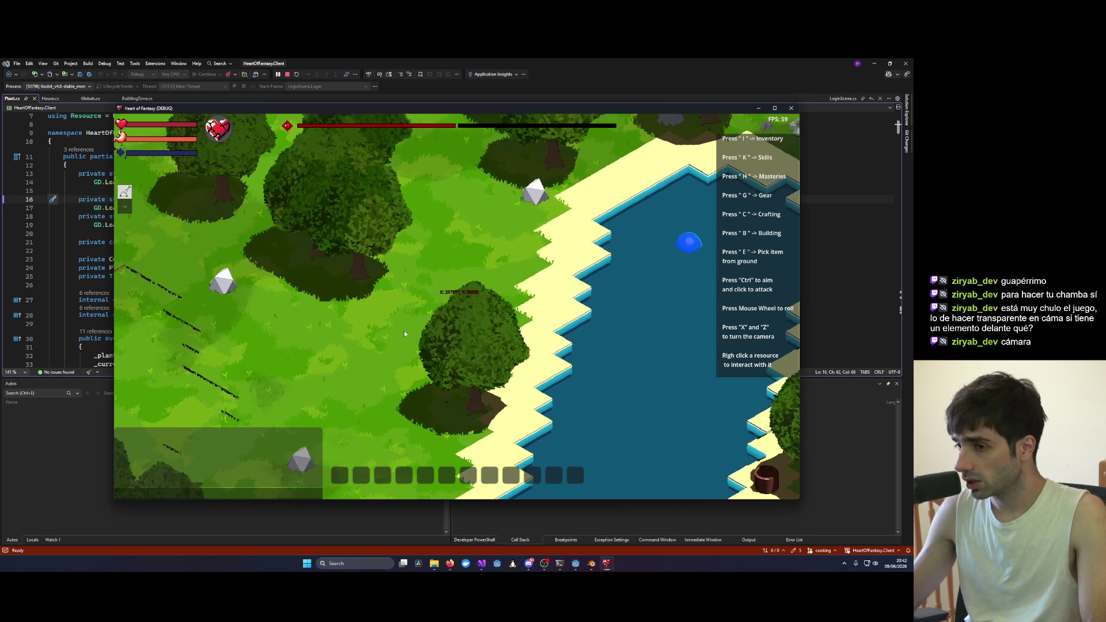
key(d)
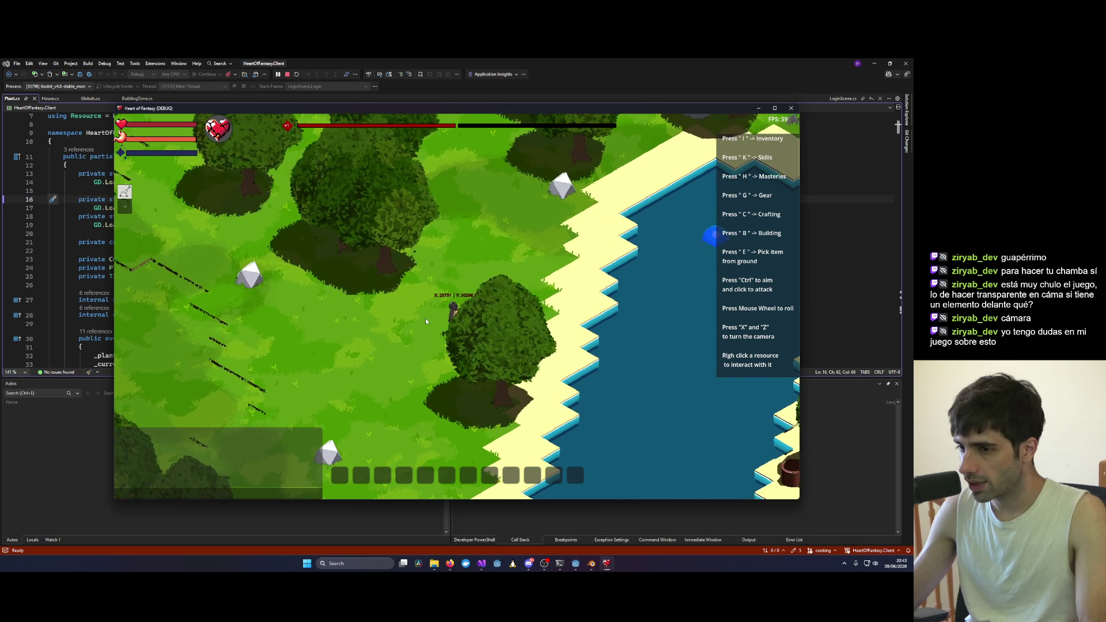
scroll(467, 321, up, 2)
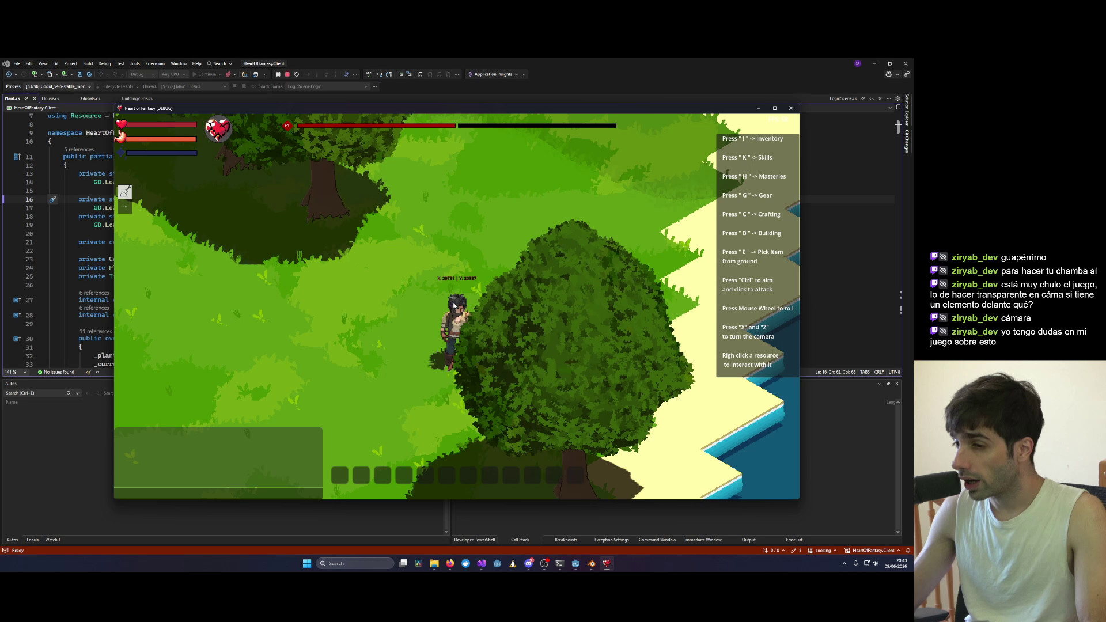
scroll(454, 306, up, 3)
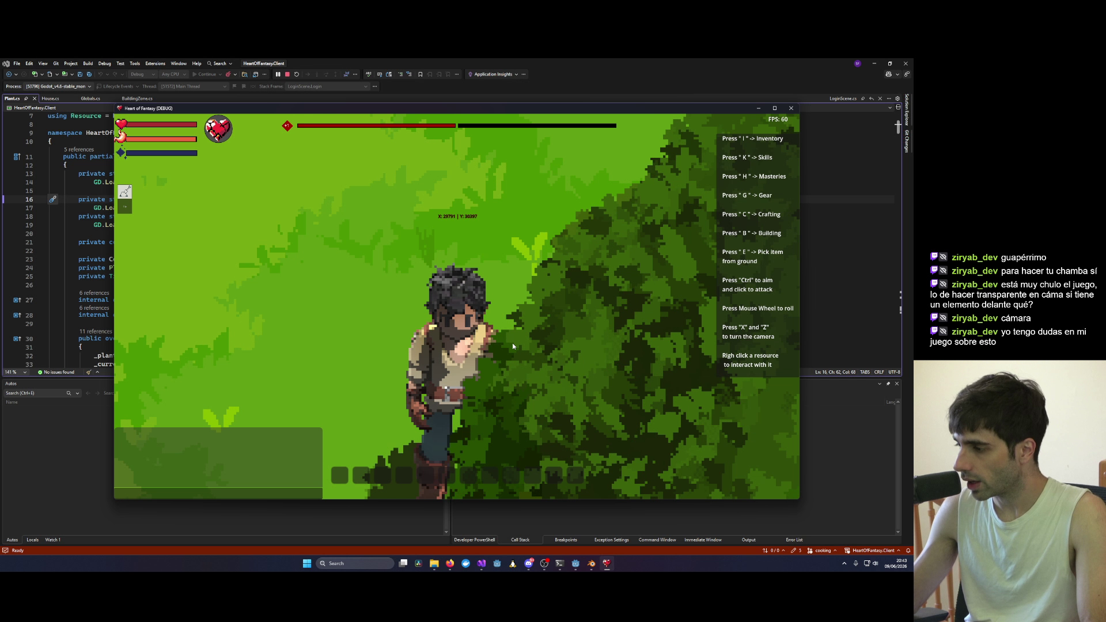
key(x)
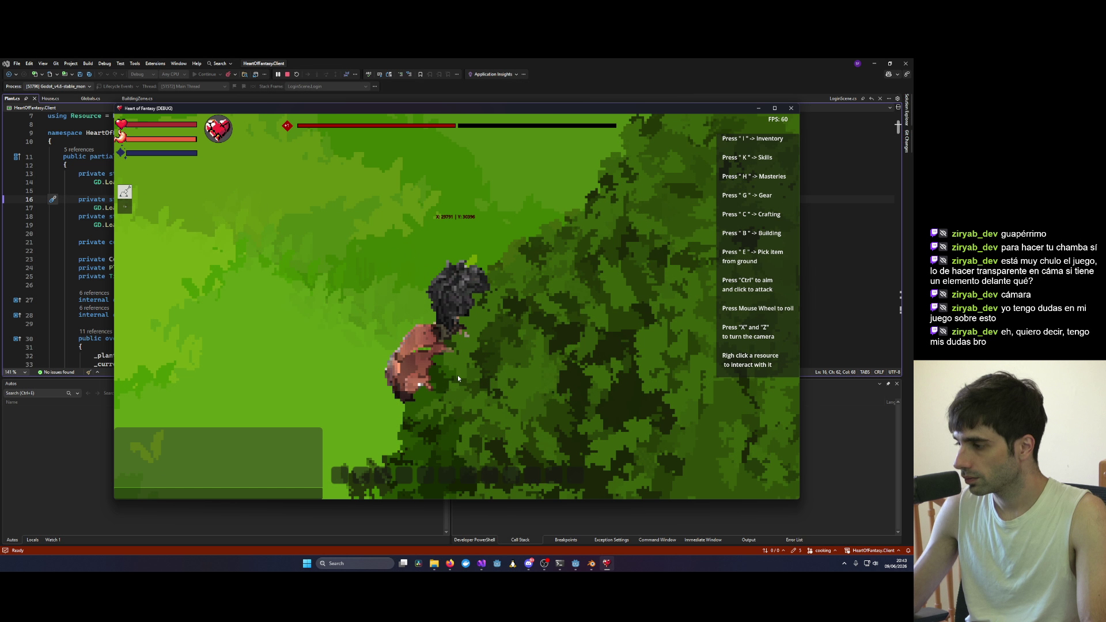
scroll(550, 237, up, 3)
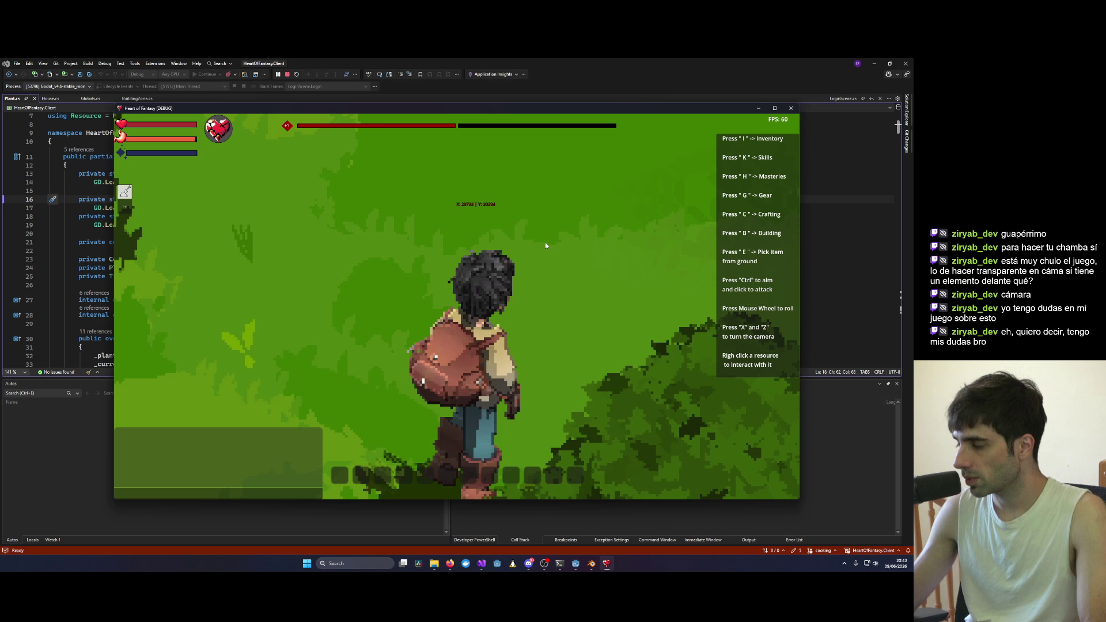
scroll(545, 242, down, 3)
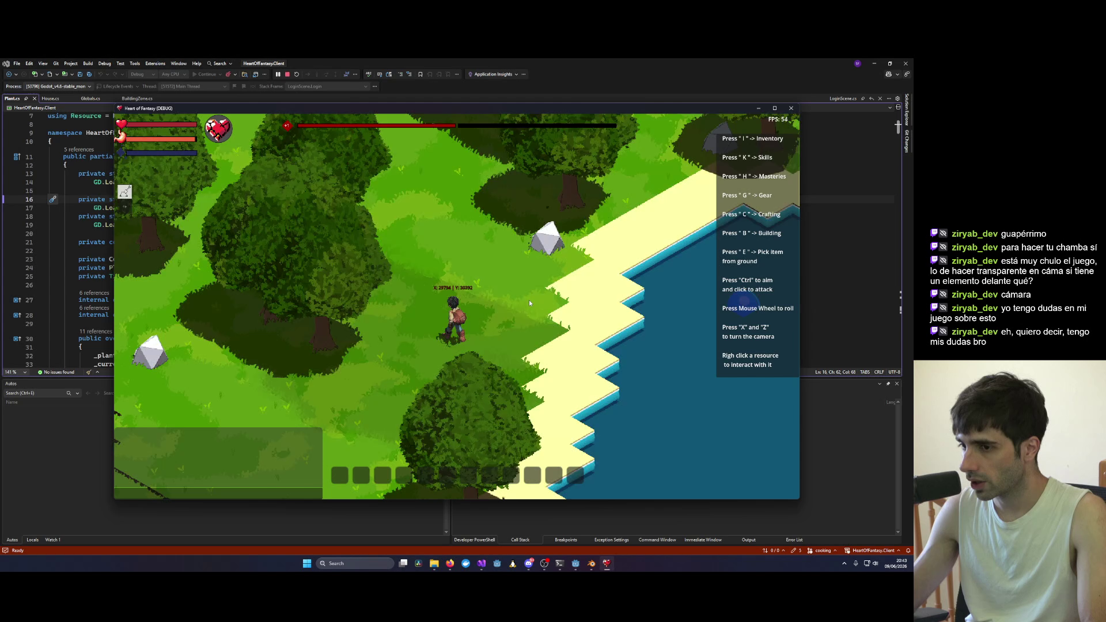
key(w)
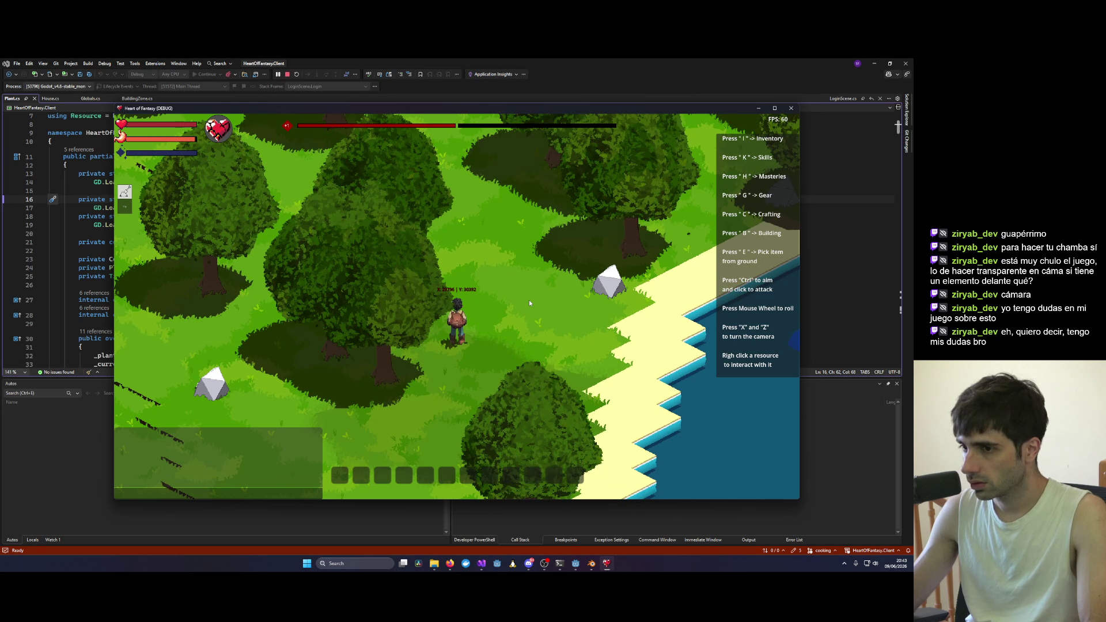
key(x)
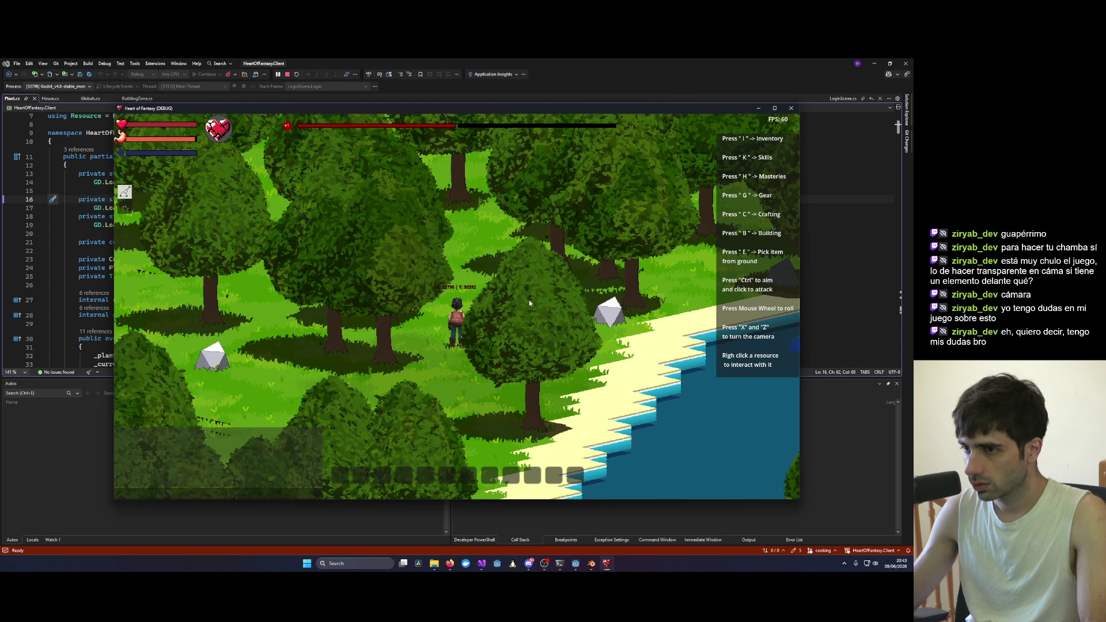
key(x)
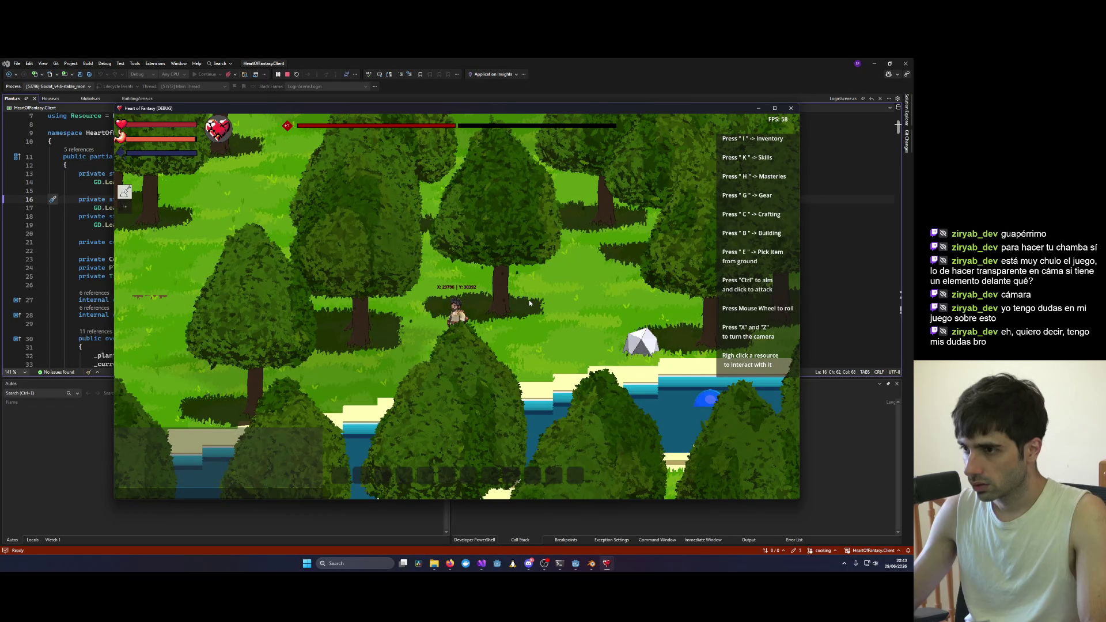
scroll(529, 302, up, 5)
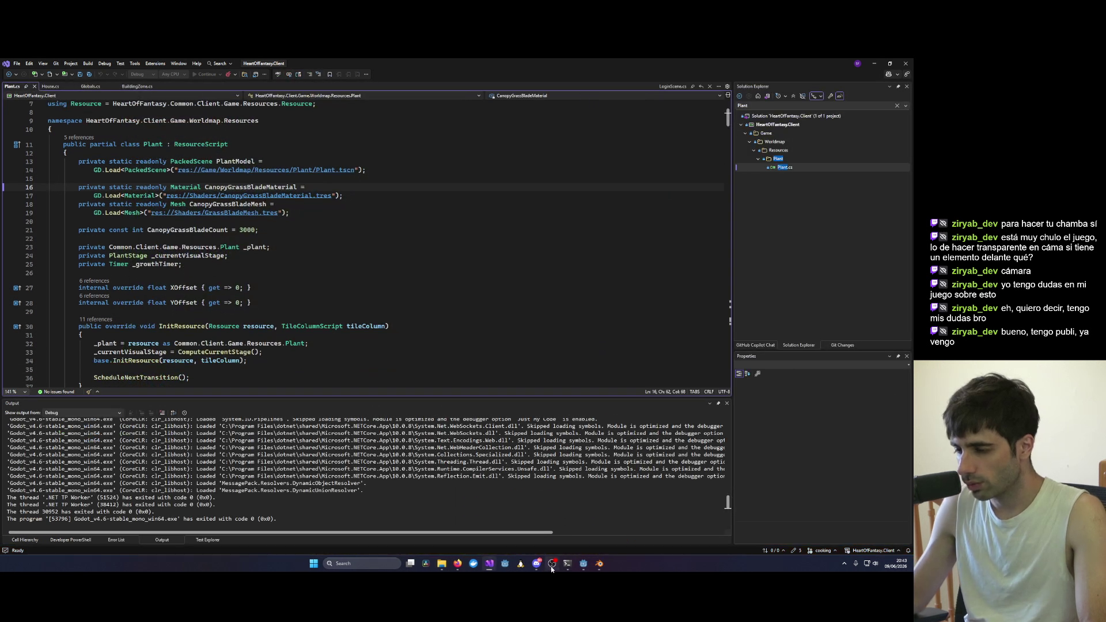
Step: In Godot, select Tronco_1 and Copa_Arbol_1 and inspect the canopy's Albedo colour
mouse_move(542, 569)
click(584, 565)
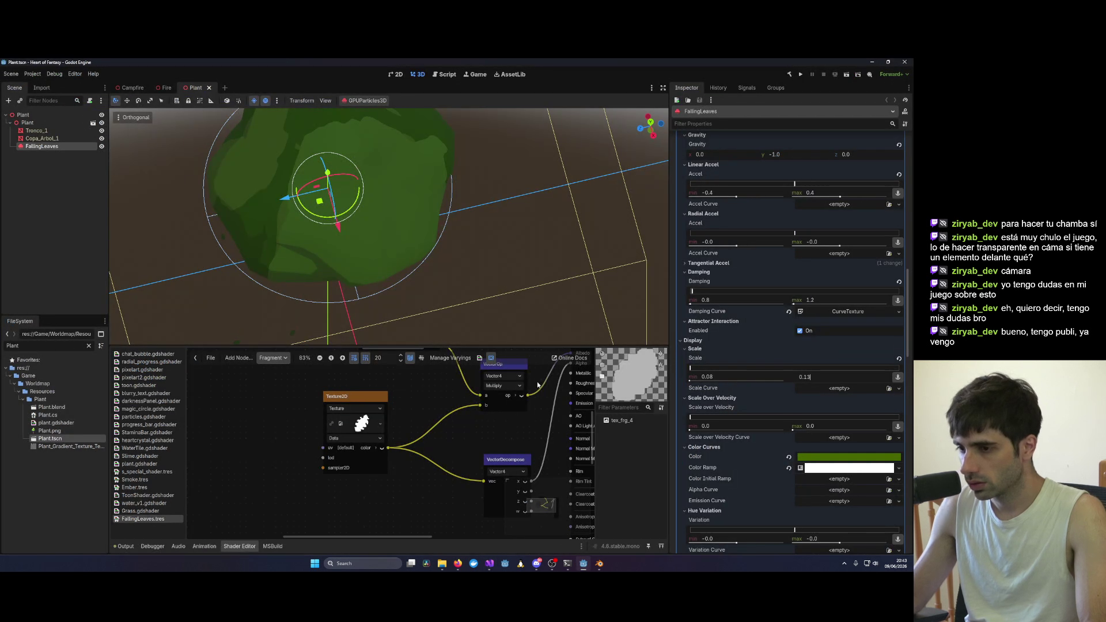
click(41, 132)
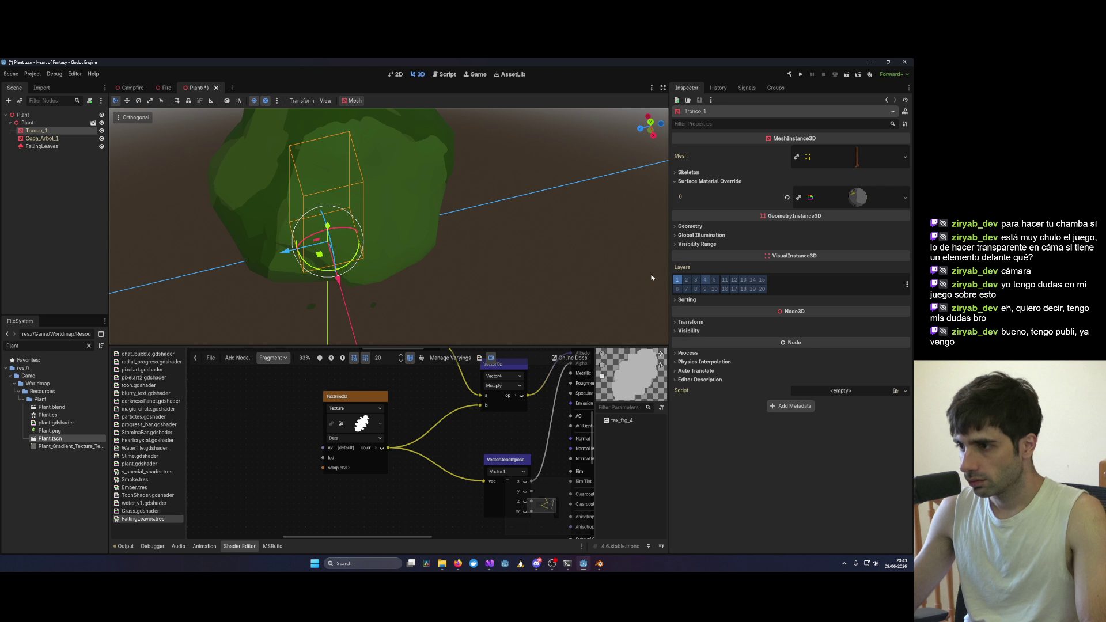
click(41, 139)
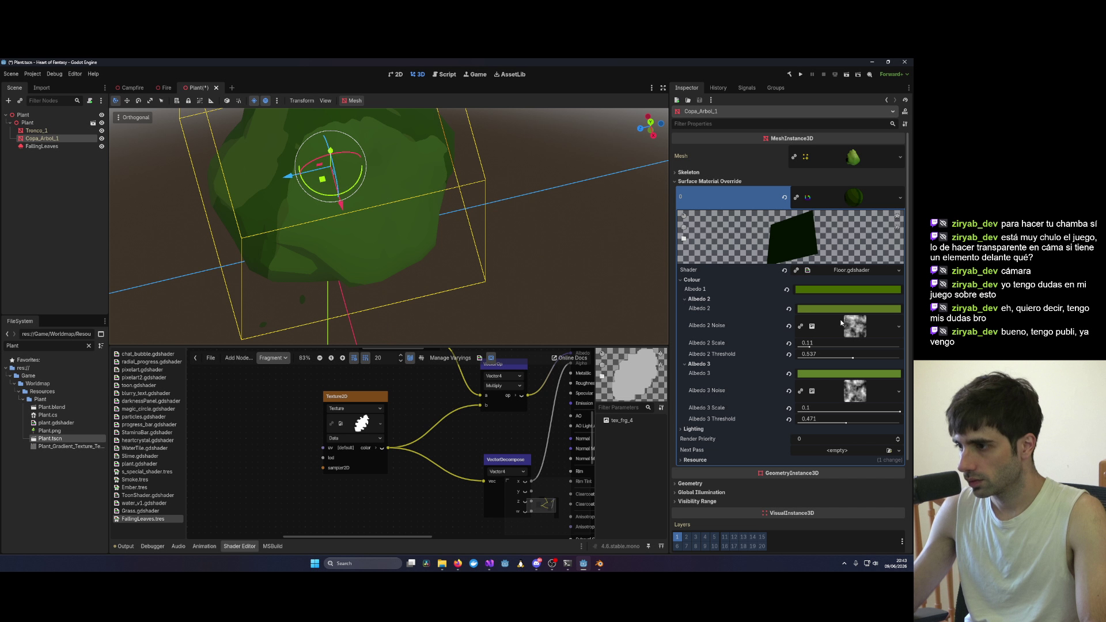
click(818, 373)
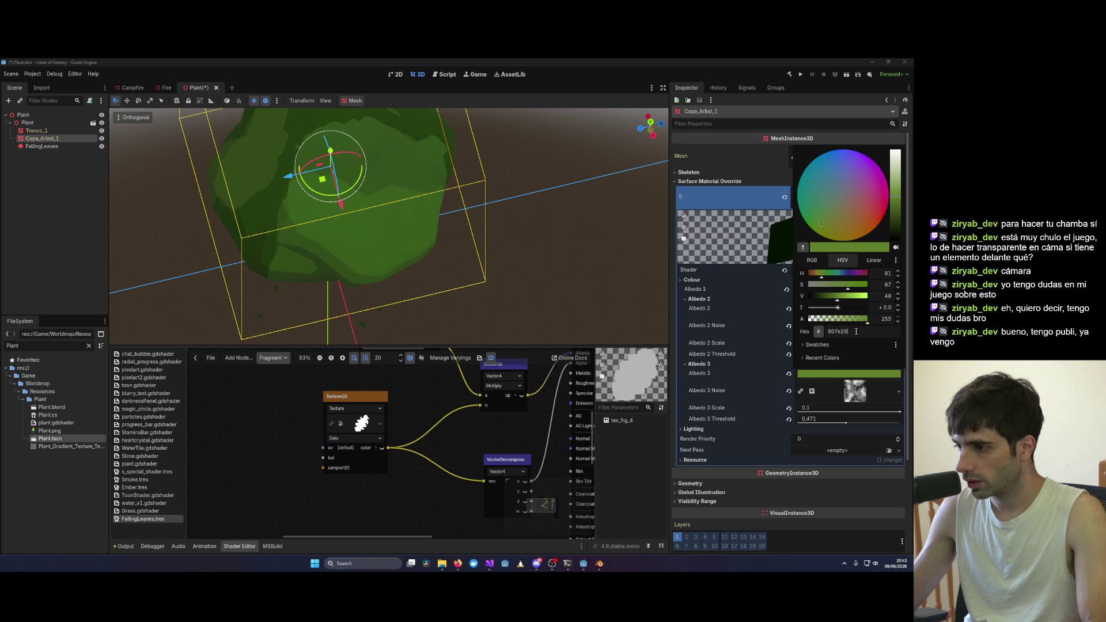
click(34, 147)
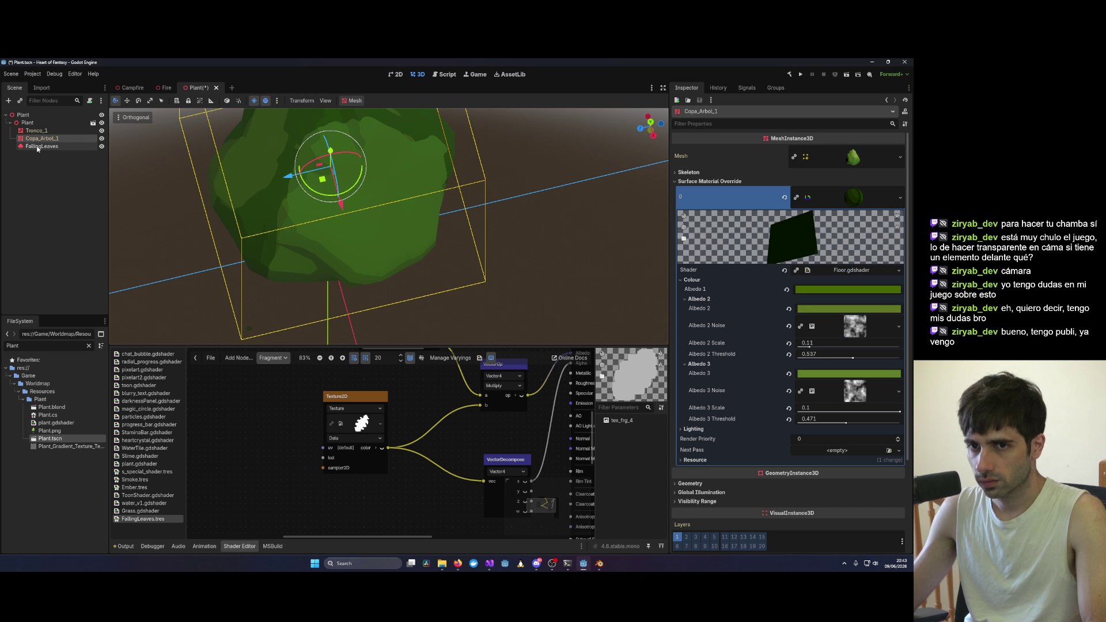
Step: Set the FallingLeaves colour to the matching canopy green and confirm the scene prompt
click(35, 147)
click(829, 456)
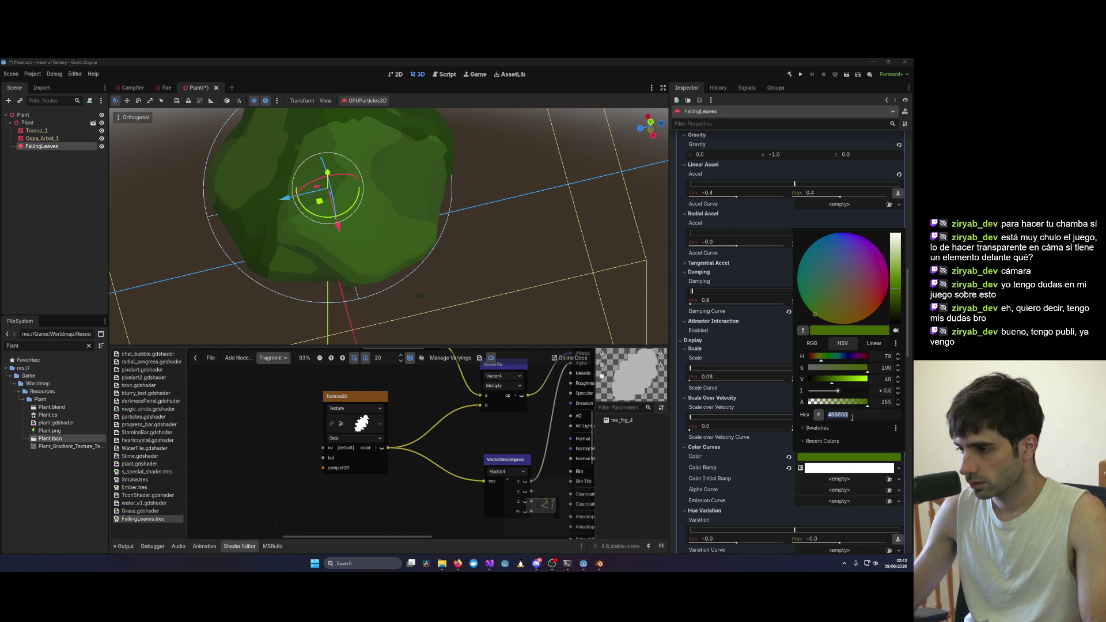
key(Return)
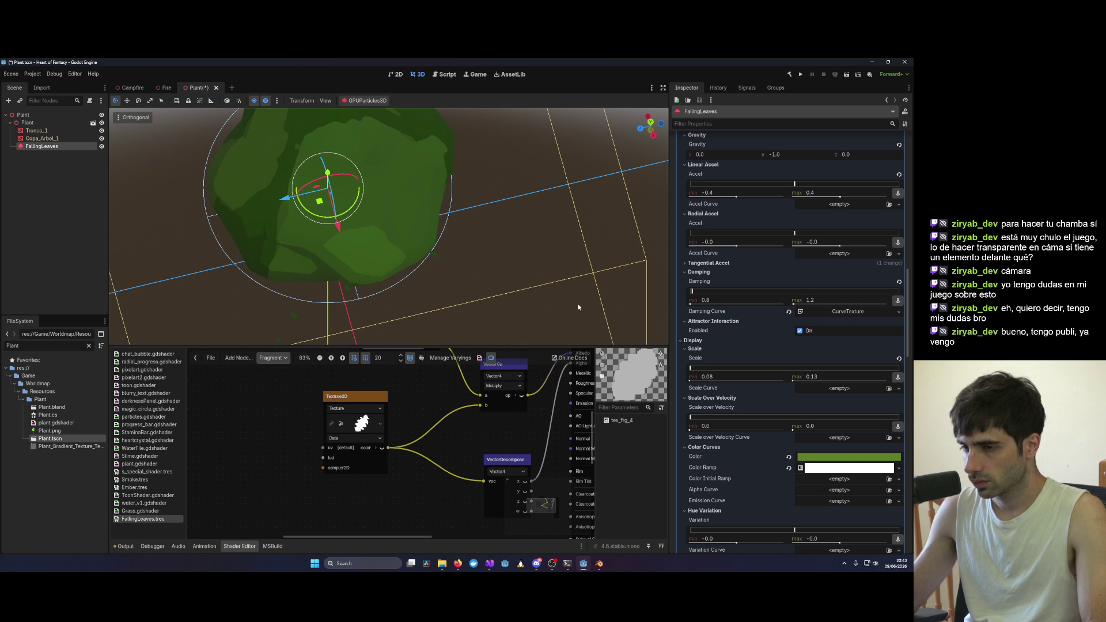
click(528, 308)
Step: Start a new Visual Studio debug run with F5 and load into the forest world
mouse_move(490, 563)
click(683, 512)
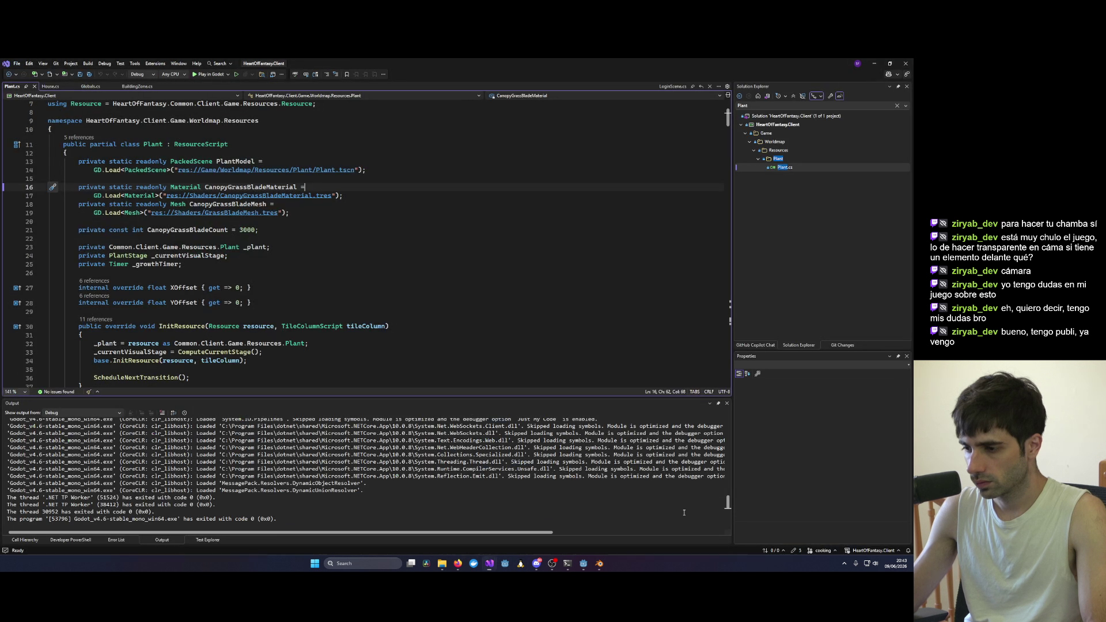
key(F5)
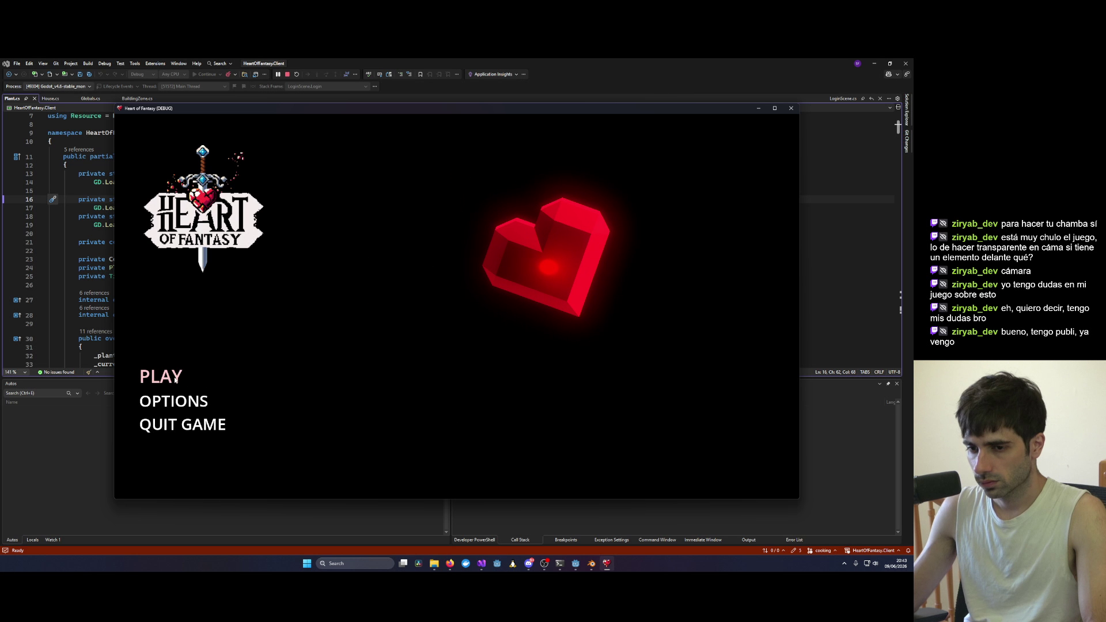
click(454, 446)
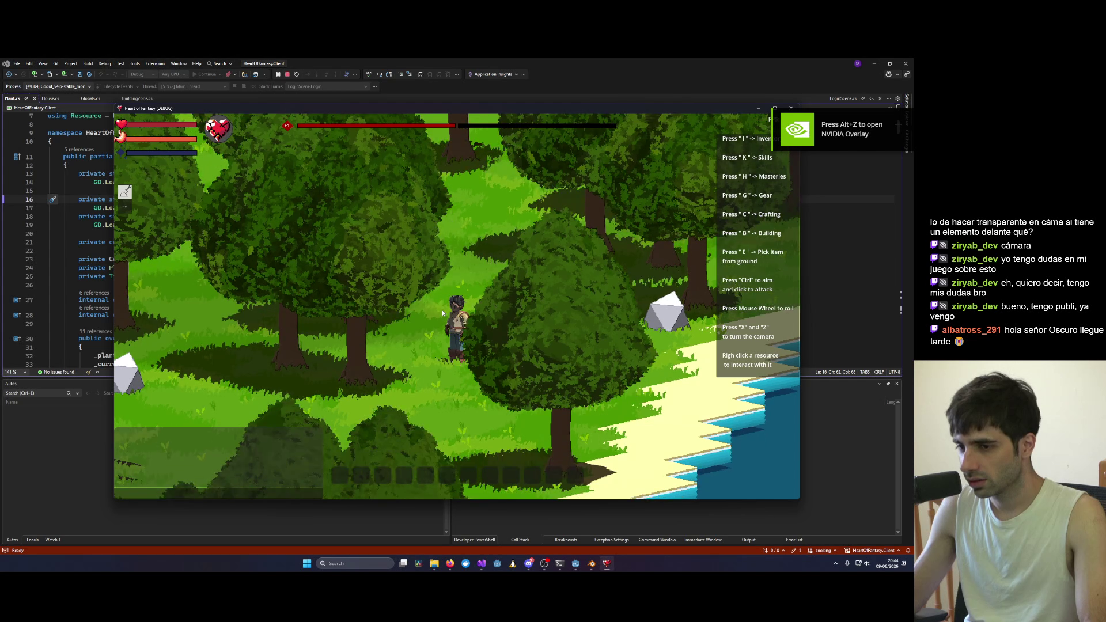
Step: Orbit the camera around the character among the forest trees and grassy clearing
key(z)
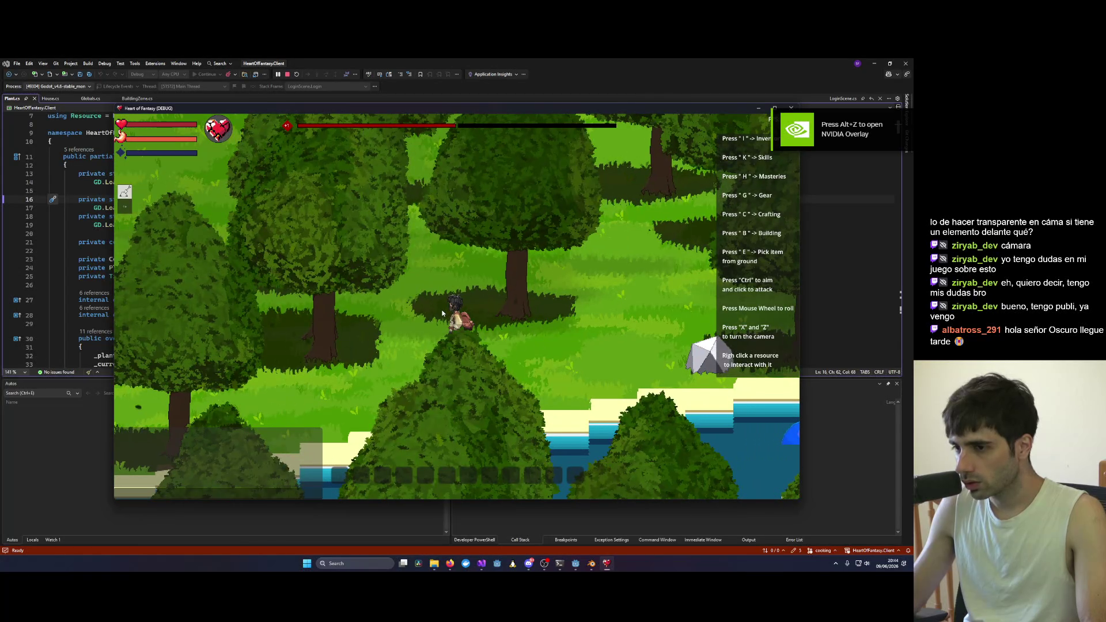
key(z)
key(z)
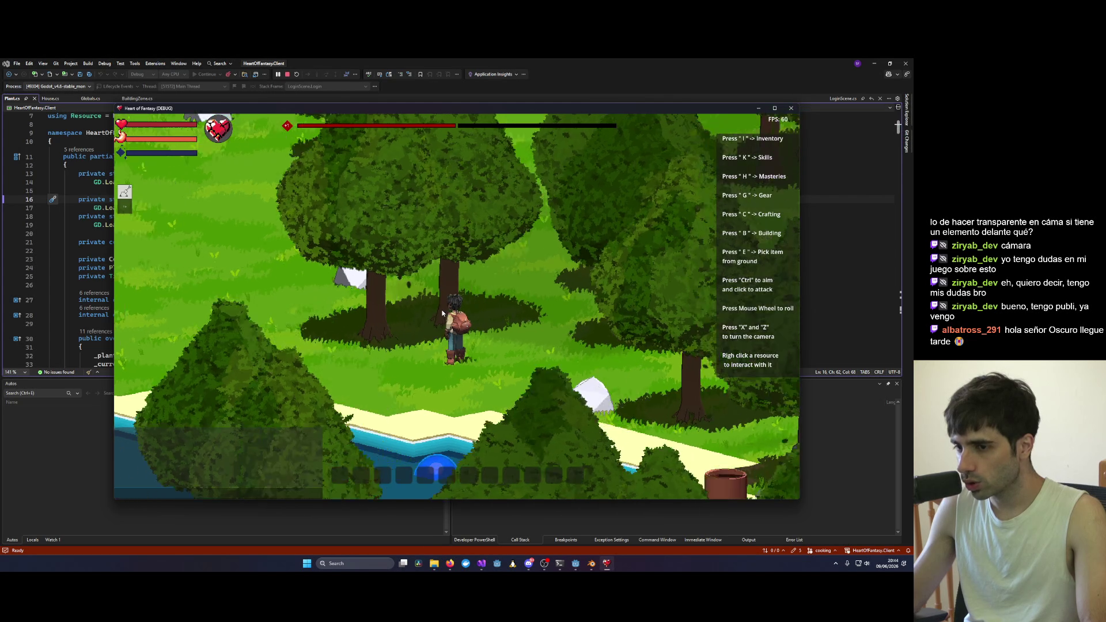
key(z)
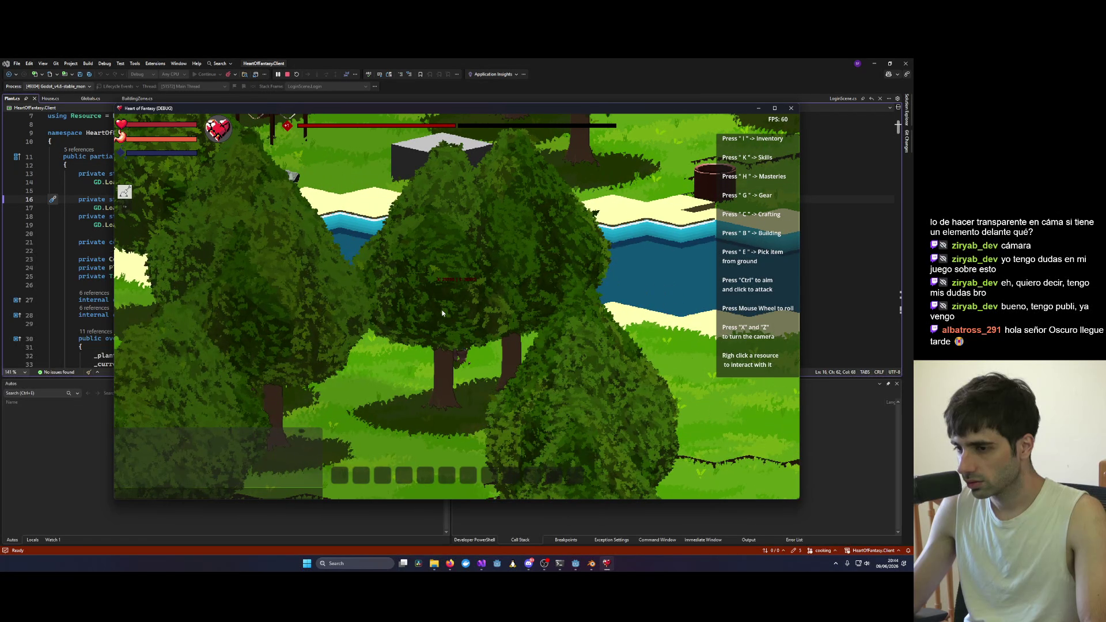
key(z)
key(z)
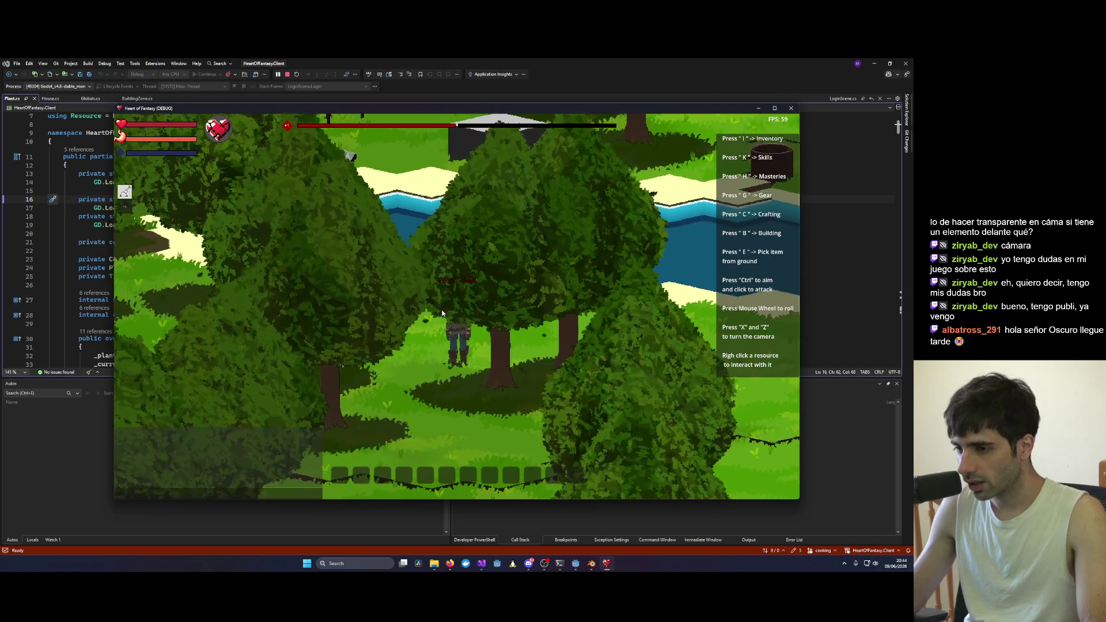
key(z)
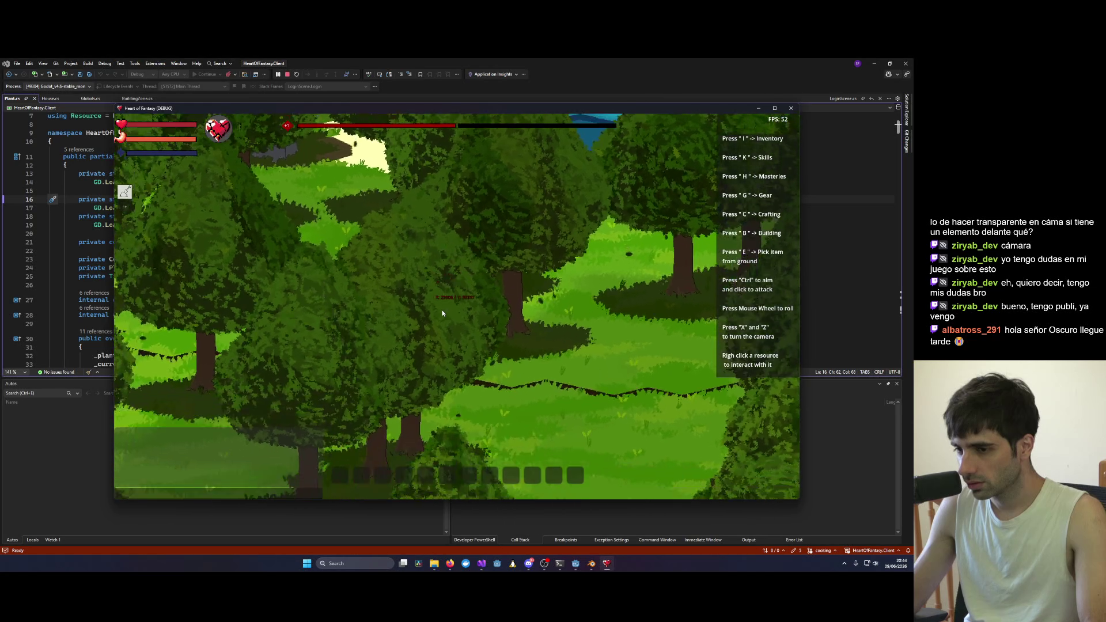
key(z)
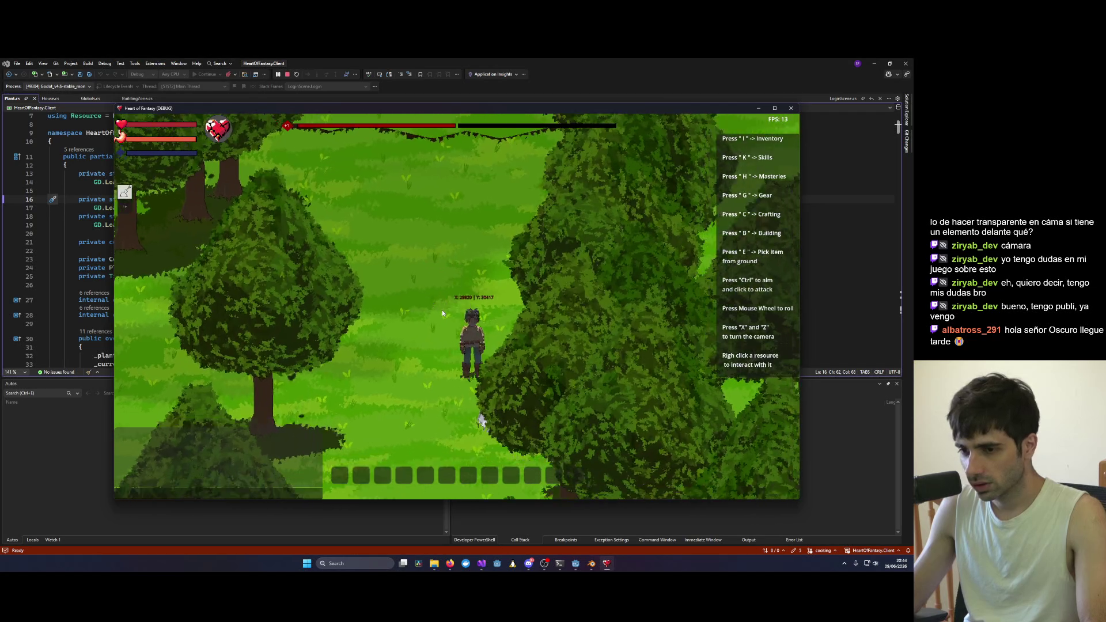
Step: Finish orbiting around the player, then open the building list and select Campfire
key(z)
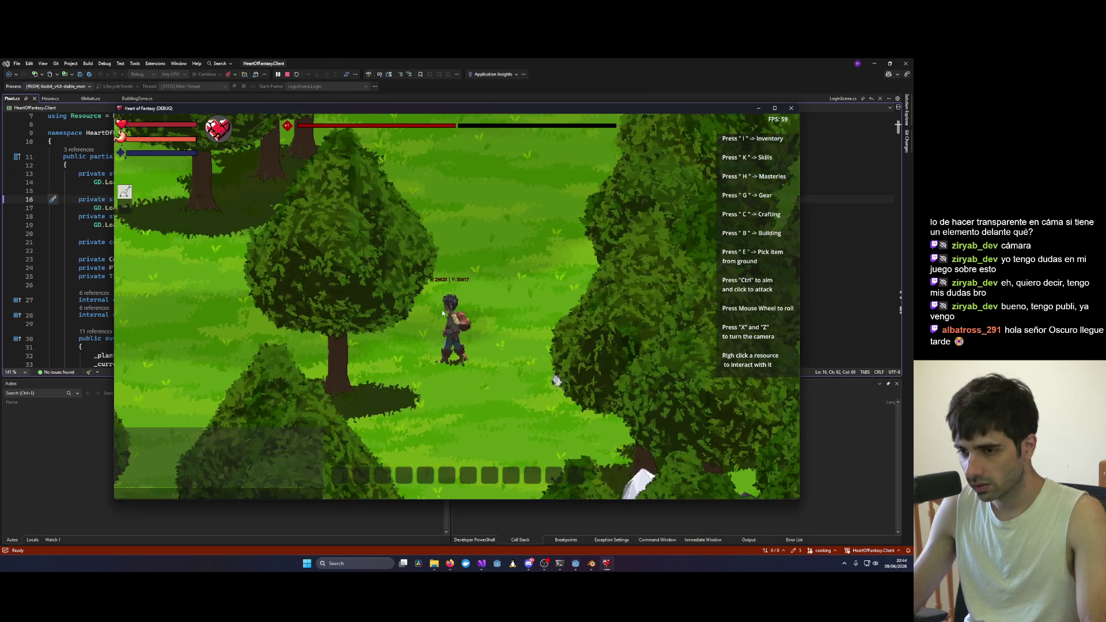
key(z)
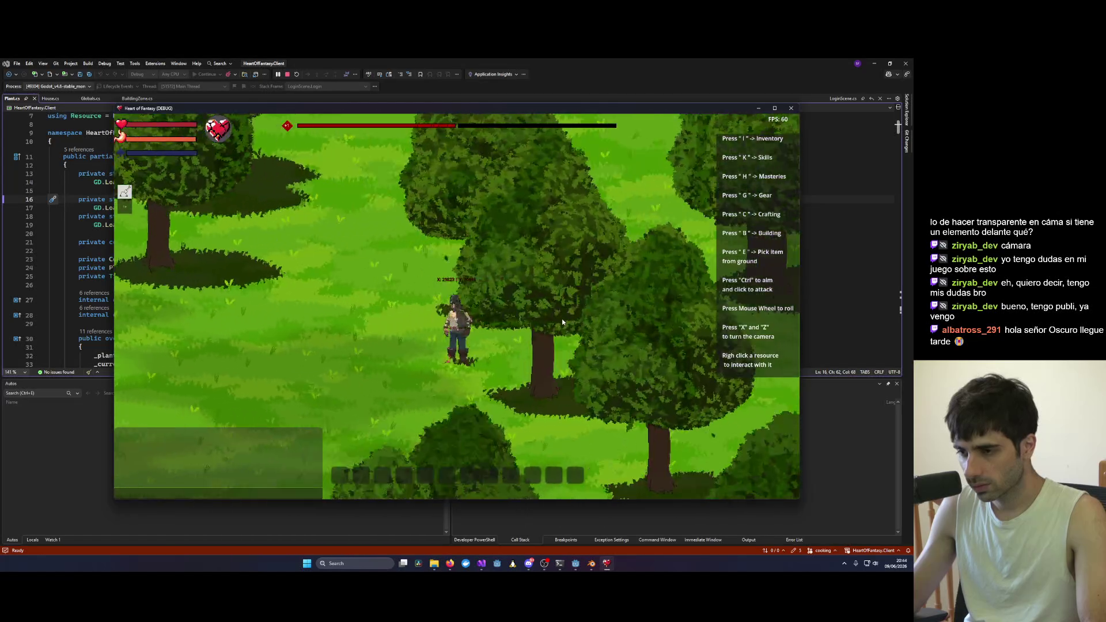
key(z)
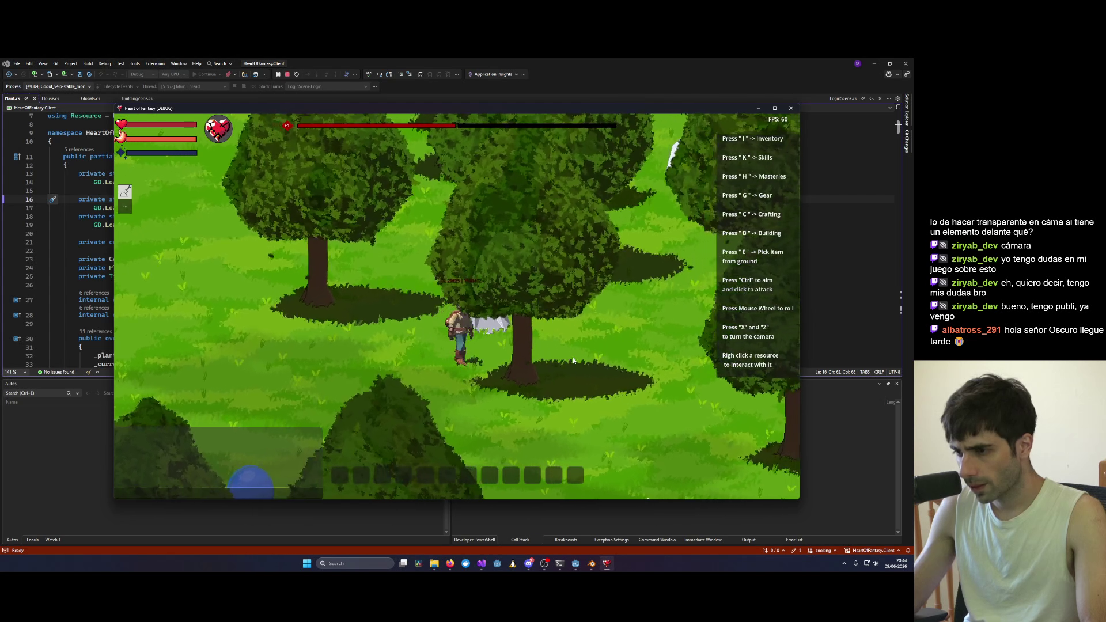
key(z)
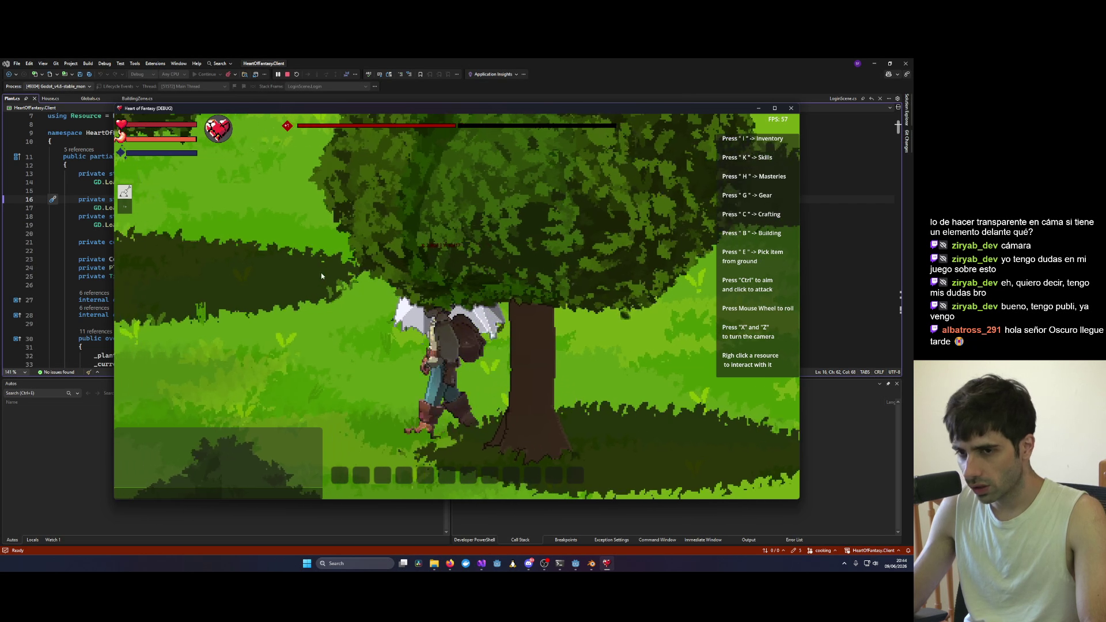
key(z)
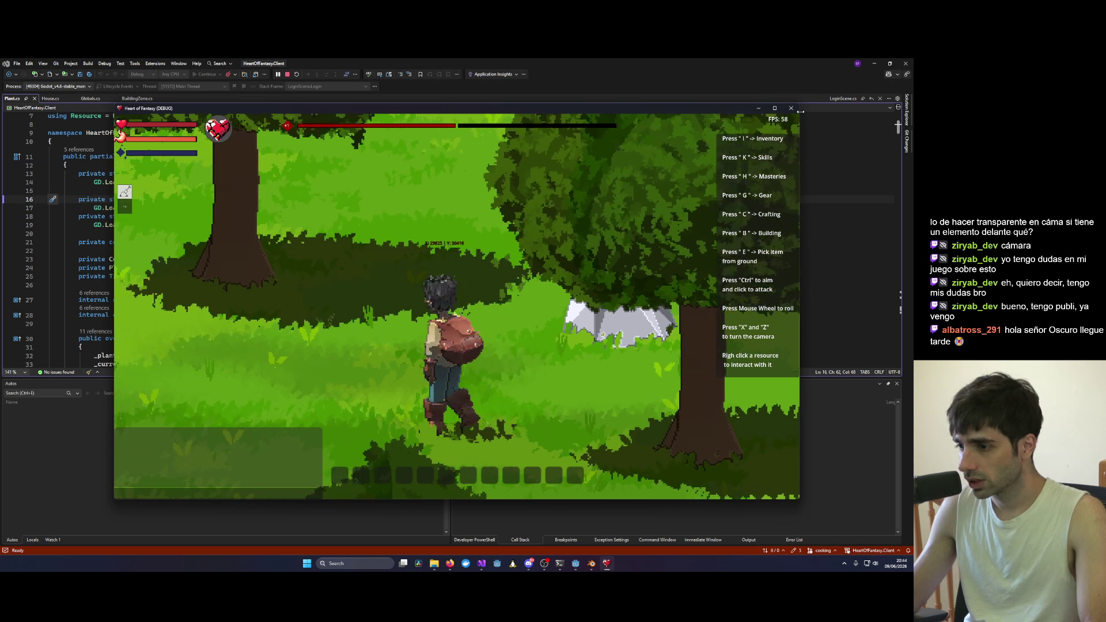
key(z)
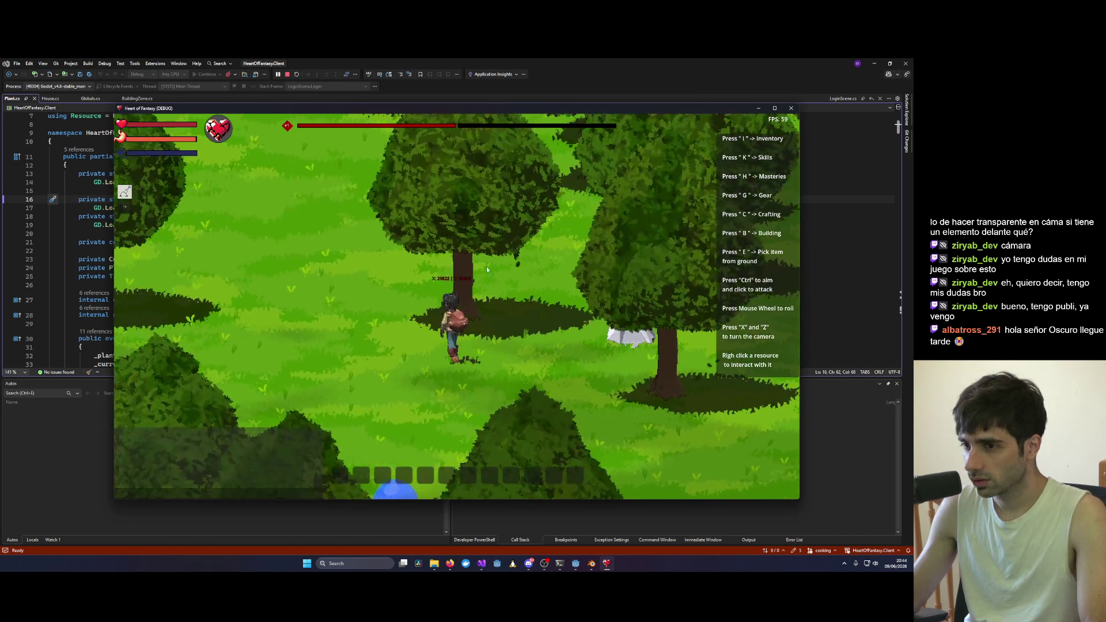
key(z)
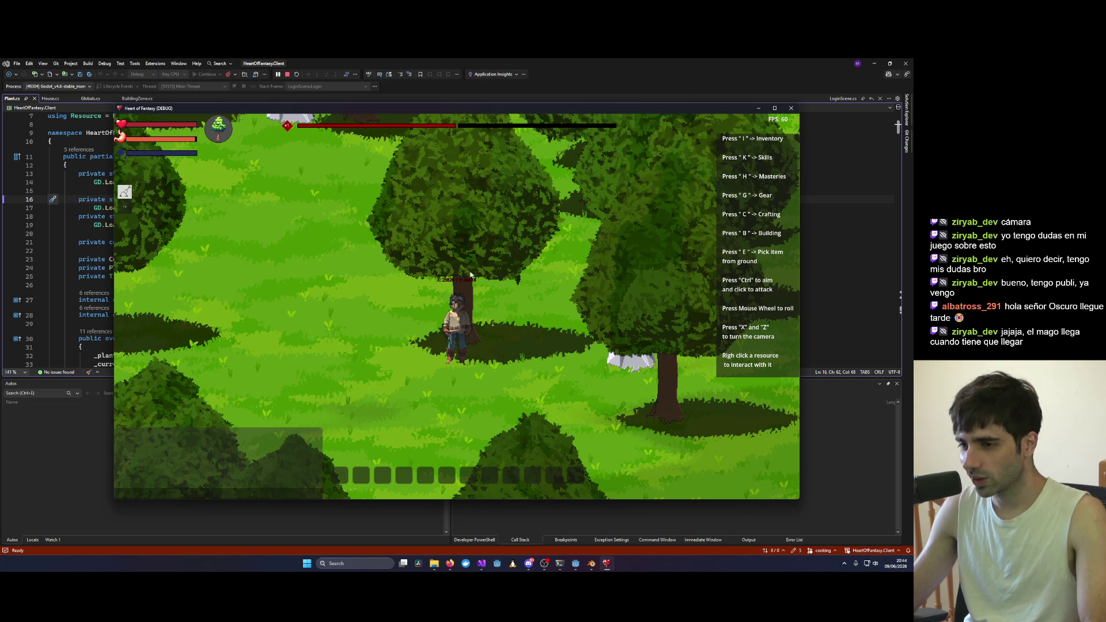
key(b)
click(264, 191)
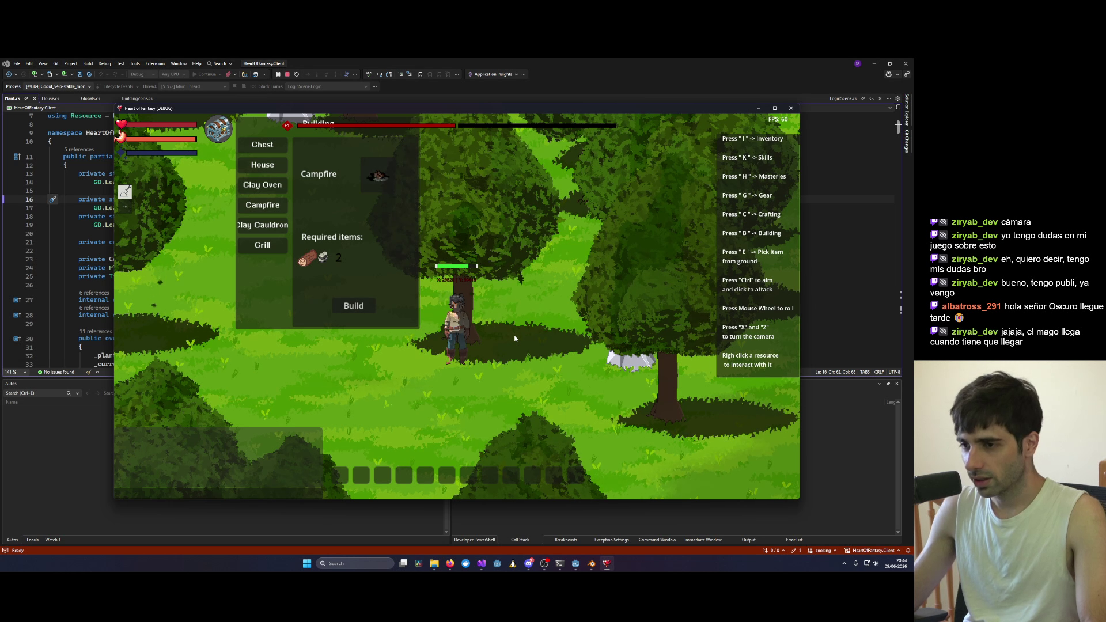
Step: Place a Campfire site next to the player, choose Build on it, and close the building list
click(513, 334)
right_click(528, 323)
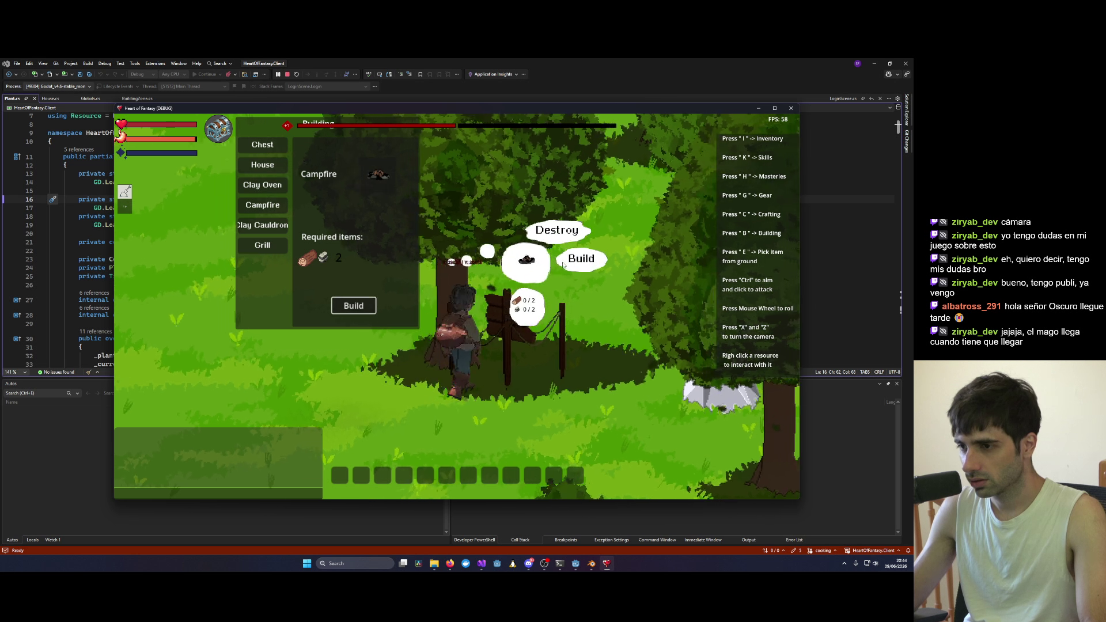
click(570, 263)
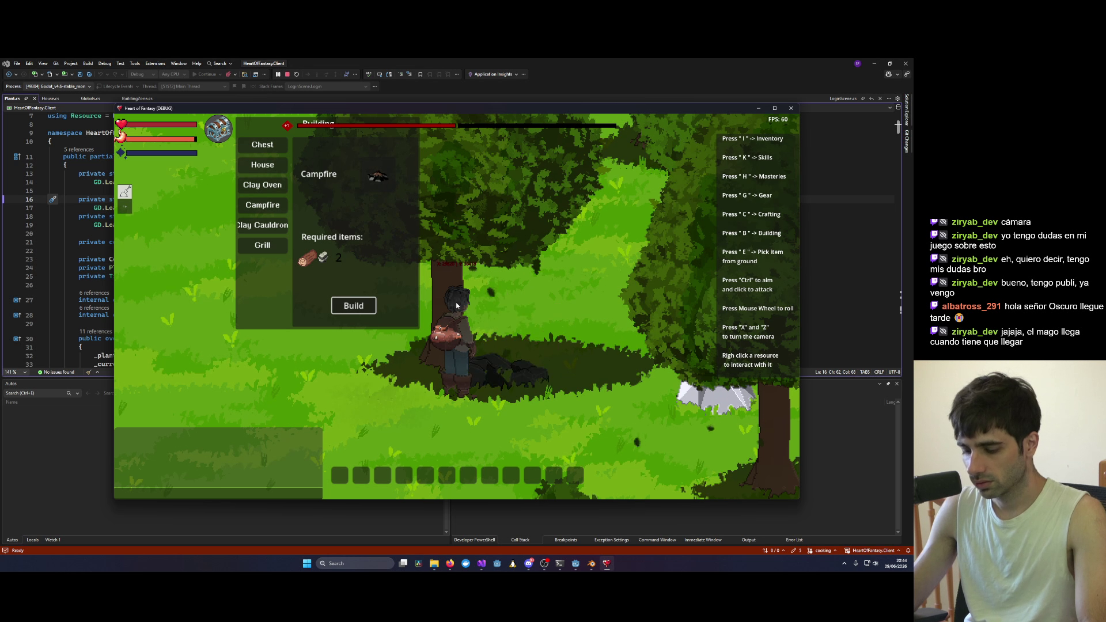
key(b)
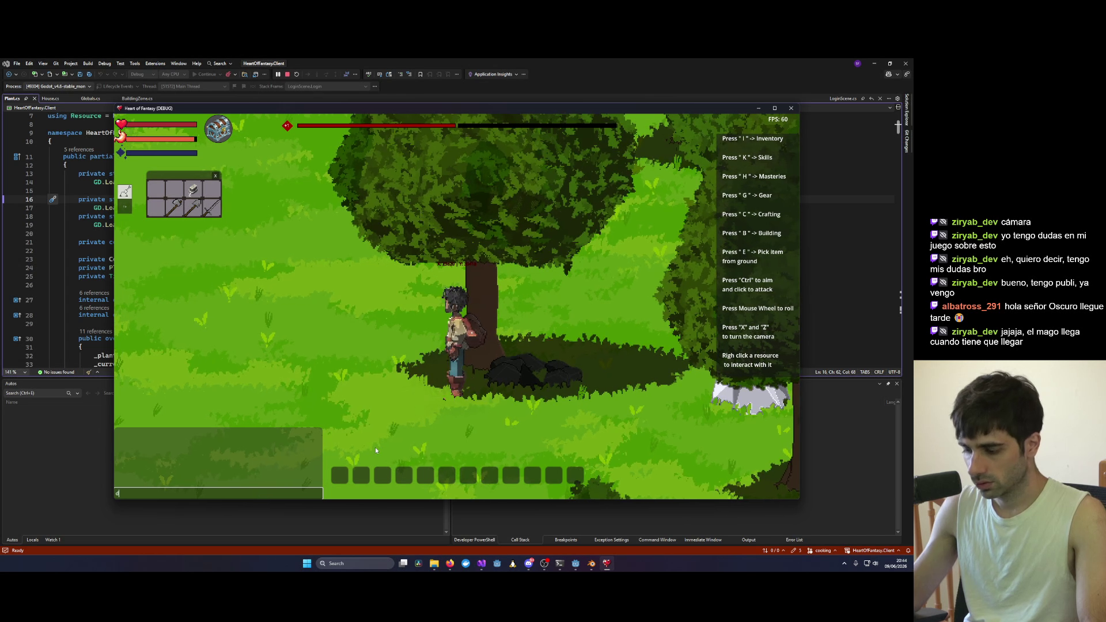
Step: Send the chat command giving 100 Stick to the test character, then type a greeting
text(d/give test1 Stick )
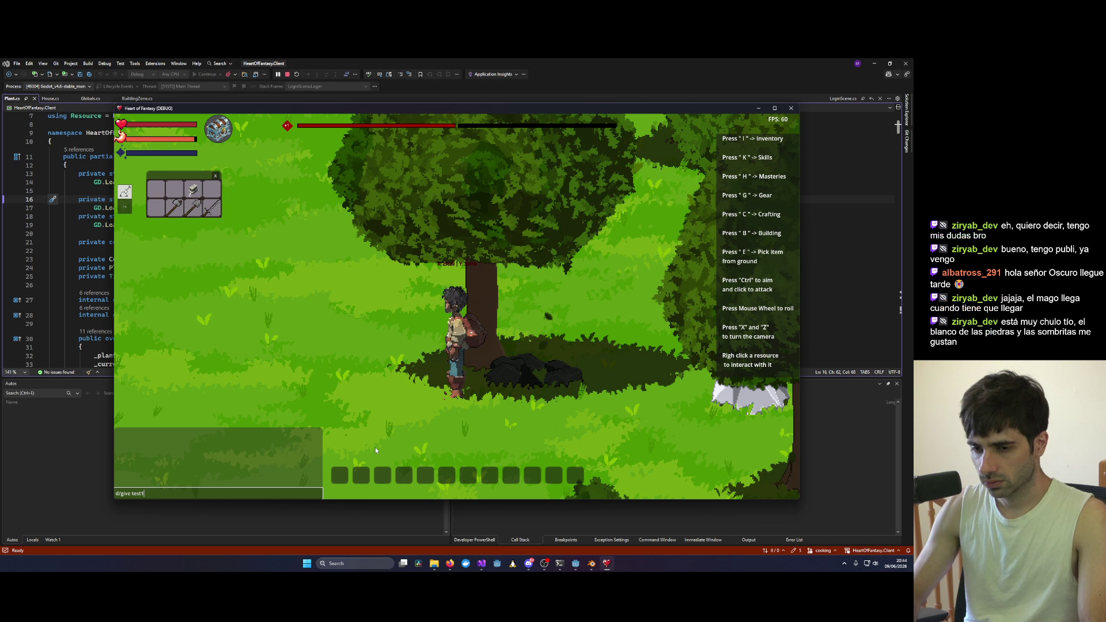
text(100)
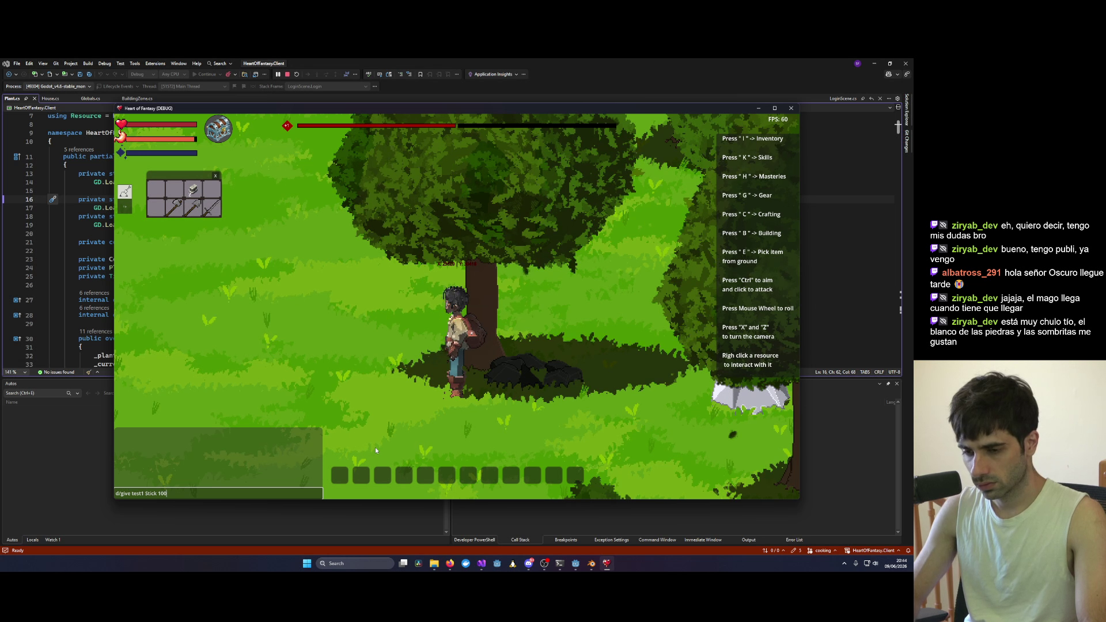
key(Return)
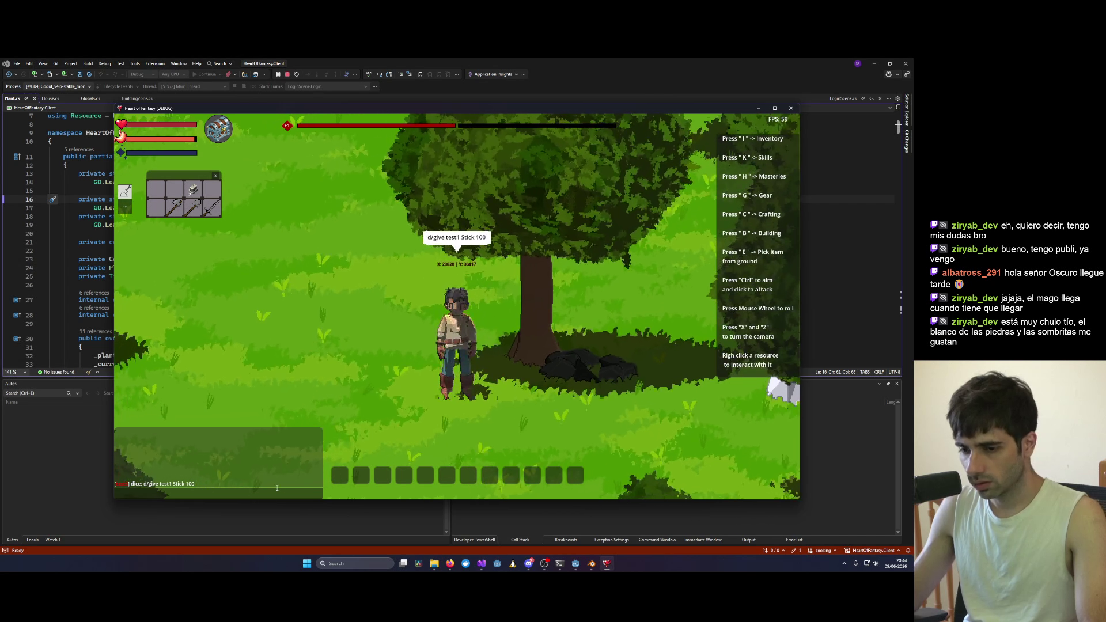
text(d)
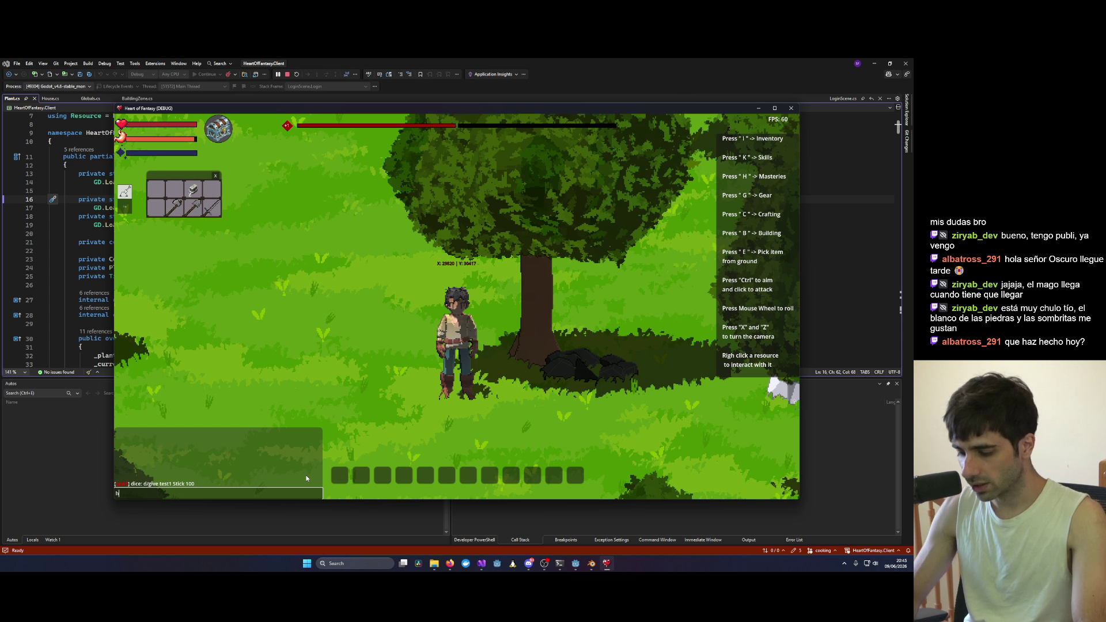
text(d)
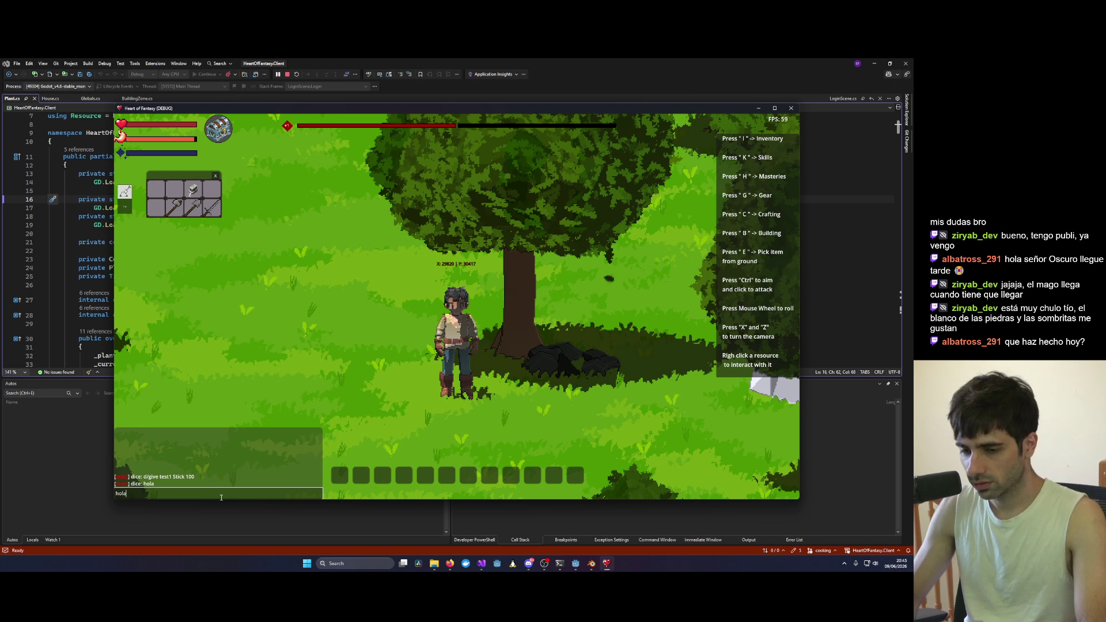
text(w)
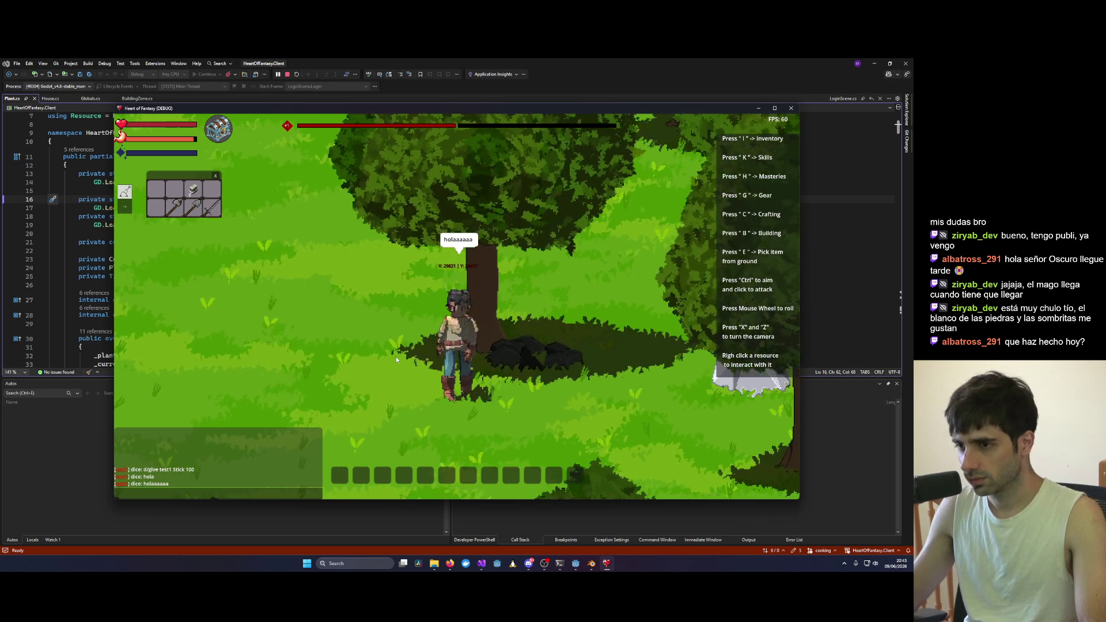
Step: Maximize the game window and start constructing the campfire at its site
click(774, 107)
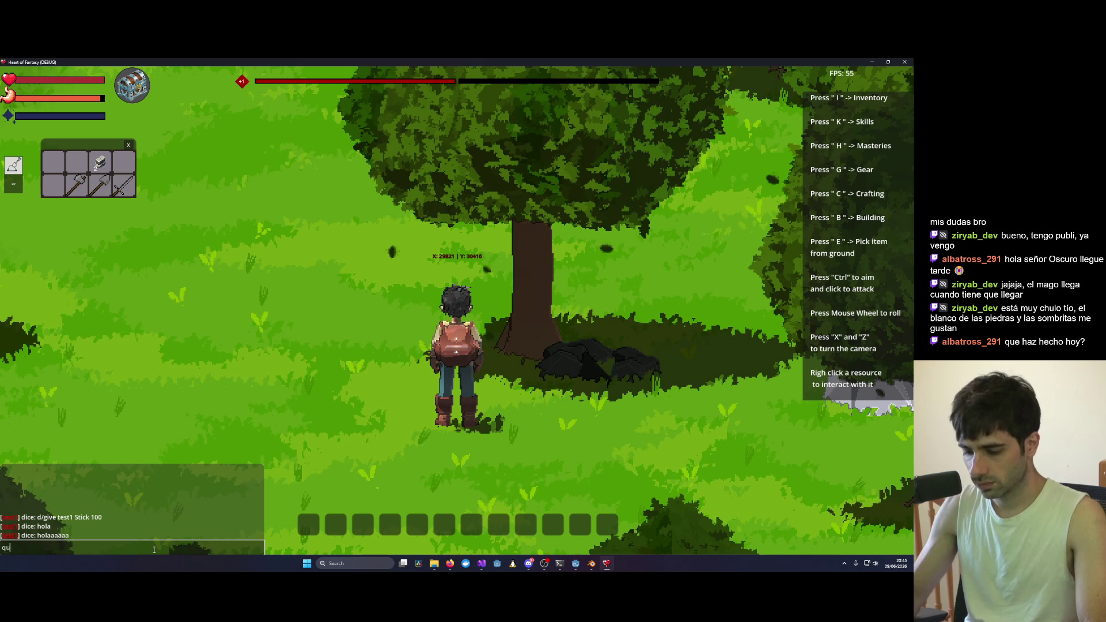
key(x)
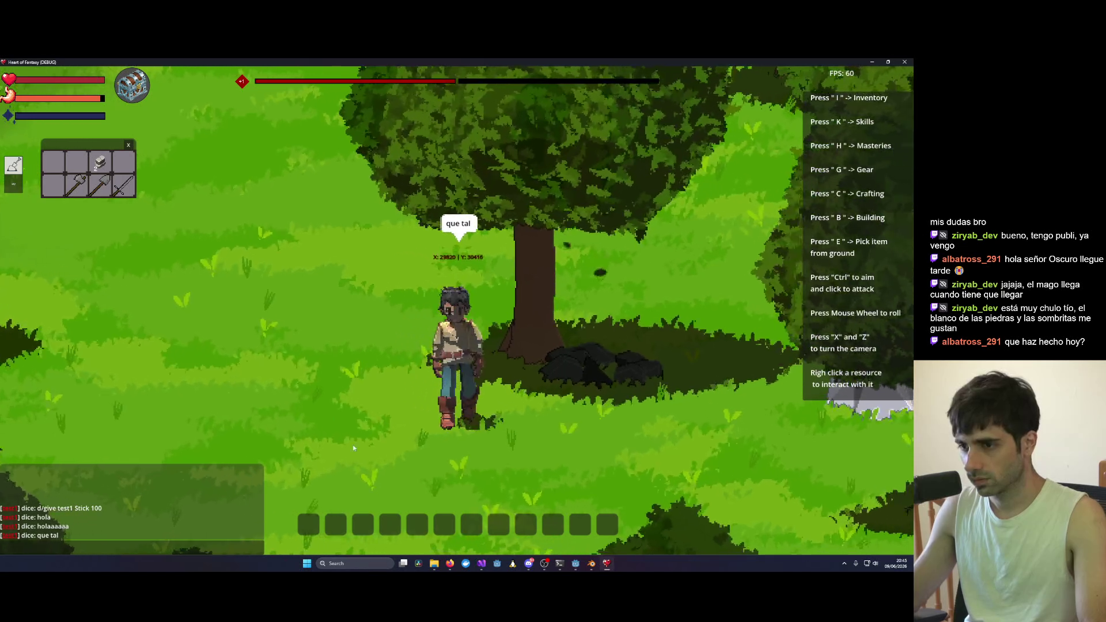
right_click(575, 230)
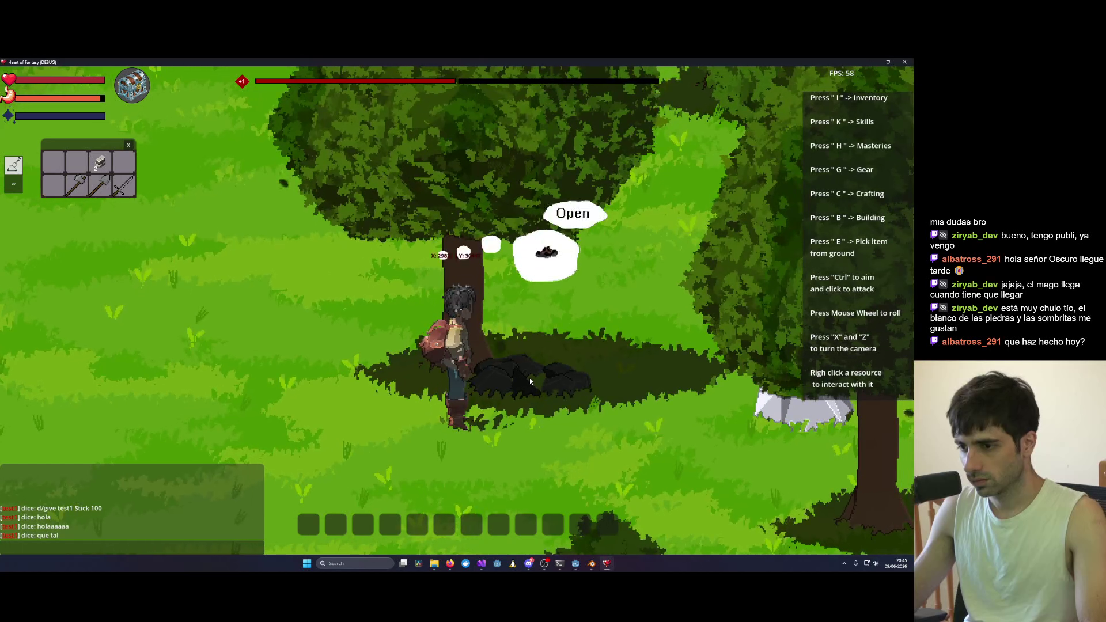
click(575, 216)
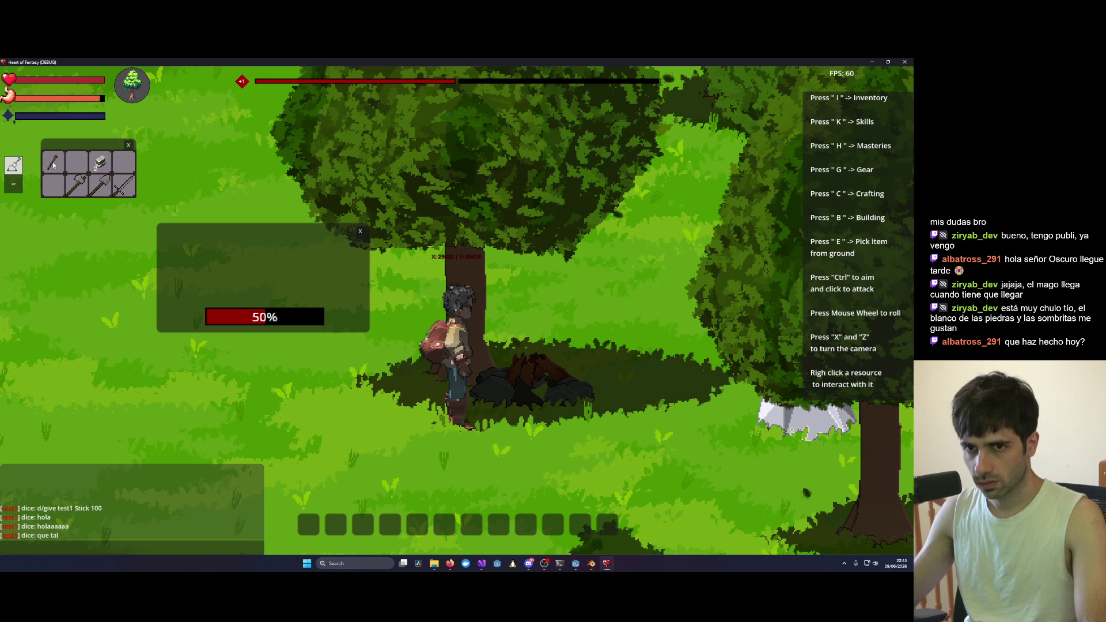
Step: Light the finished campfire, then walk left and orbit the camera around it
right_click(519, 392)
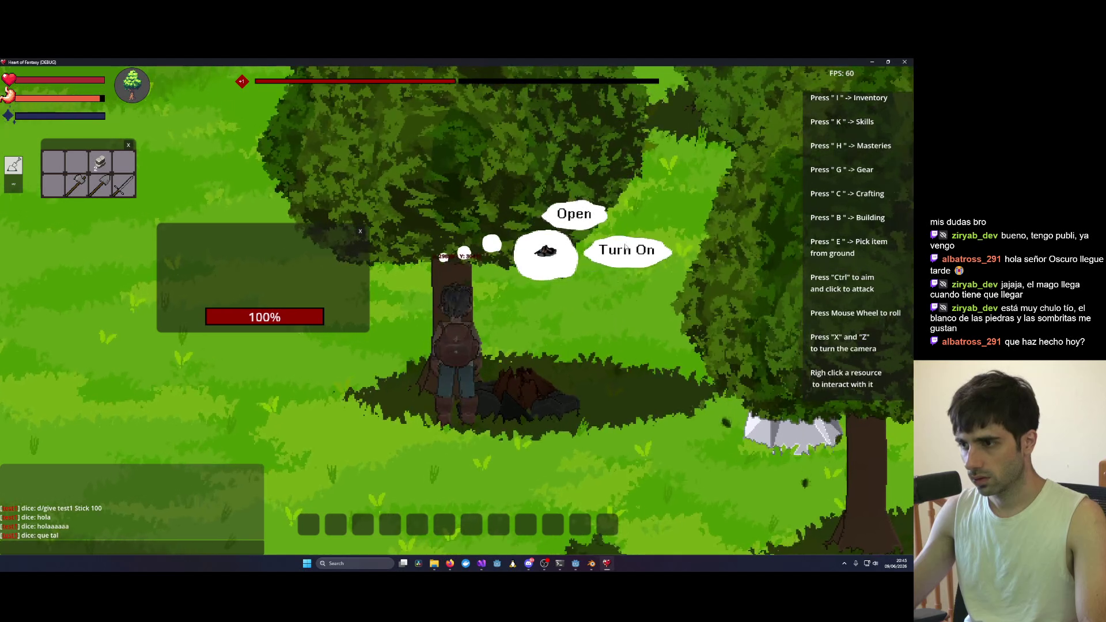
click(630, 247)
key(a)
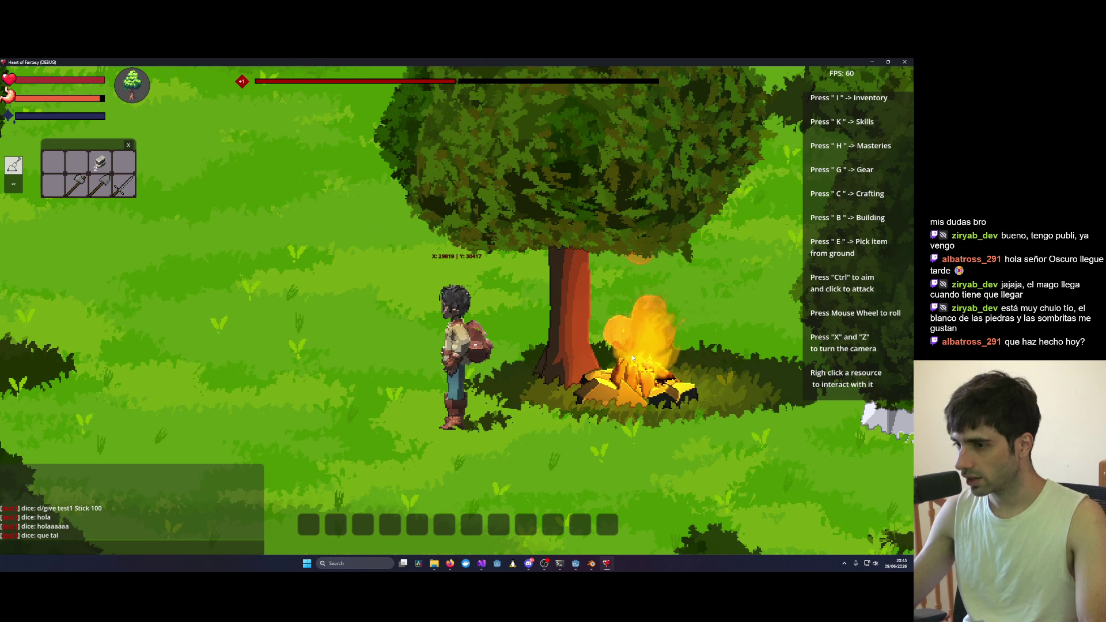
key(x)
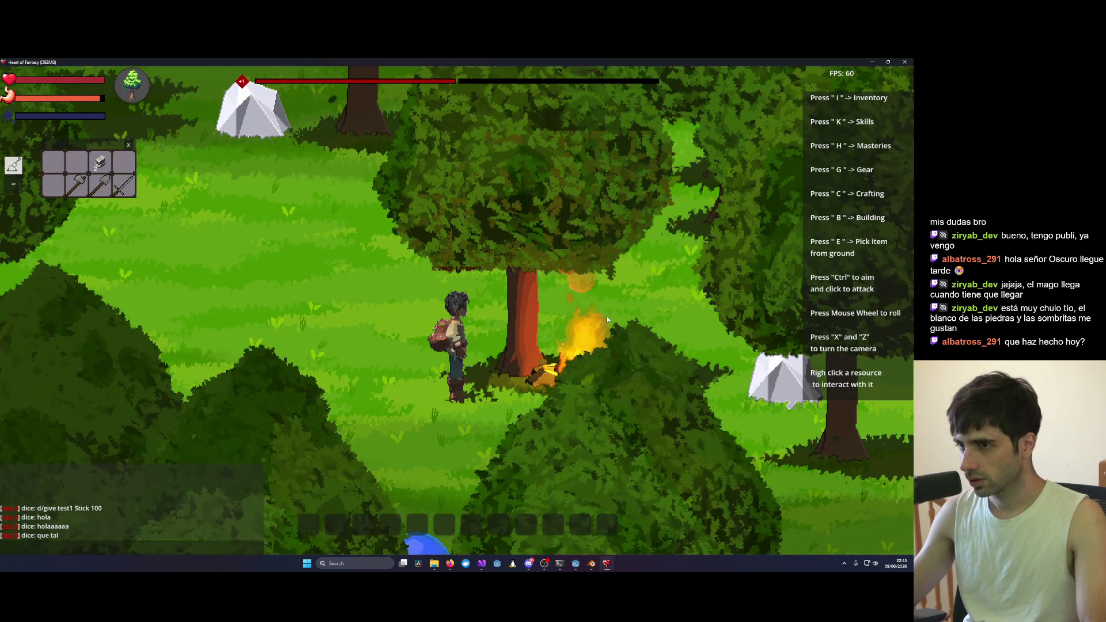
key(x)
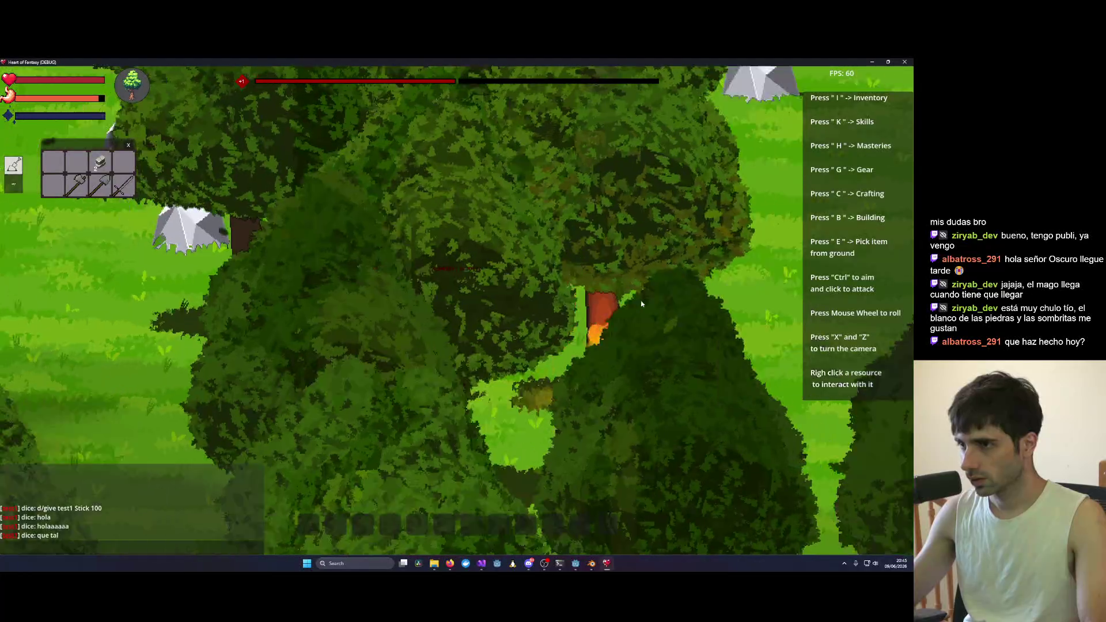
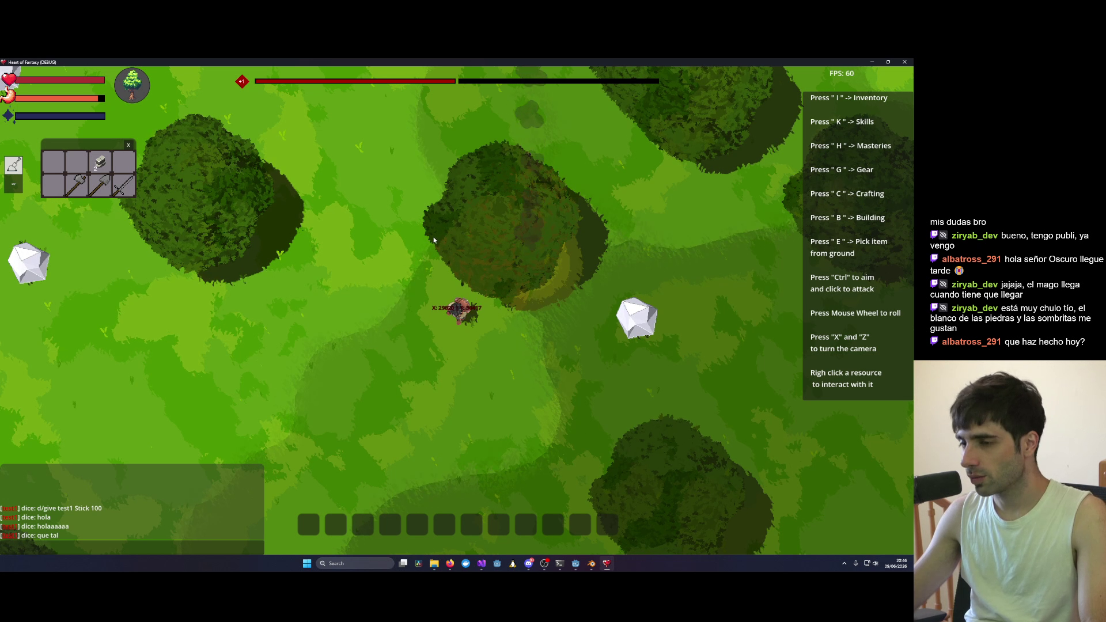
Step: Interact with the tree beside the character to light a fire at its base, and tilt the camera into perspective
right_click(564, 295)
scroll(562, 293, up, 5)
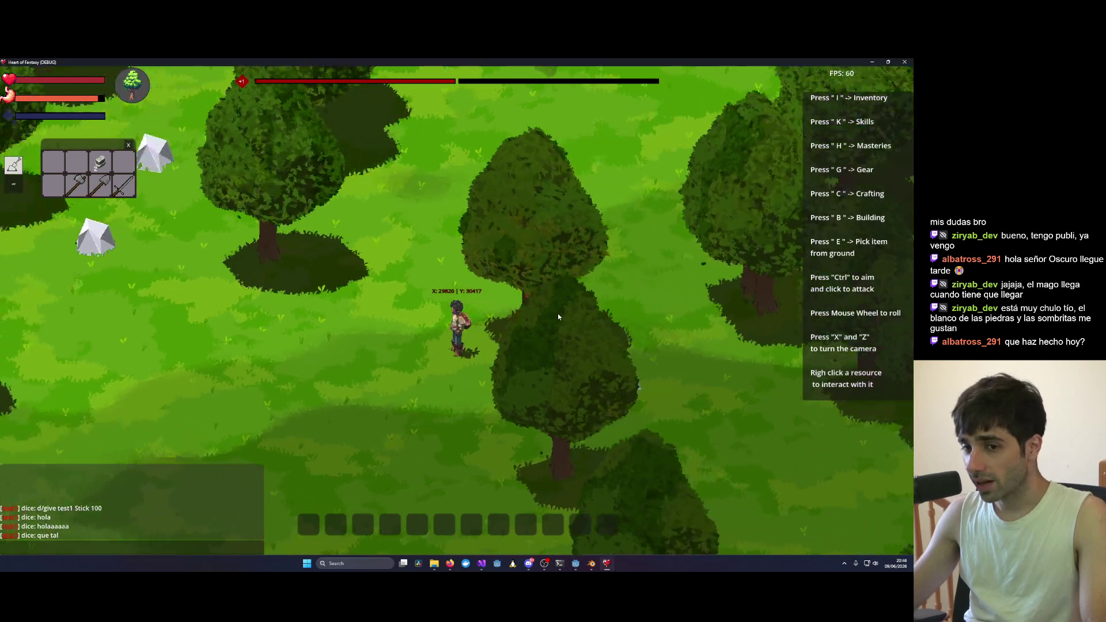
key(x)
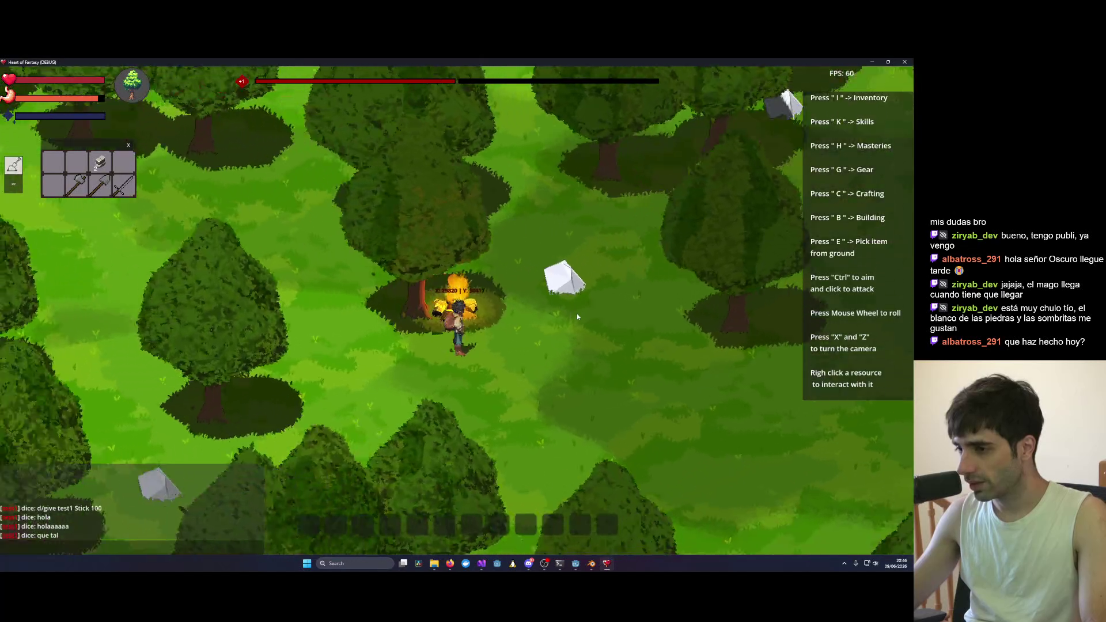
key(x)
scroll(547, 304, up, 3)
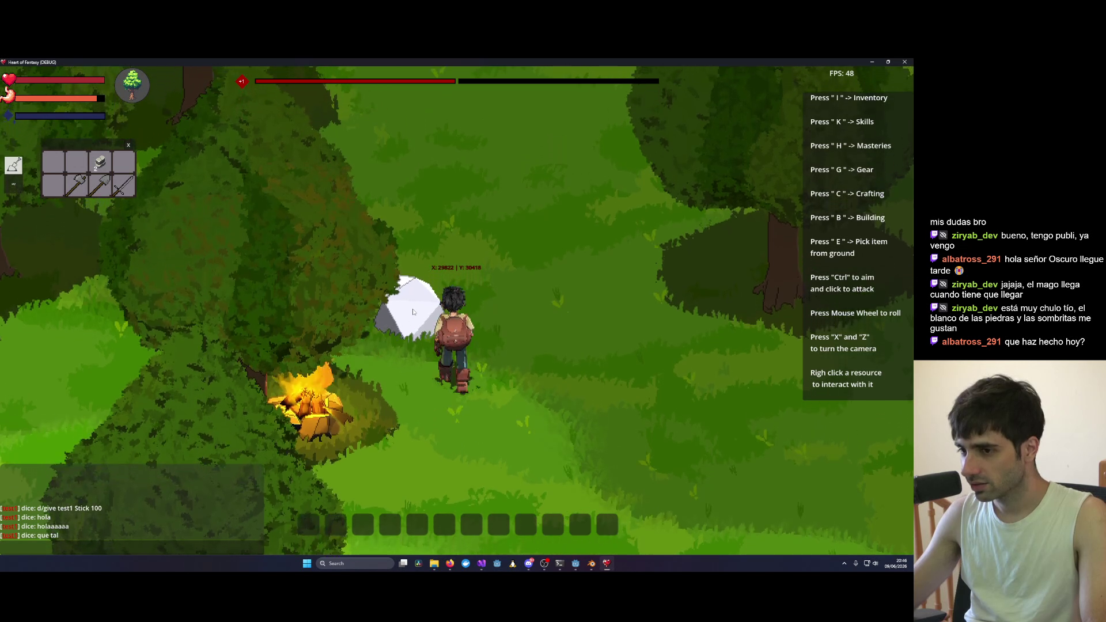
Step: Orbit the camera fully around the character and campfire, then zoom out
key(x)
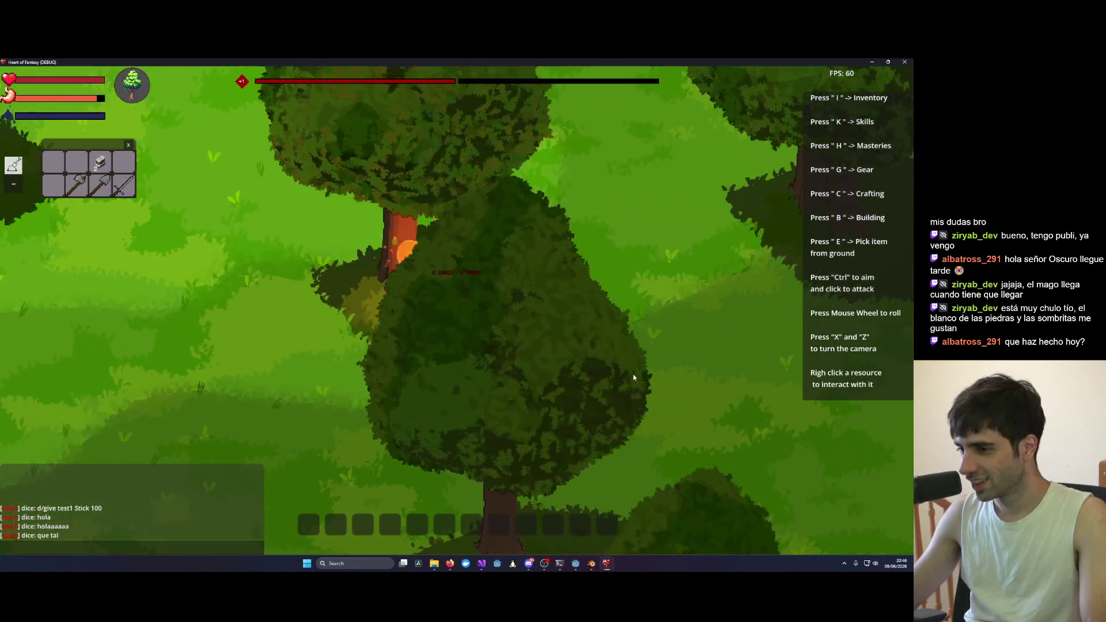
key(x)
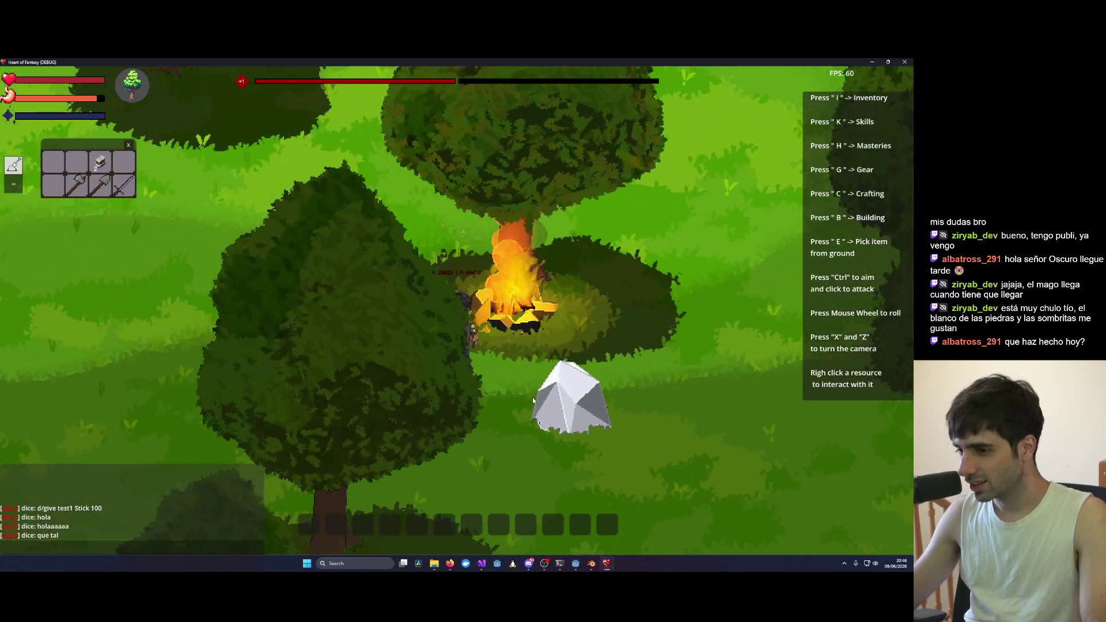
key(x)
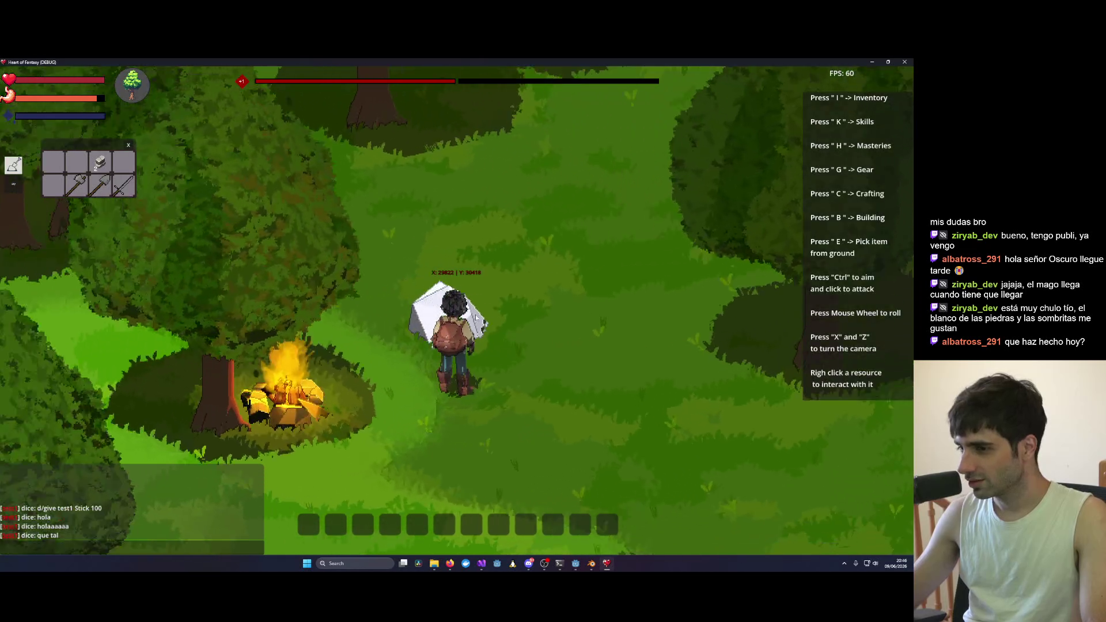
key(x)
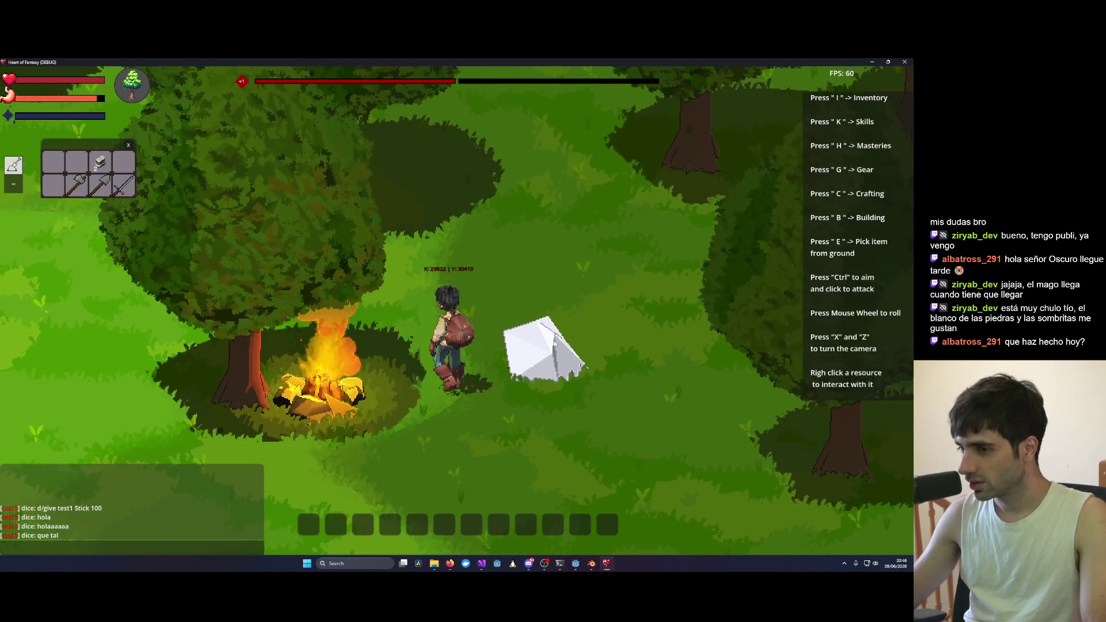
key(x)
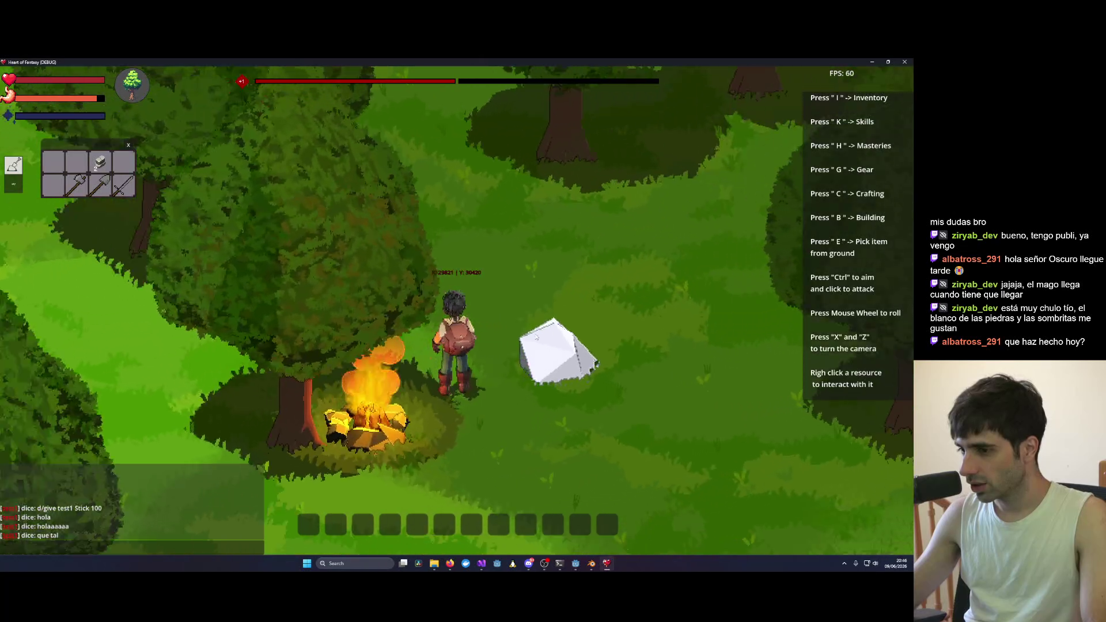
key(x)
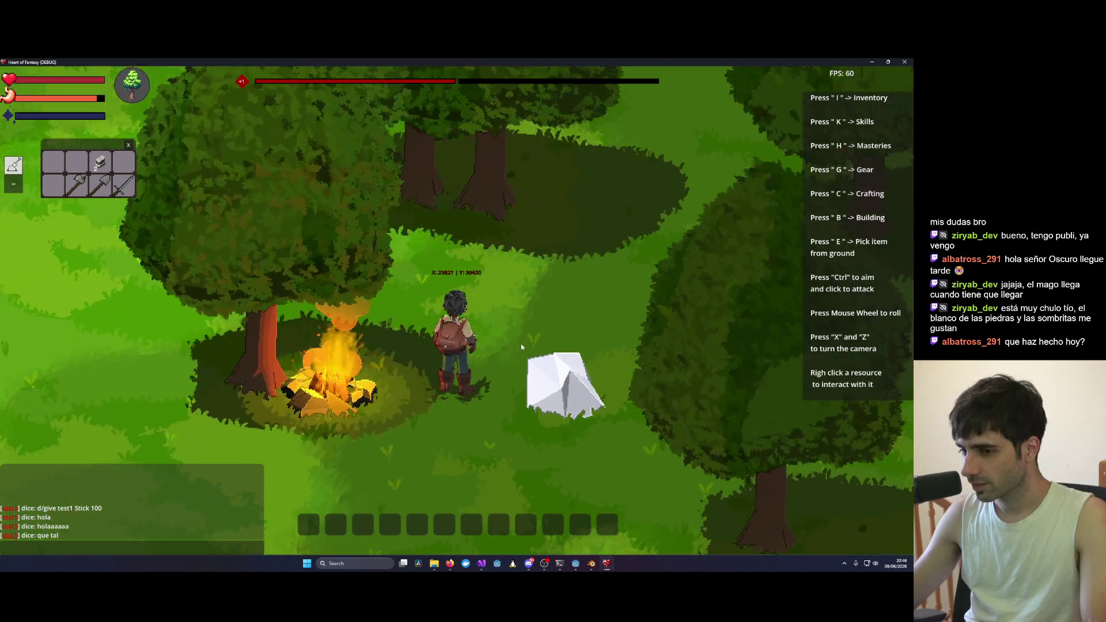
key(x)
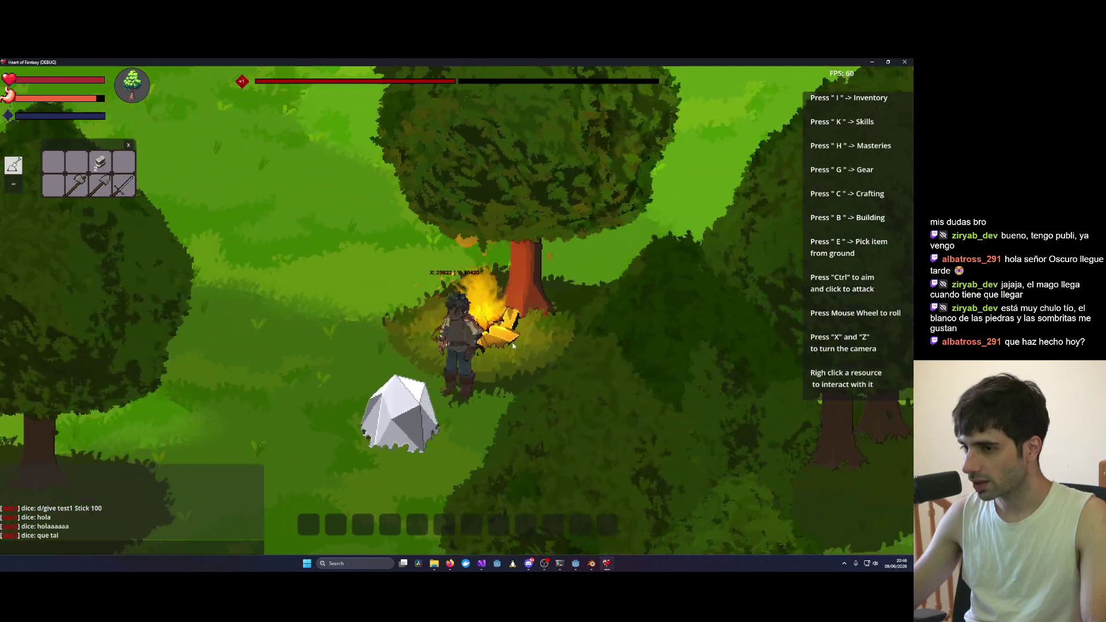
key(x)
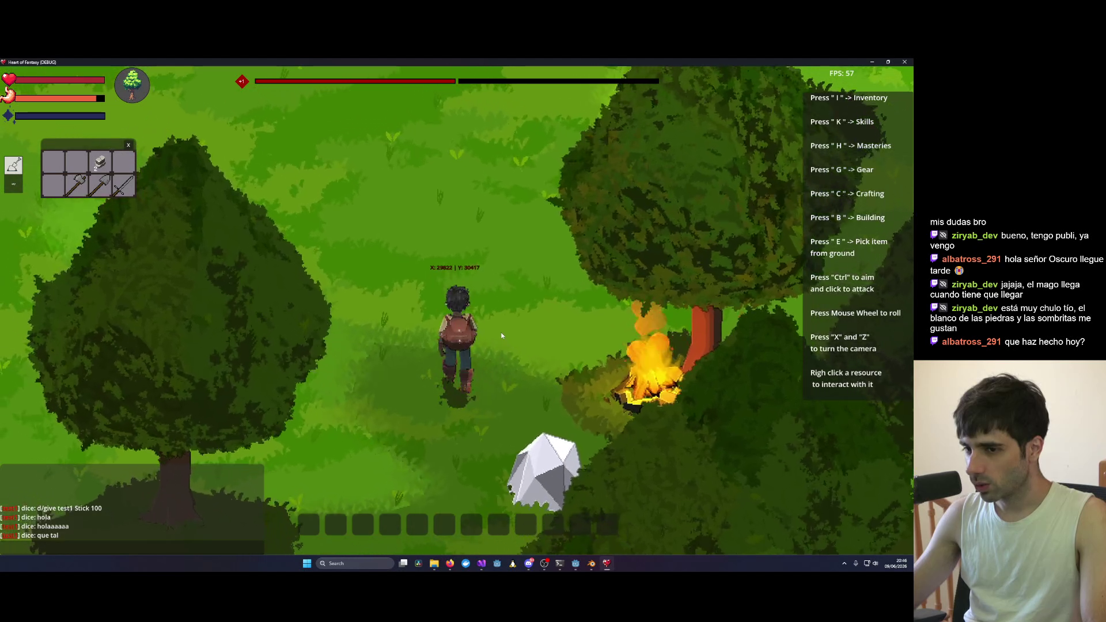
key(x)
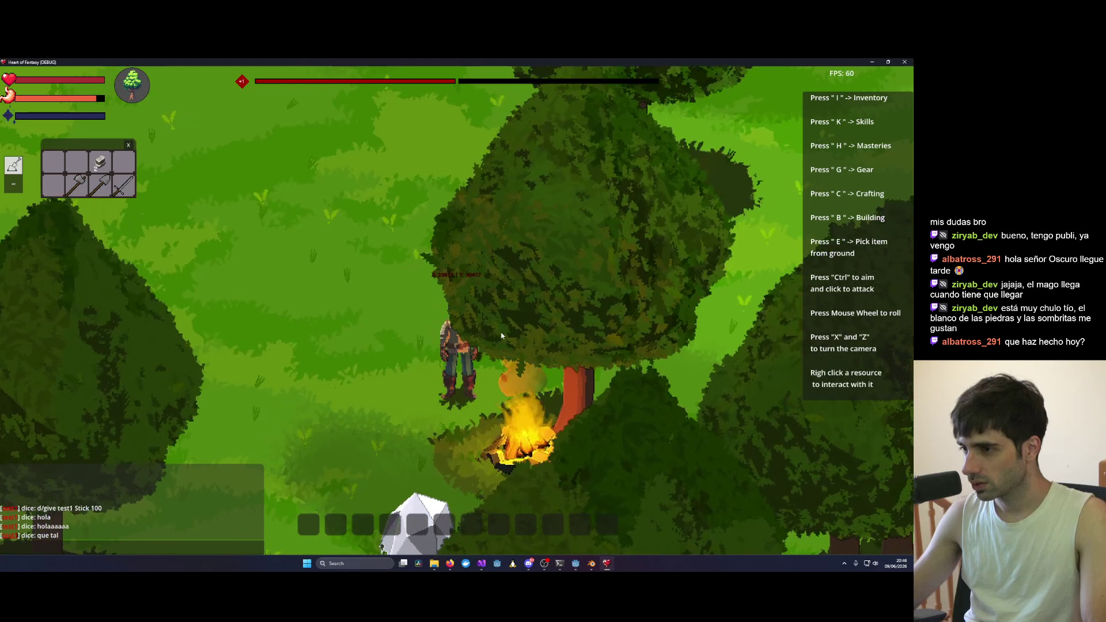
key(x)
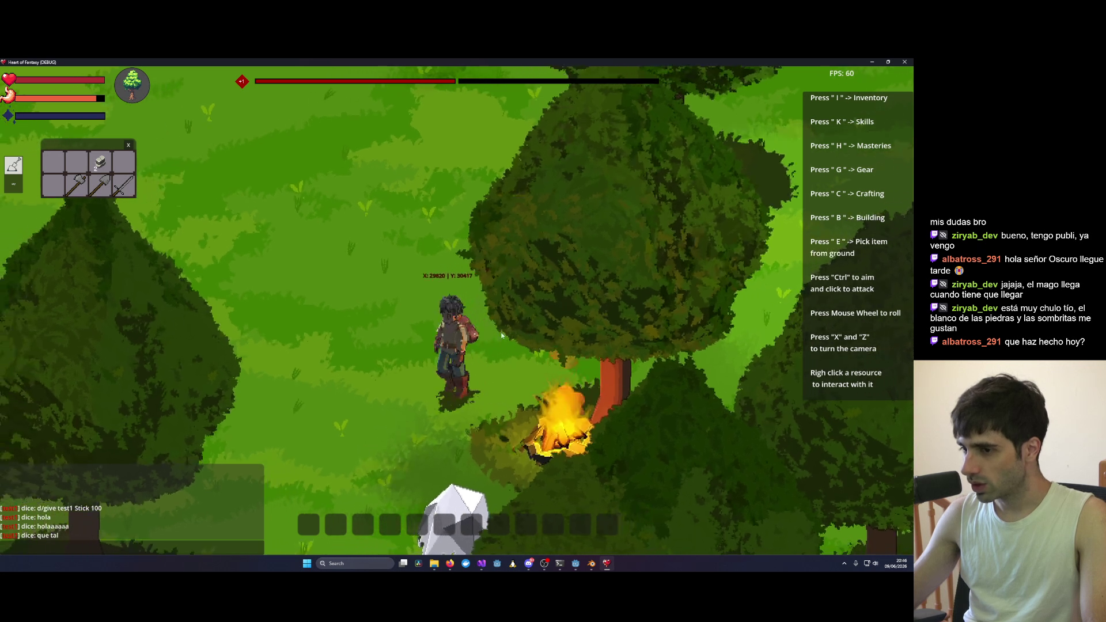
key(x)
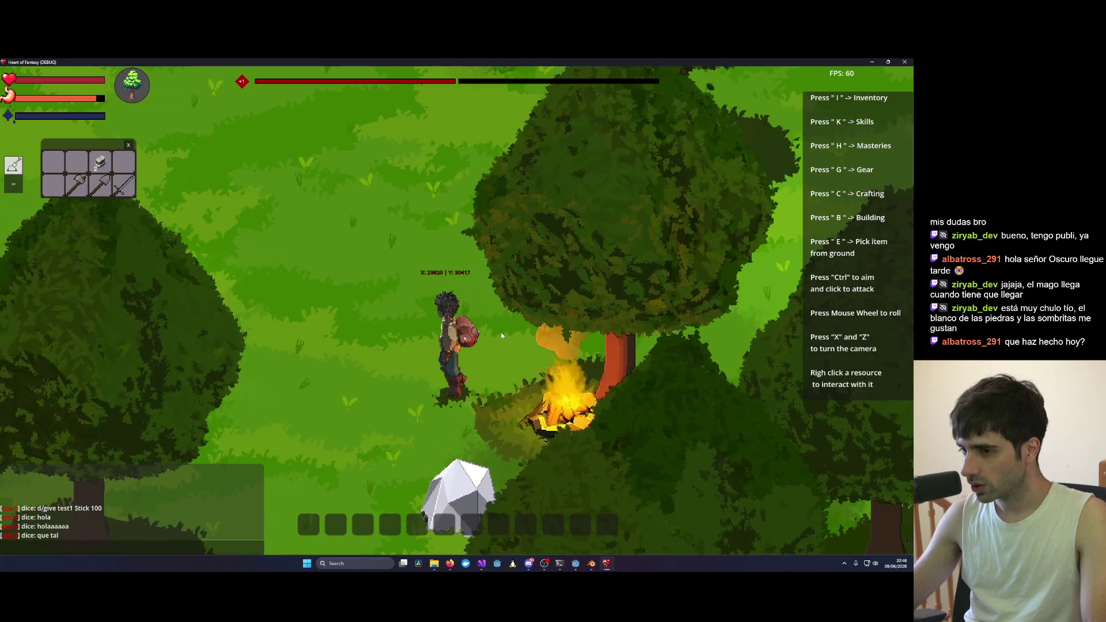
key(x)
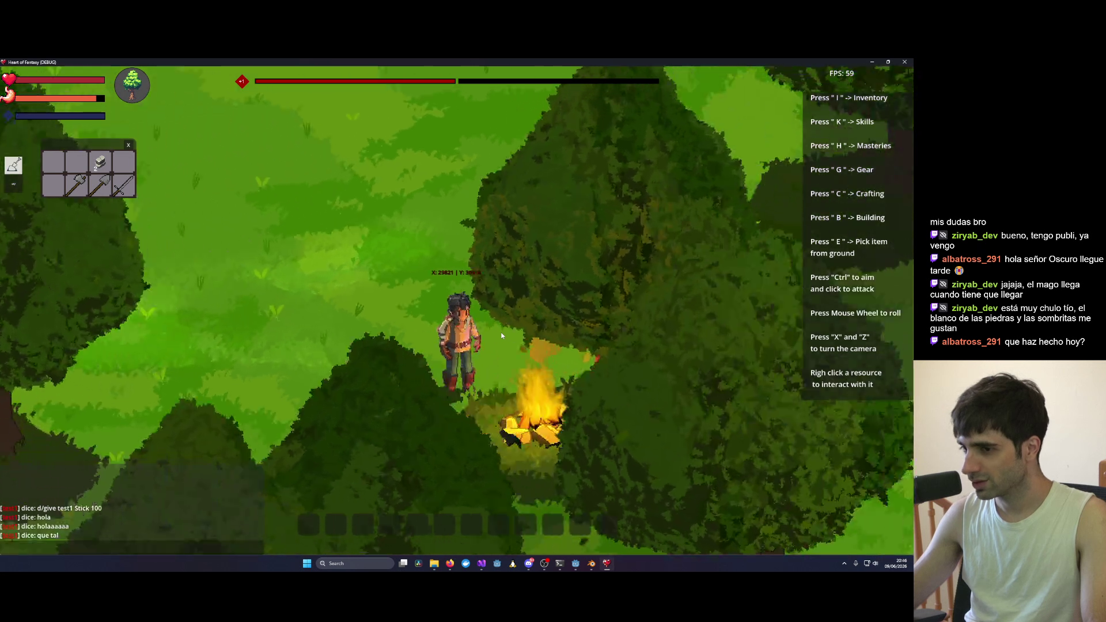
key(x)
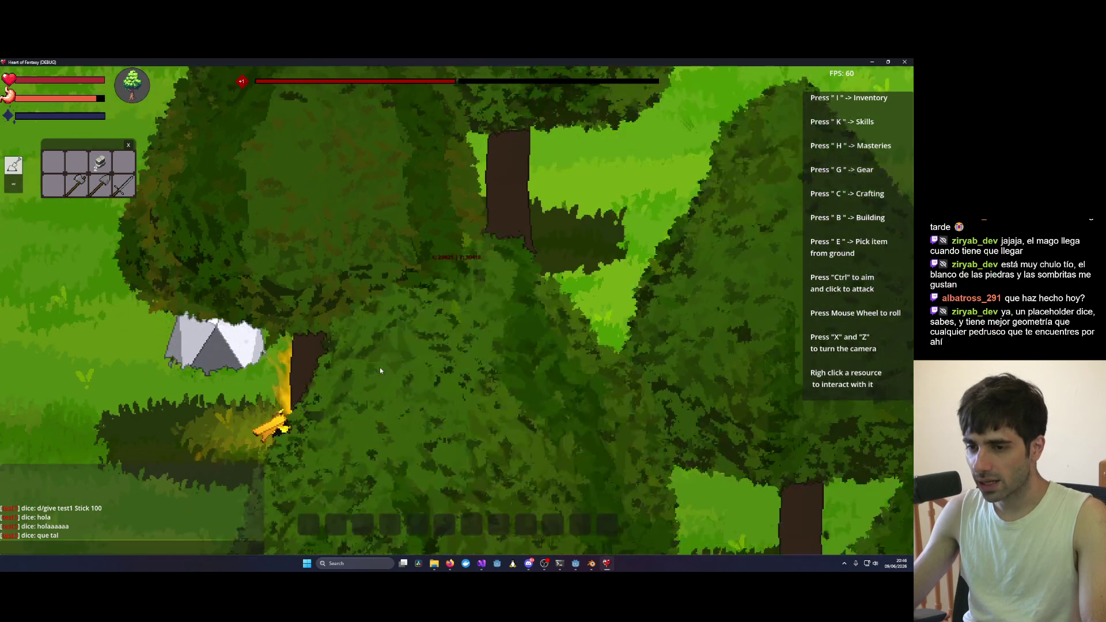
key(x)
key(x)
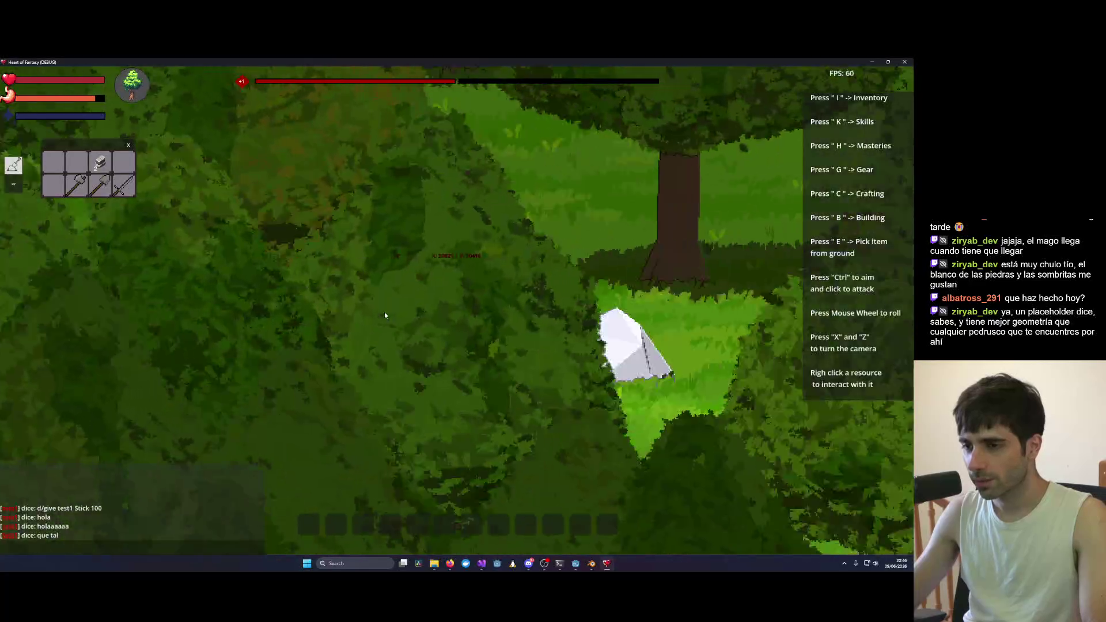
key(x)
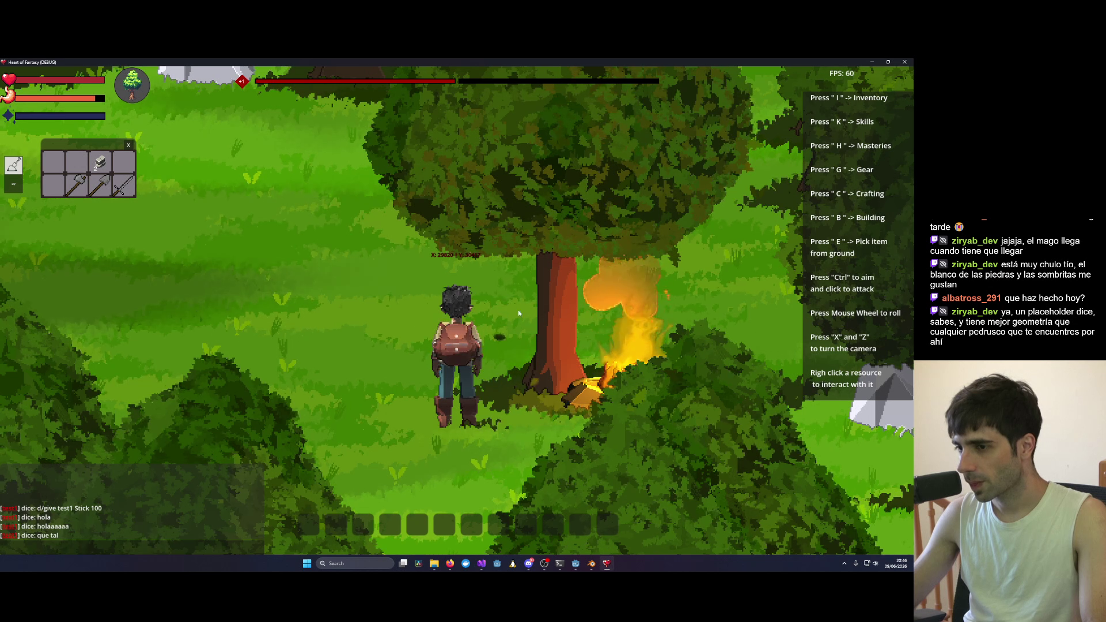
scroll(518, 314, down, 3)
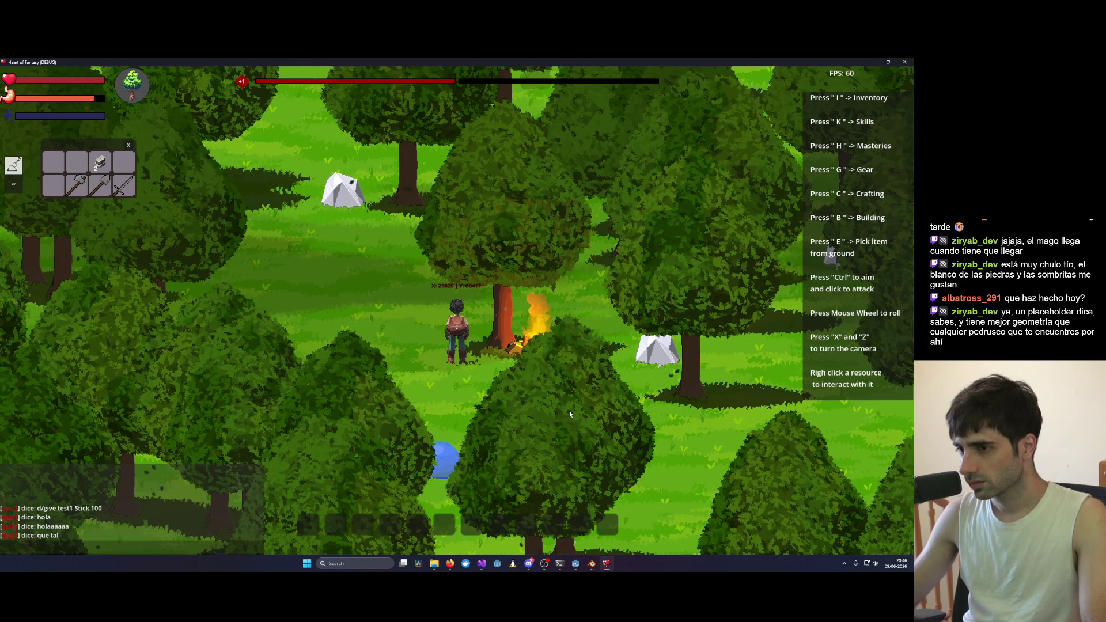
Step: Zoom the game camera in and out over the forest around the player
scroll(568, 410, up, 1)
scroll(569, 413, down, 3)
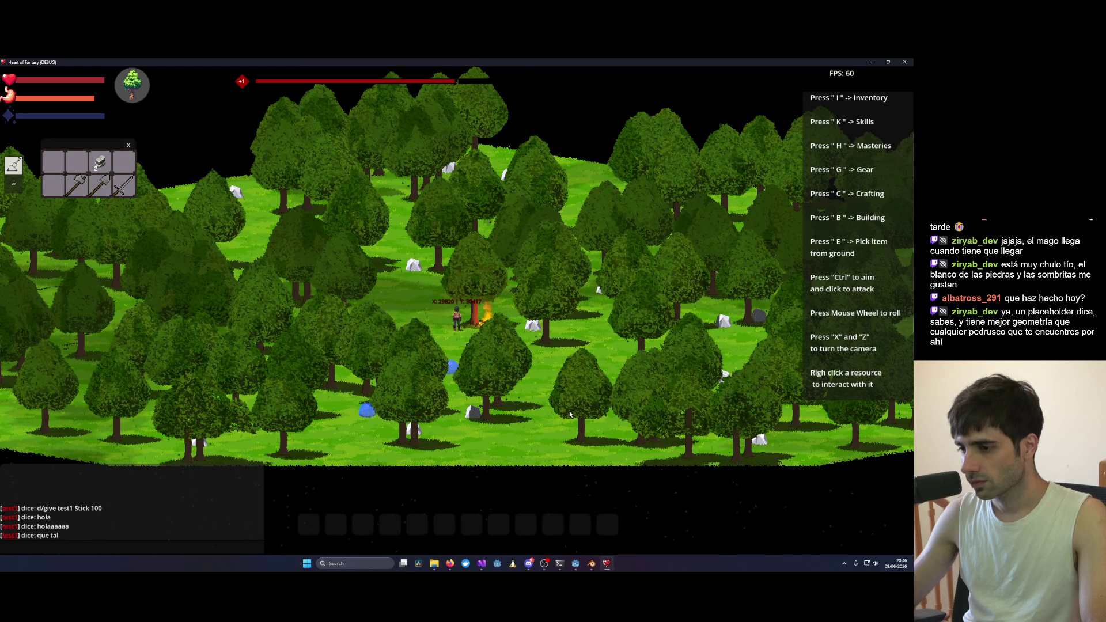
scroll(569, 413, down, 3)
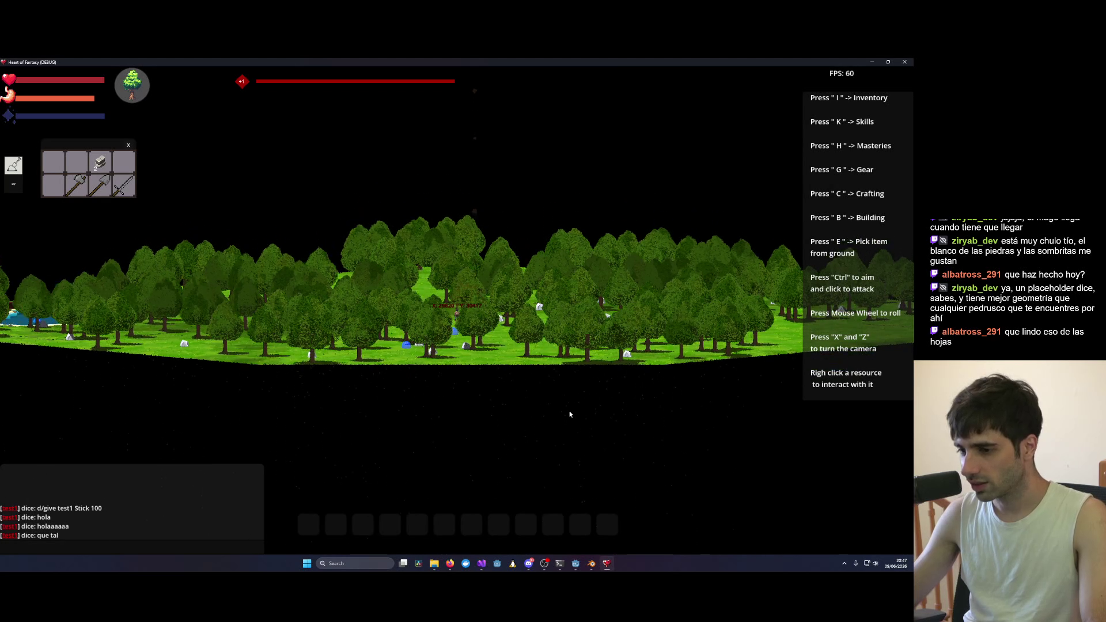
scroll(569, 413, down, 2)
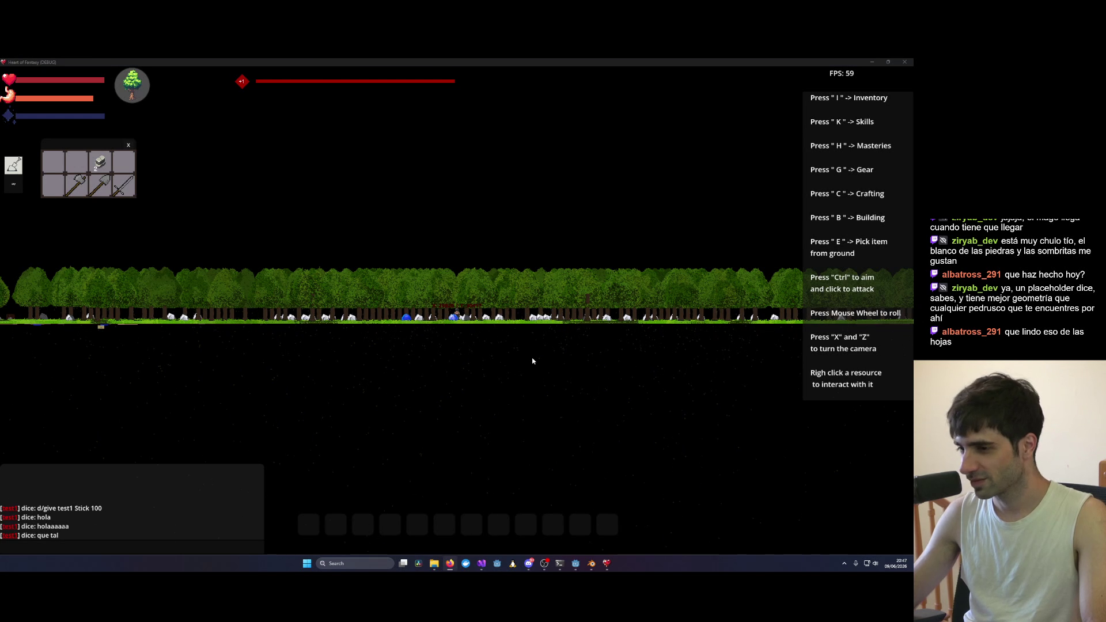
scroll(532, 361, up, 4)
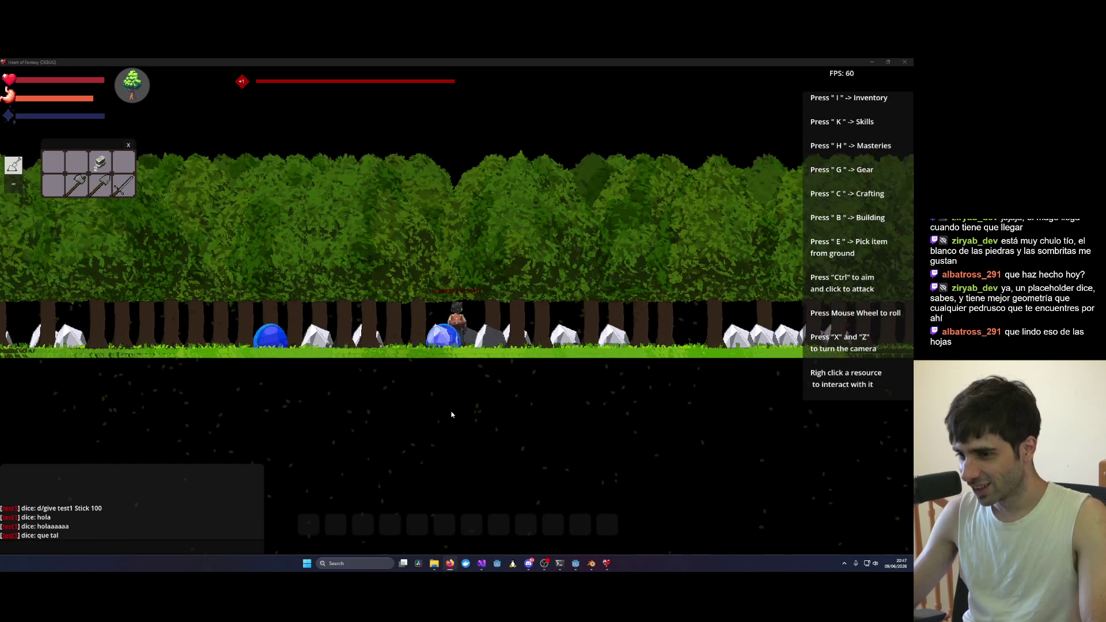
scroll(452, 414, up, 1)
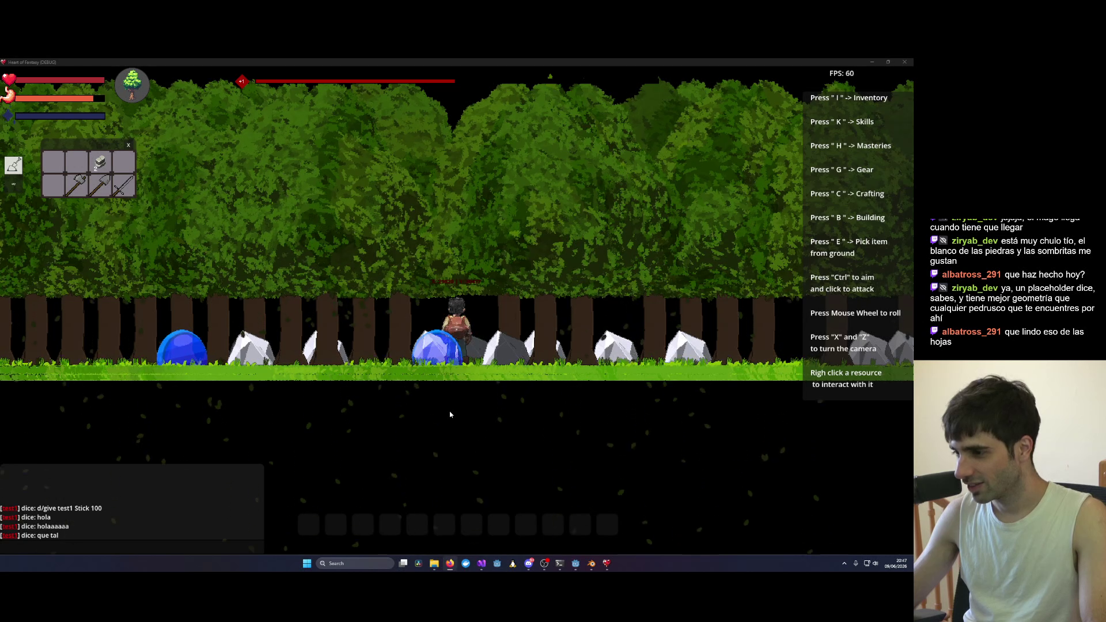
scroll(450, 414, down, 3)
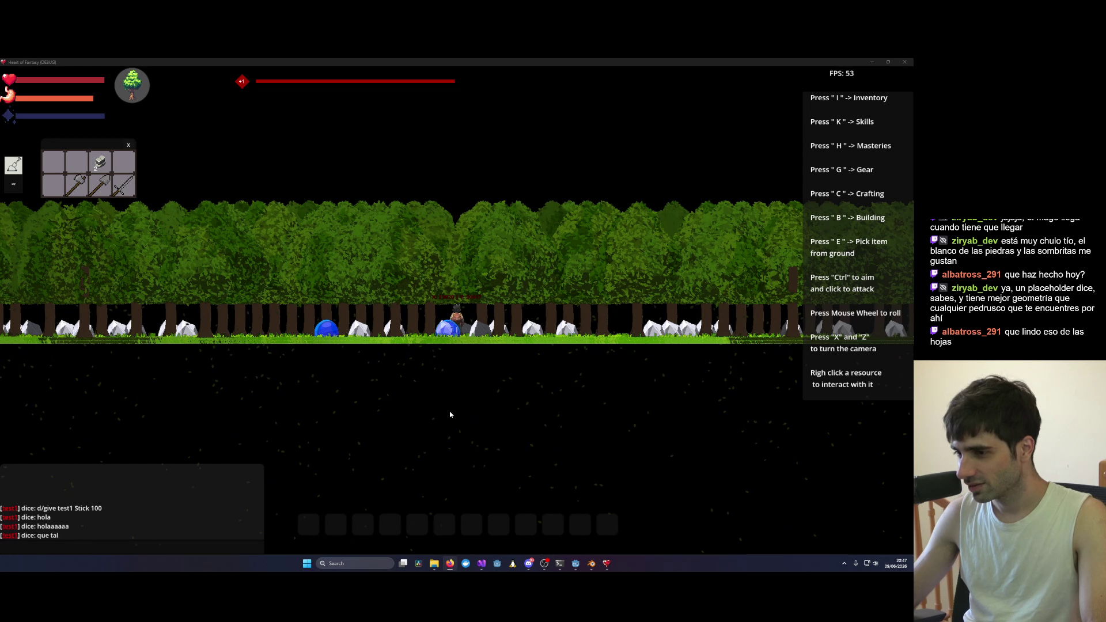
scroll(450, 415, down, 3)
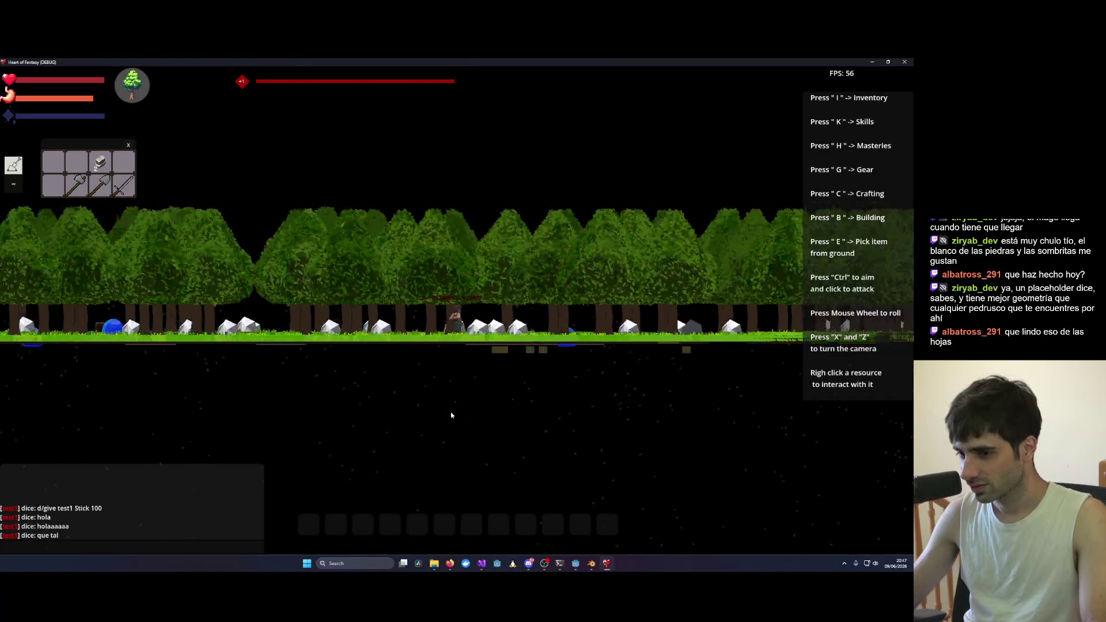
Step: Rotate the camera for a wide overhead view of the trees, rocks and slimes
key(x)
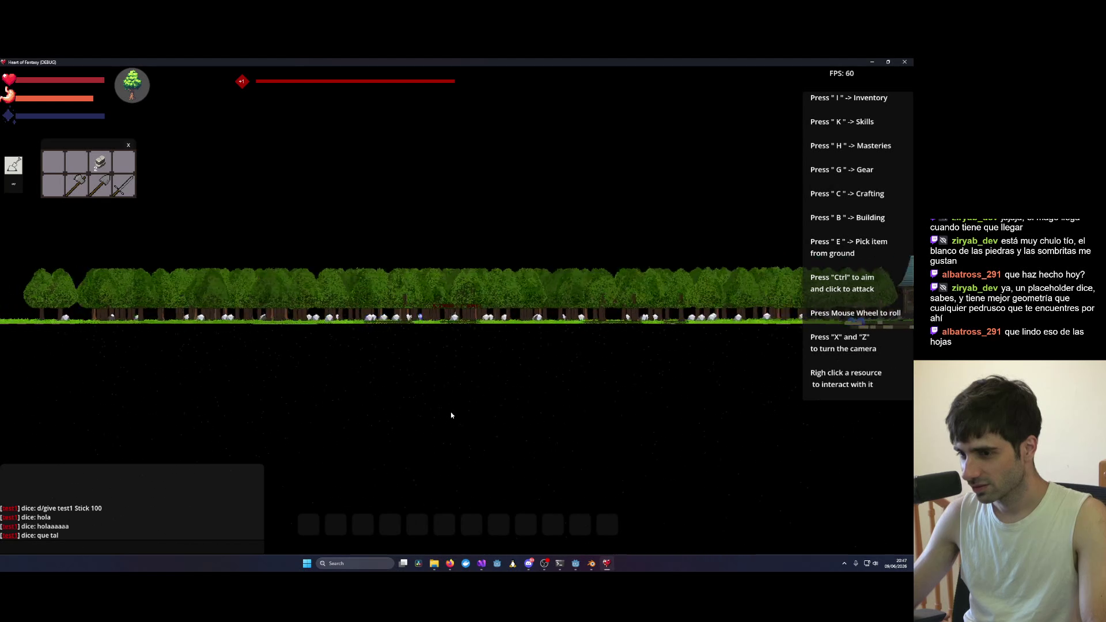
scroll(451, 415, up, 5)
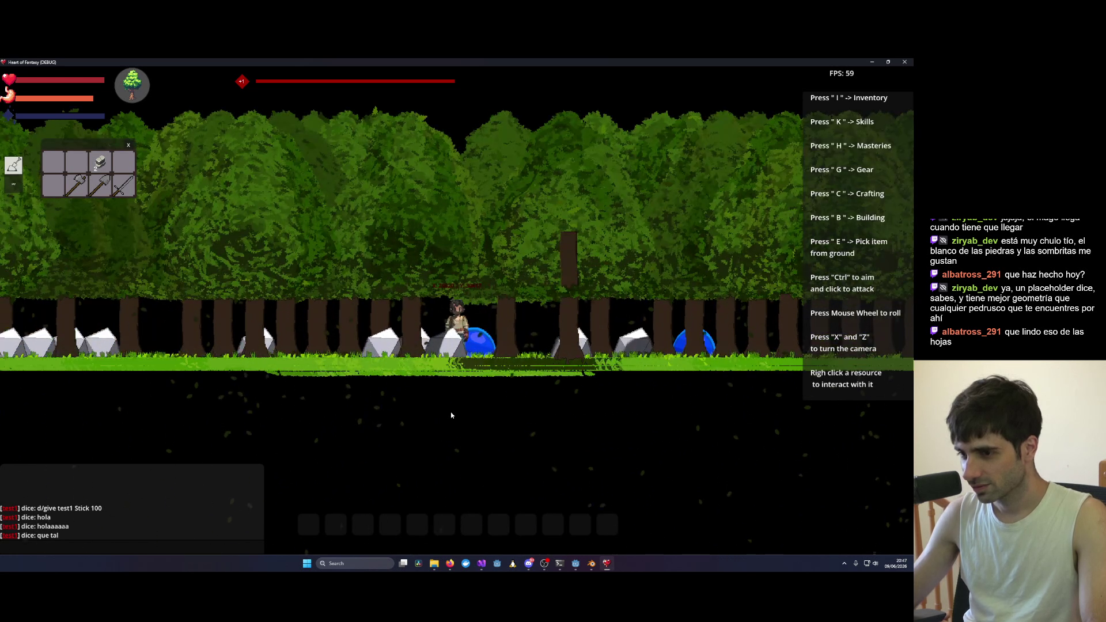
scroll(451, 414, up, 2)
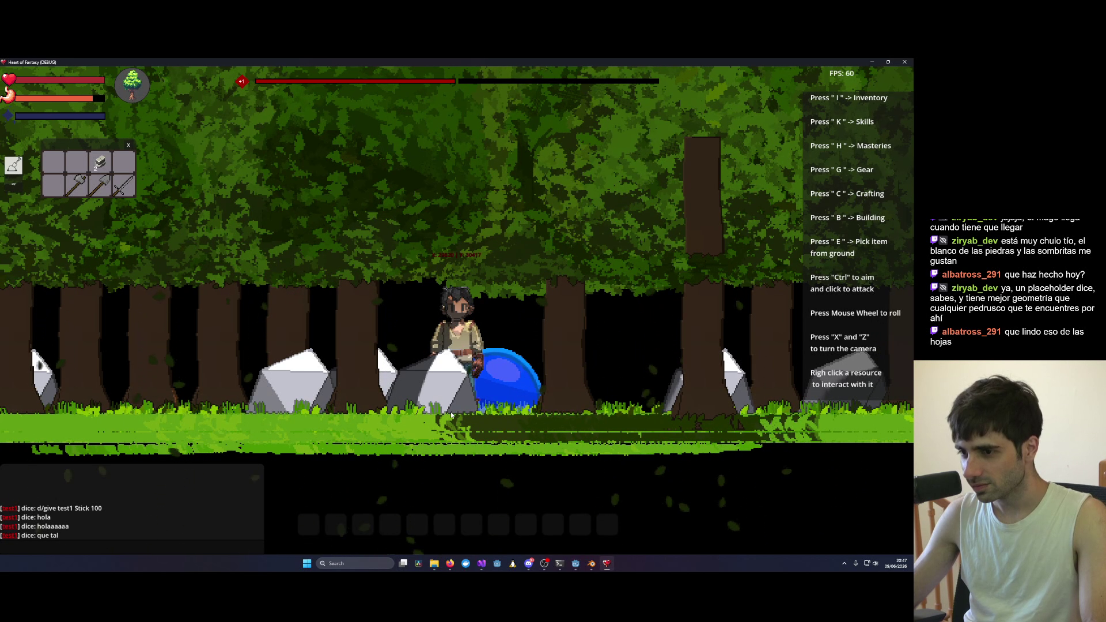
scroll(451, 415, down, 5)
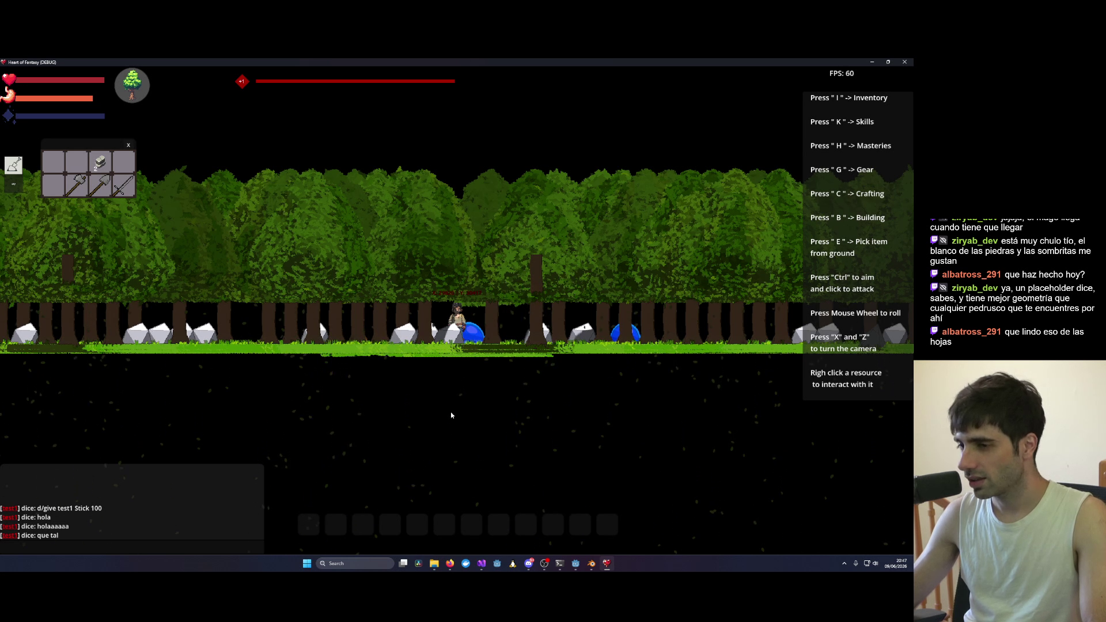
scroll(449, 414, up, 2)
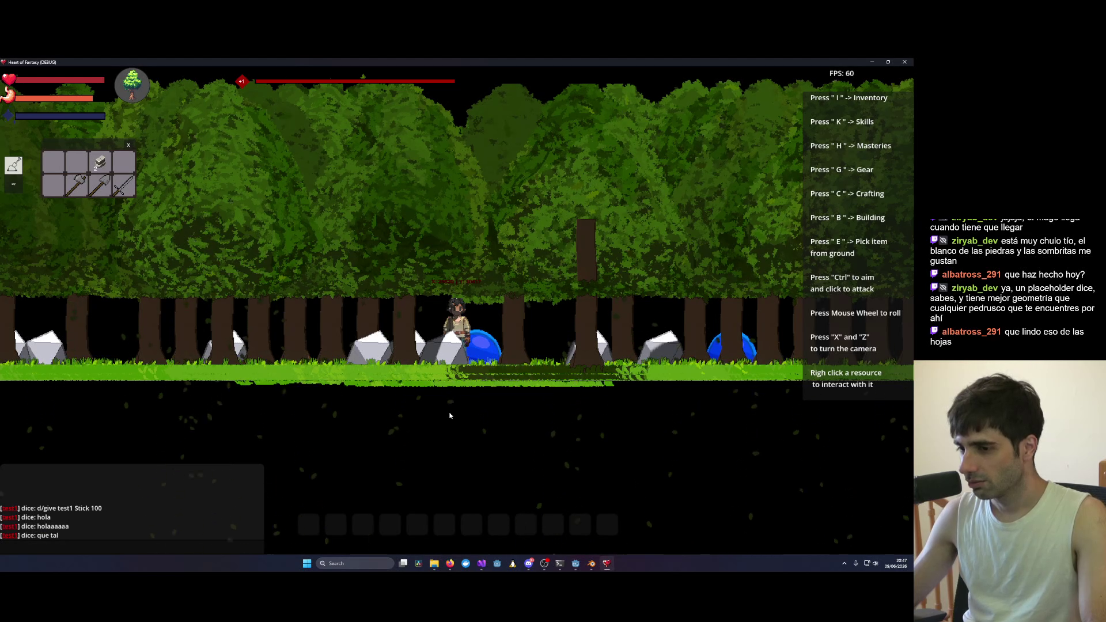
scroll(450, 414, down, 3)
scroll(450, 415, up, 3)
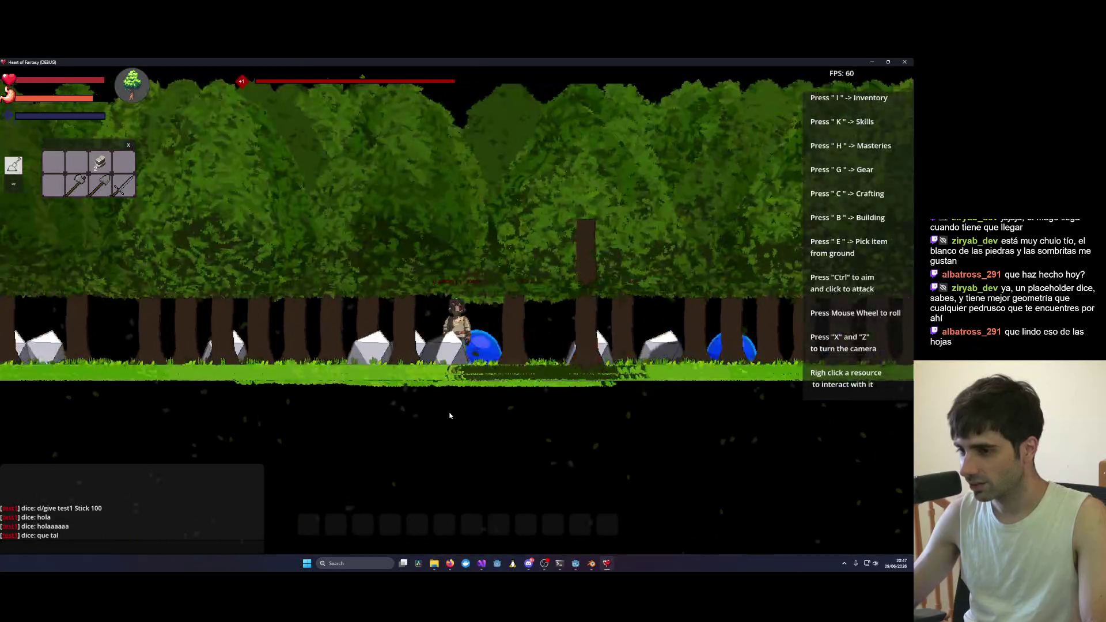
key(x)
key(x)
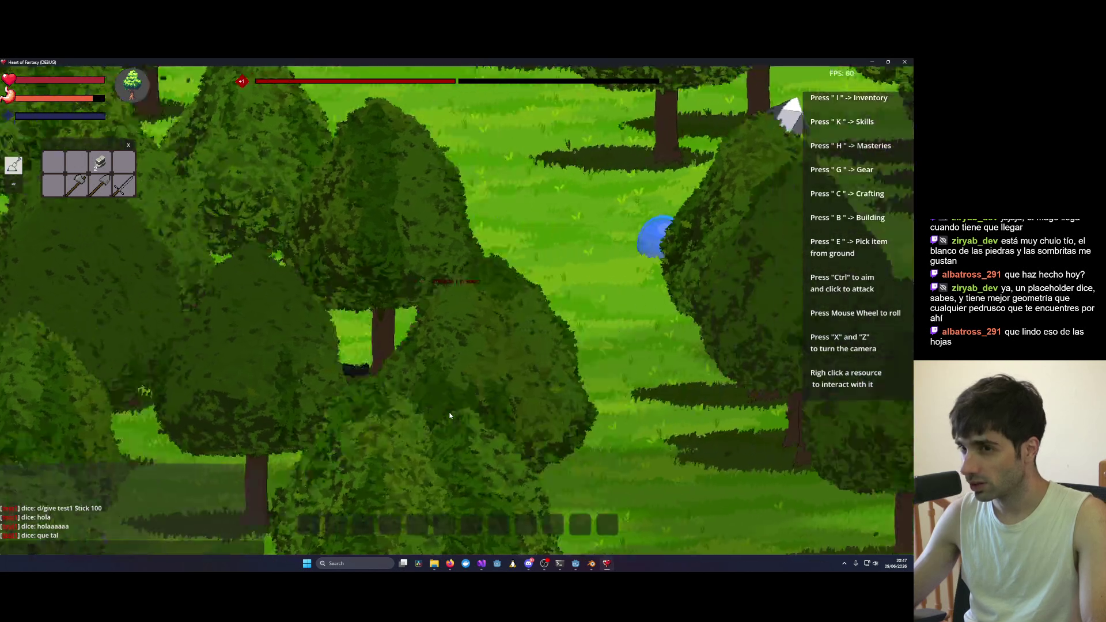
key(x)
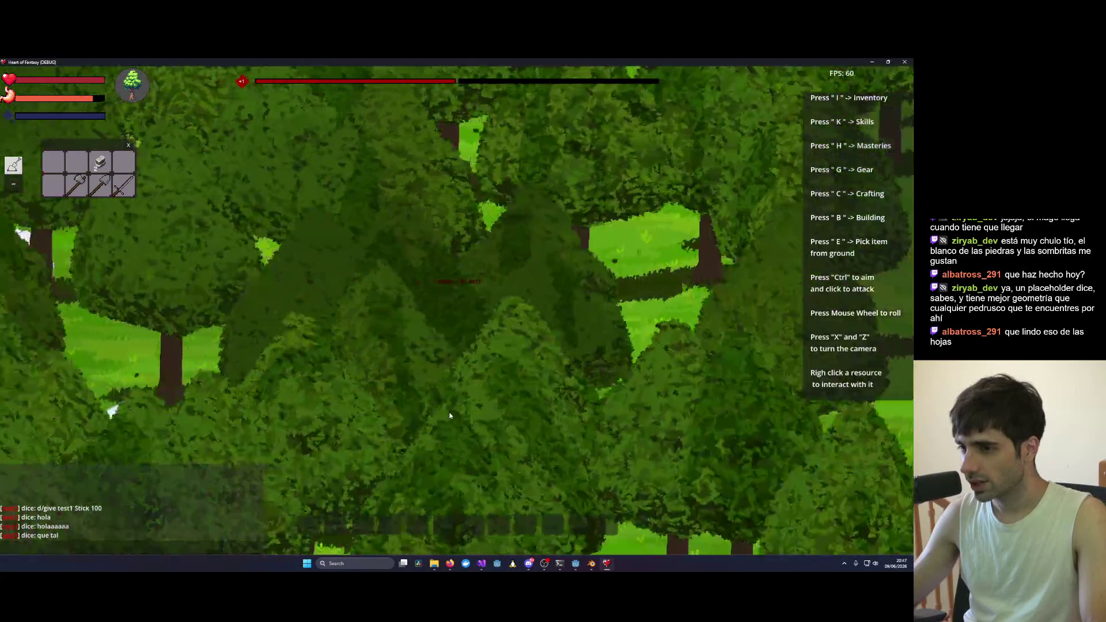
scroll(449, 412, down, 5)
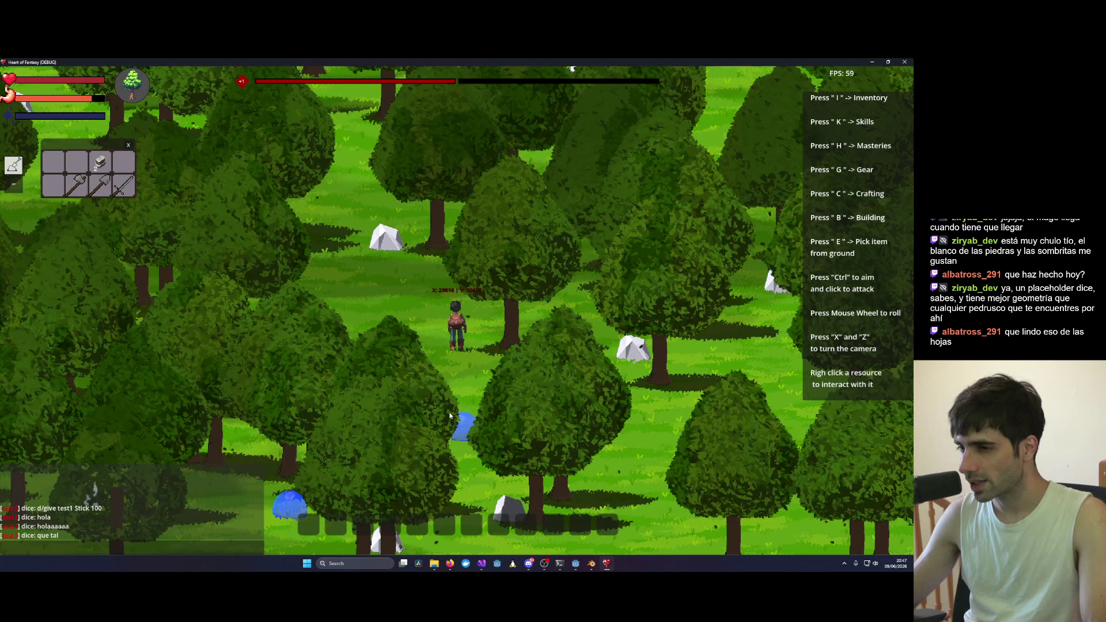
Step: Select the FallingLeaves emitter in Godot's Plant scene to inspect it, then return to Visual Studio
key(x)
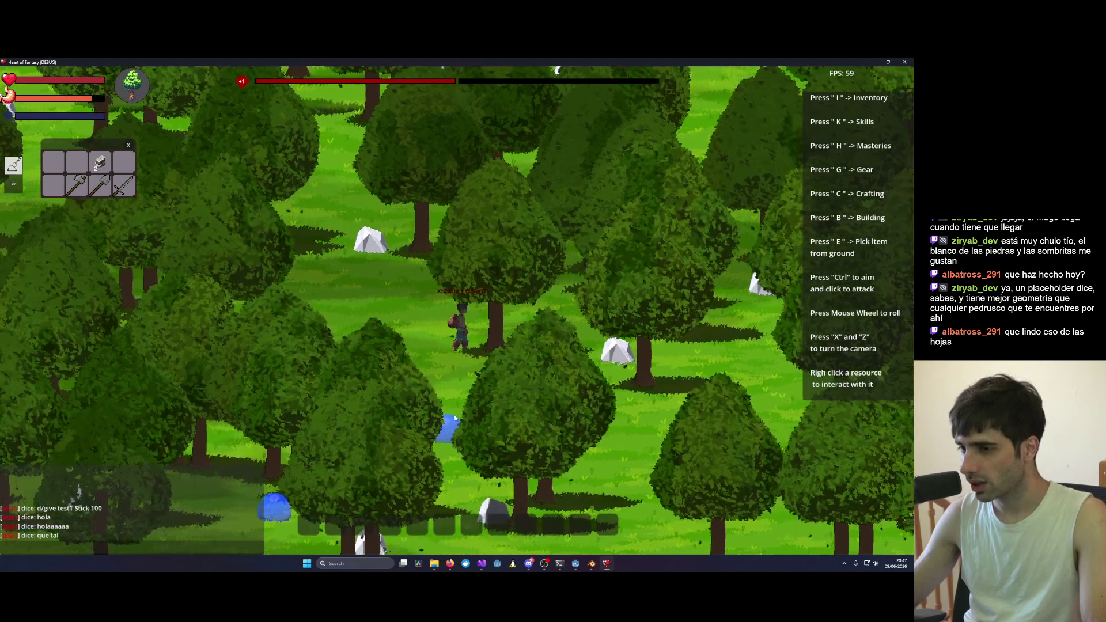
click(592, 566)
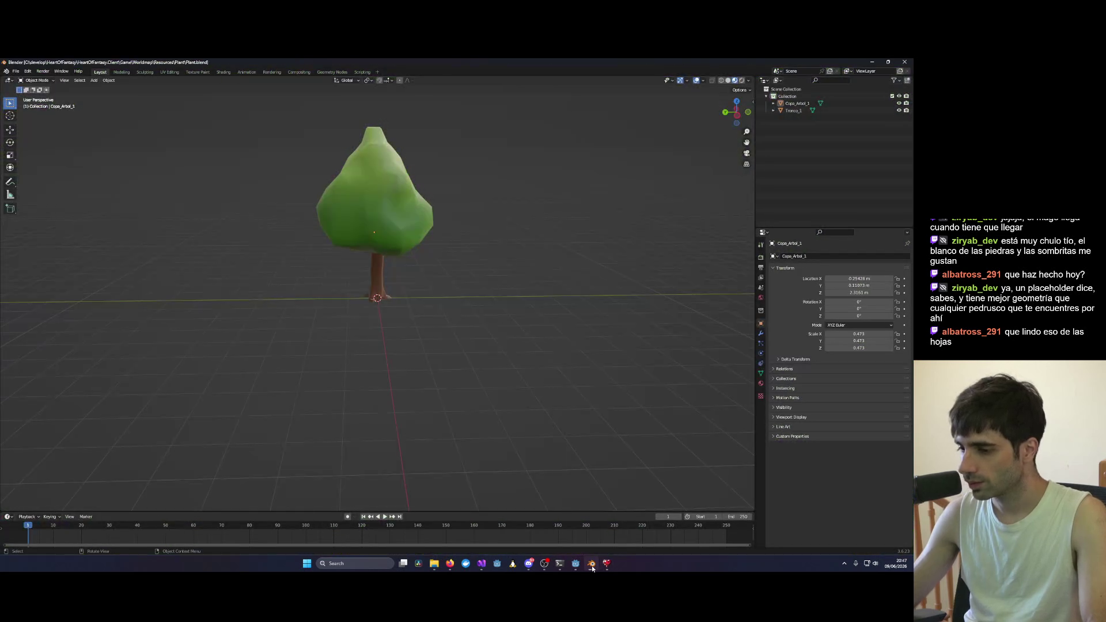
click(592, 565)
click(576, 566)
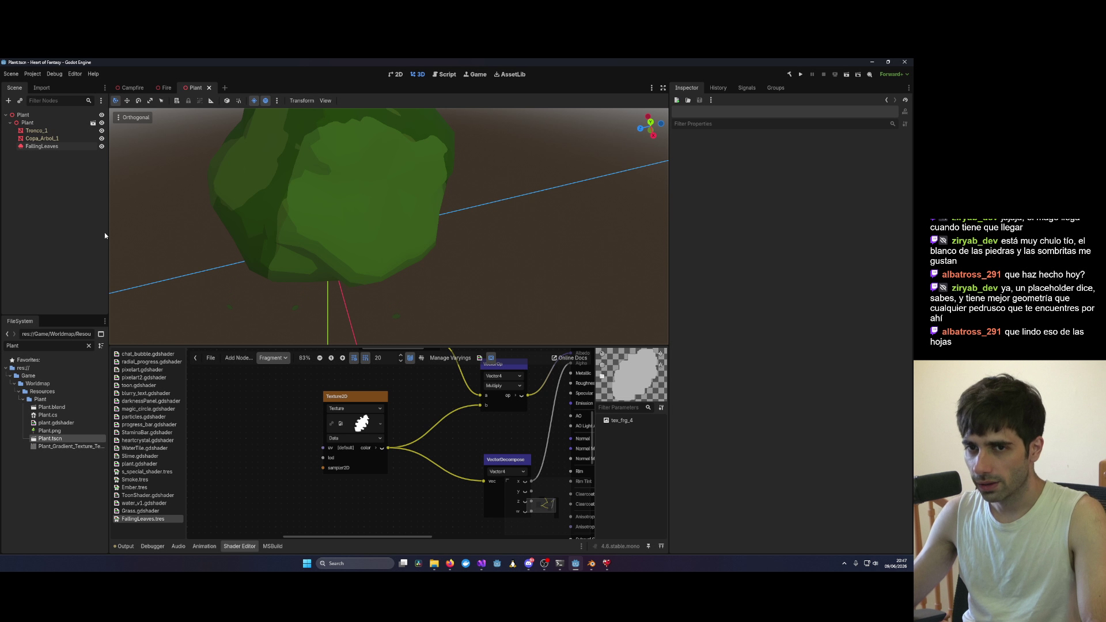
click(55, 146)
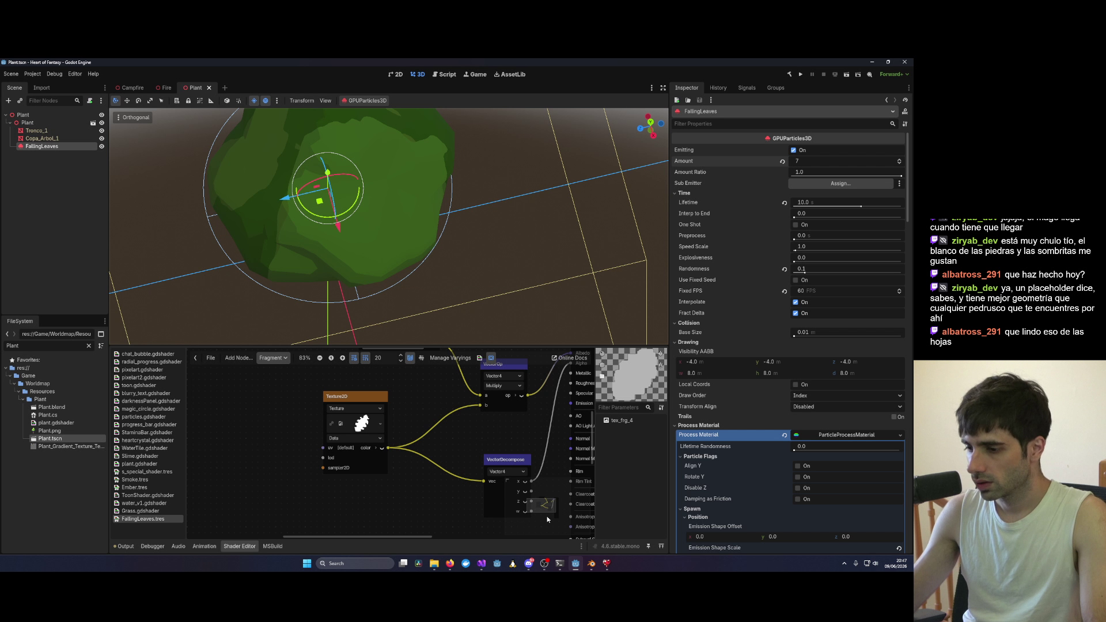
mouse_move(486, 566)
click(627, 543)
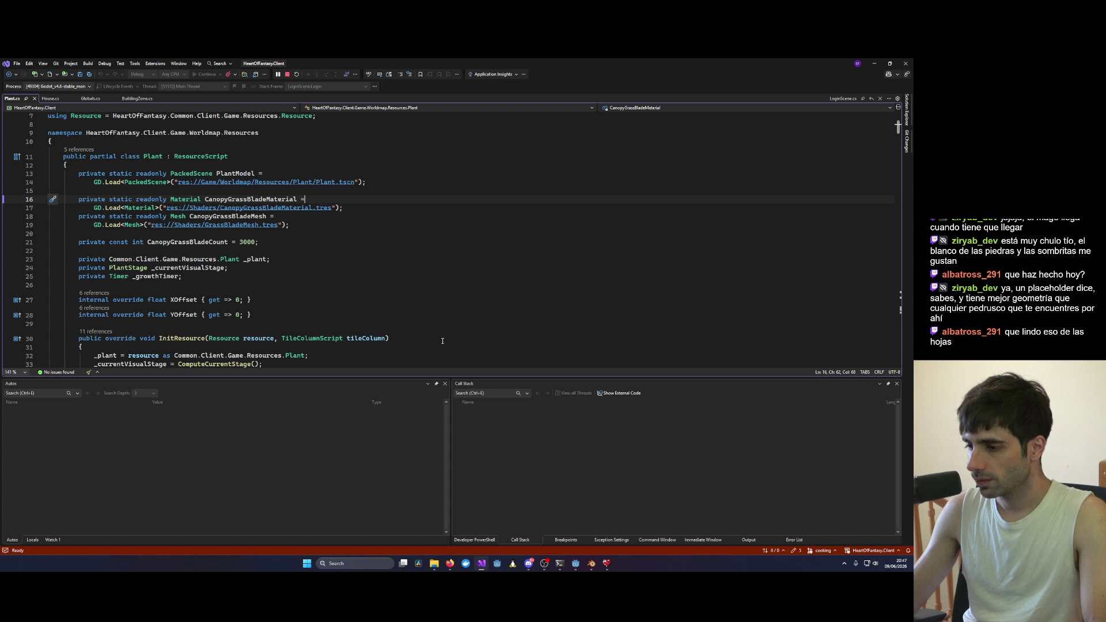
Step: Restart the debug session, log in with the test account and reach character selection
click(296, 74)
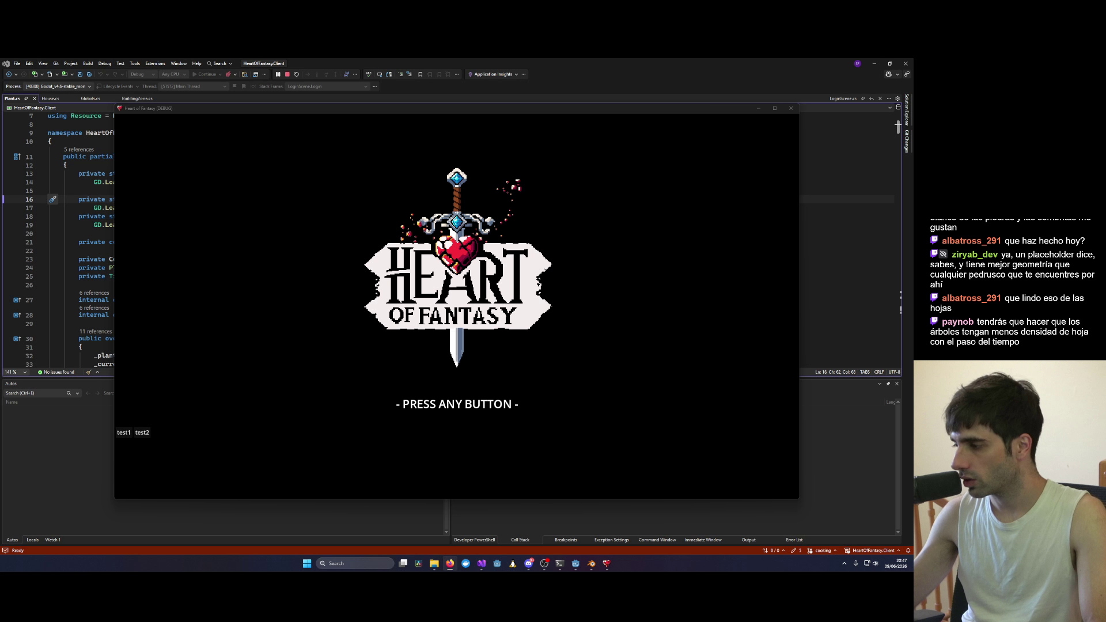
click(712, 416)
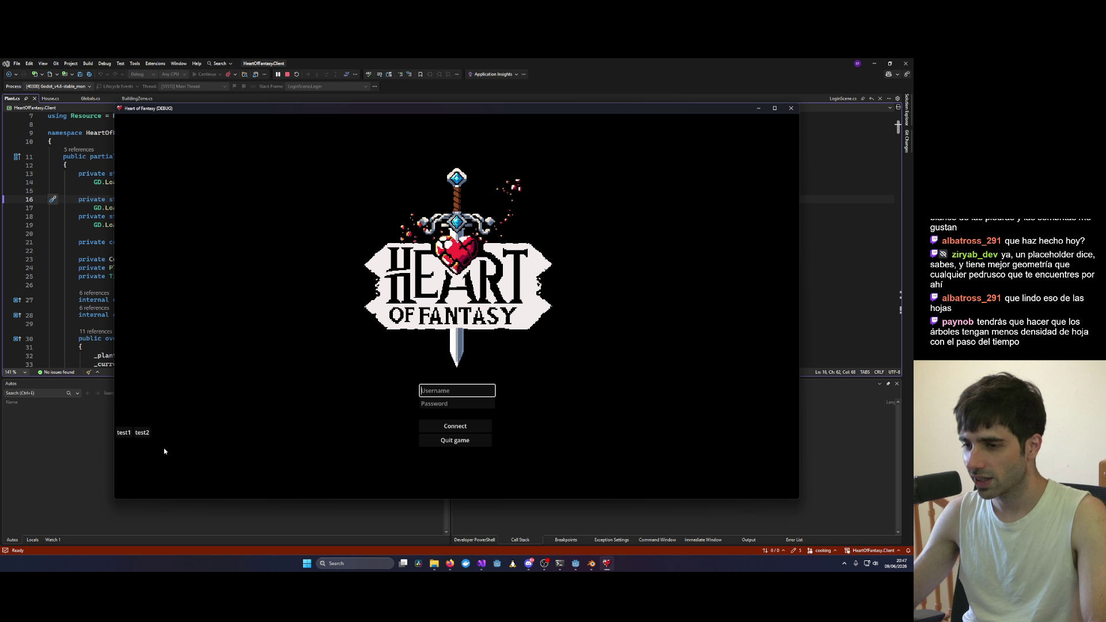
click(423, 425)
click(162, 375)
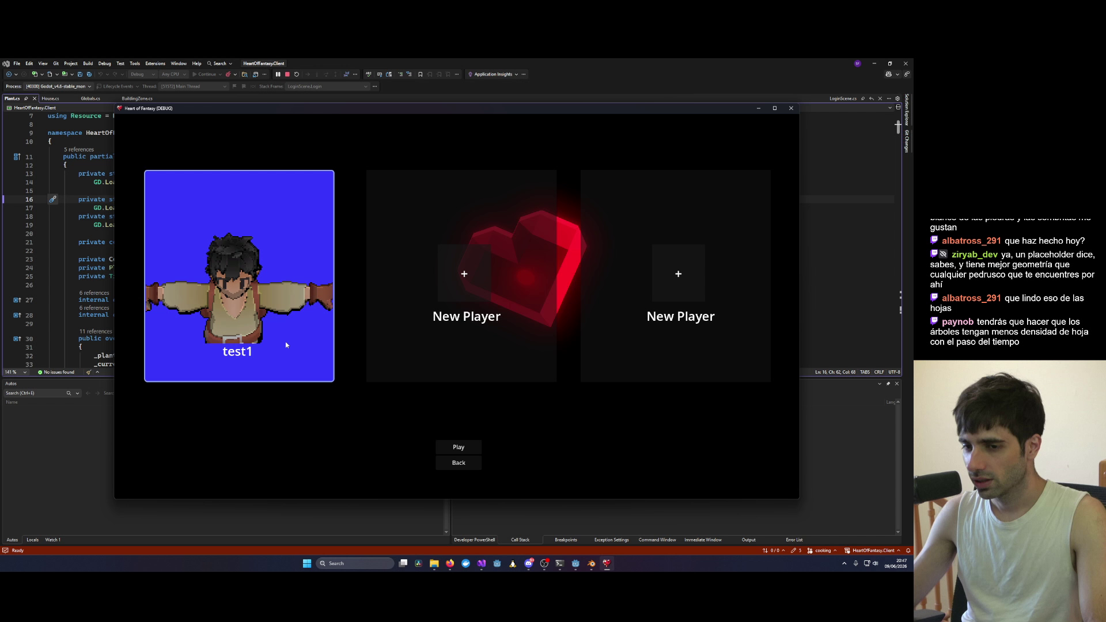
Step: Enter the forest world with the saved character and orbit the camera to a low side-on view
click(478, 447)
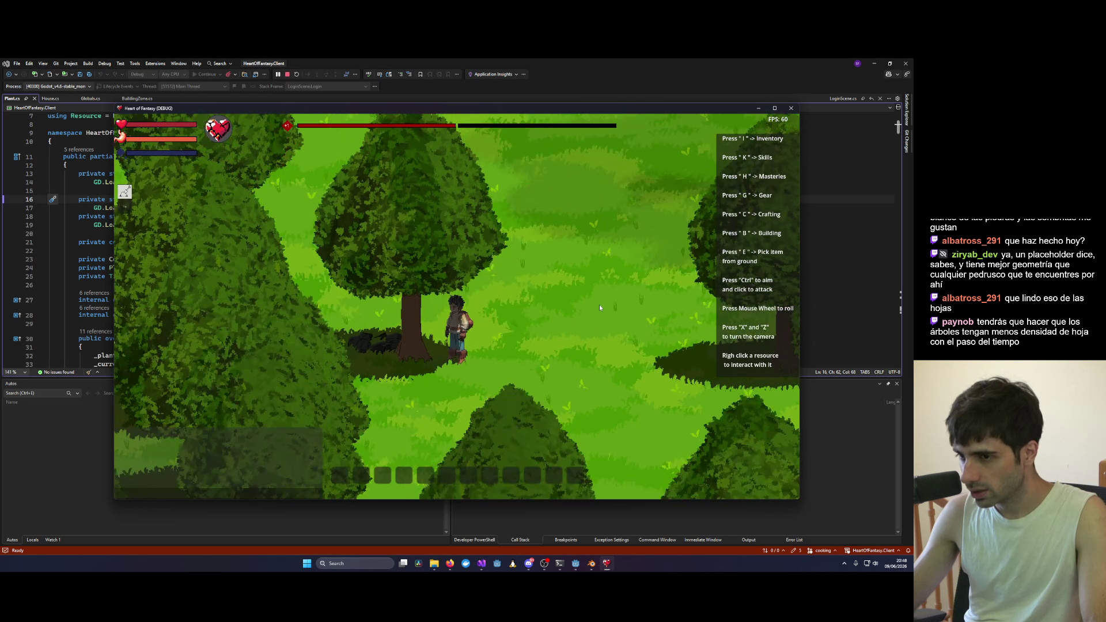
key(x)
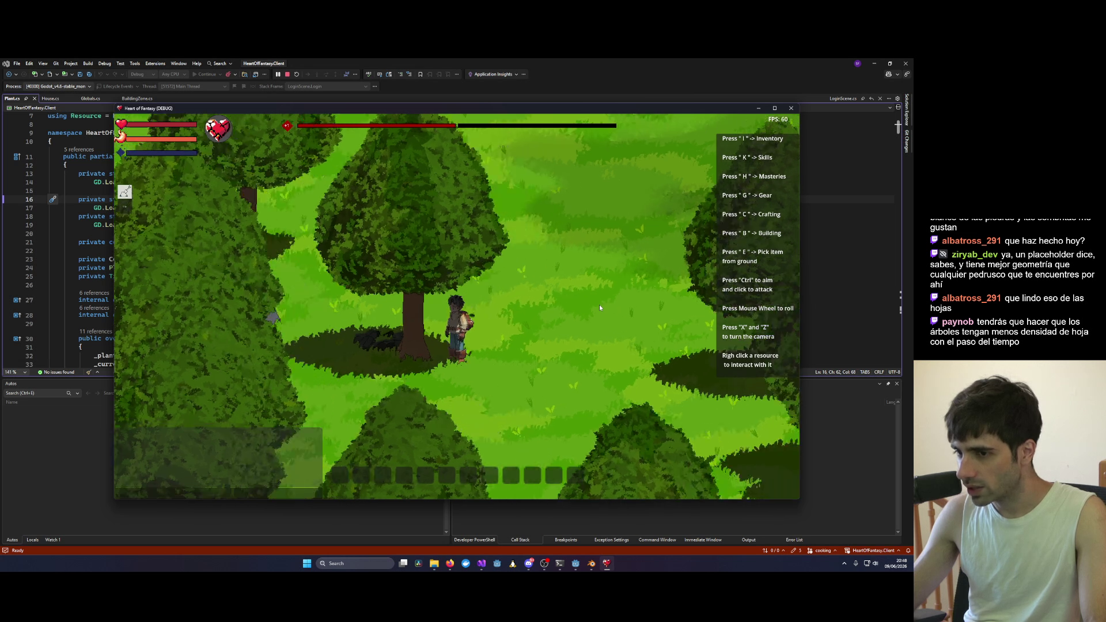
key(x)
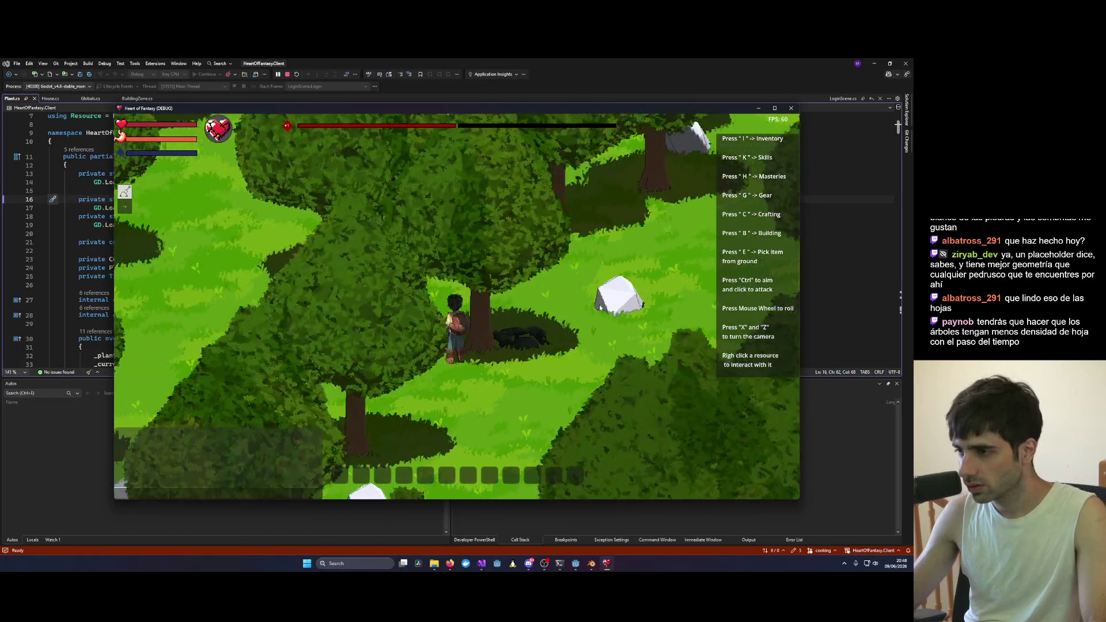
scroll(599, 304, up, 5)
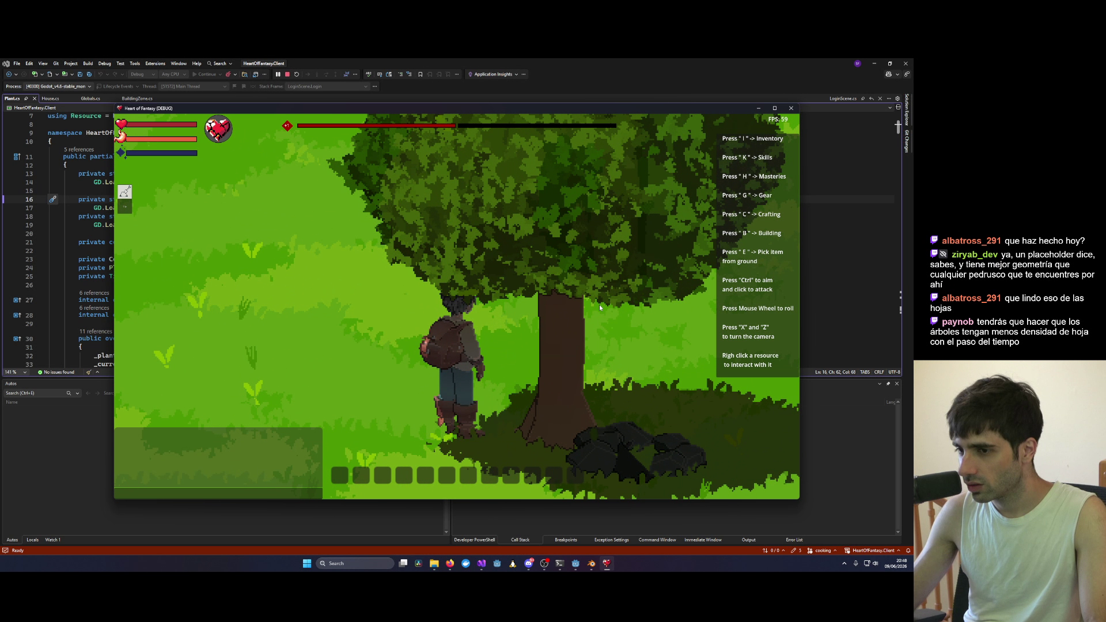
scroll(599, 305, down, 10)
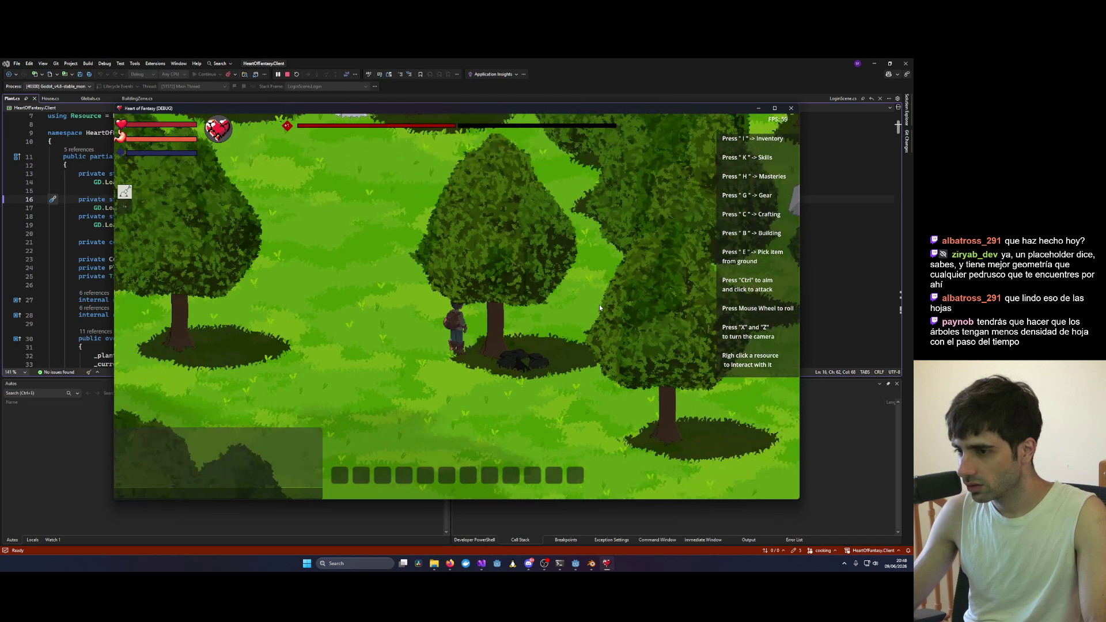
key(x)
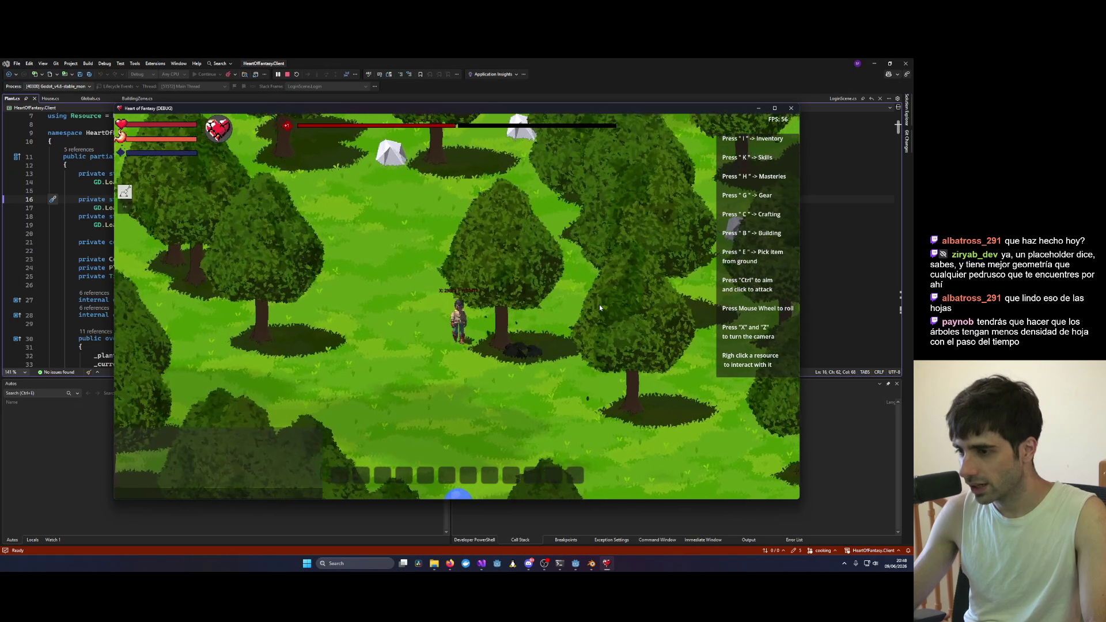
key(z)
key(z)
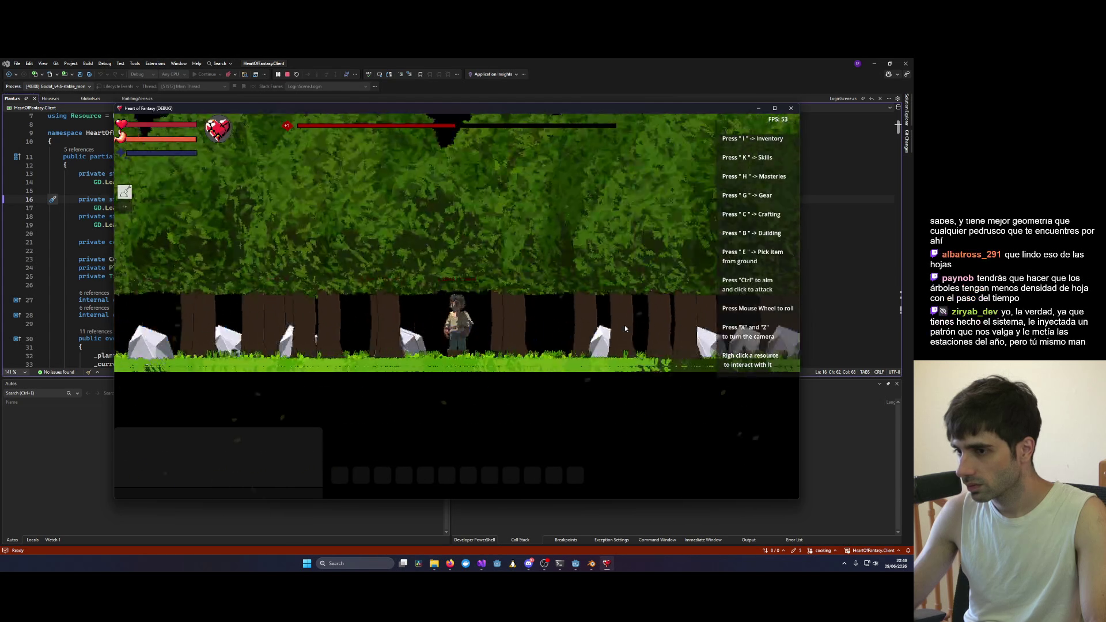
Step: Tilt and rotate the camera back to a top-down view of the character beside a tree
key(x)
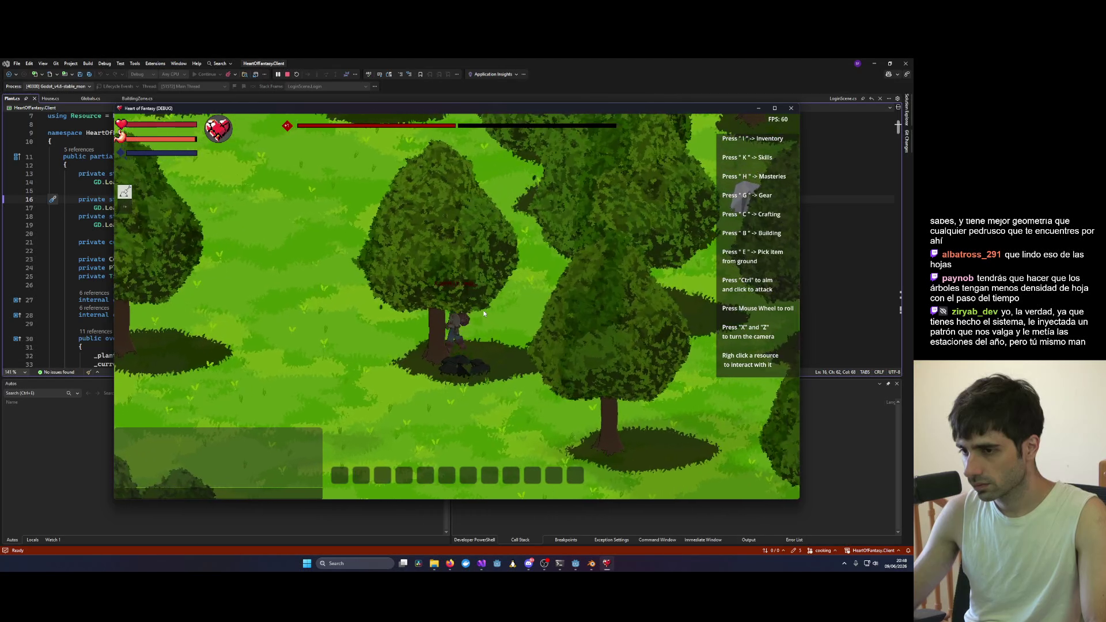
key(x)
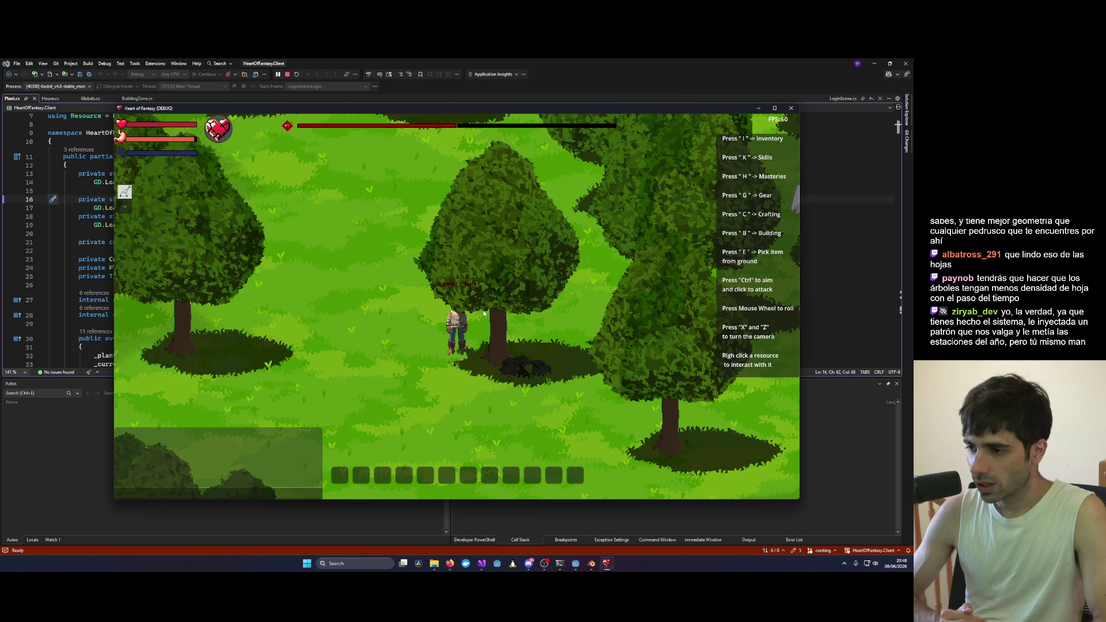
Step: Walk the character around the forest with WASD while turning the camera, then switch to Blender
key(x)
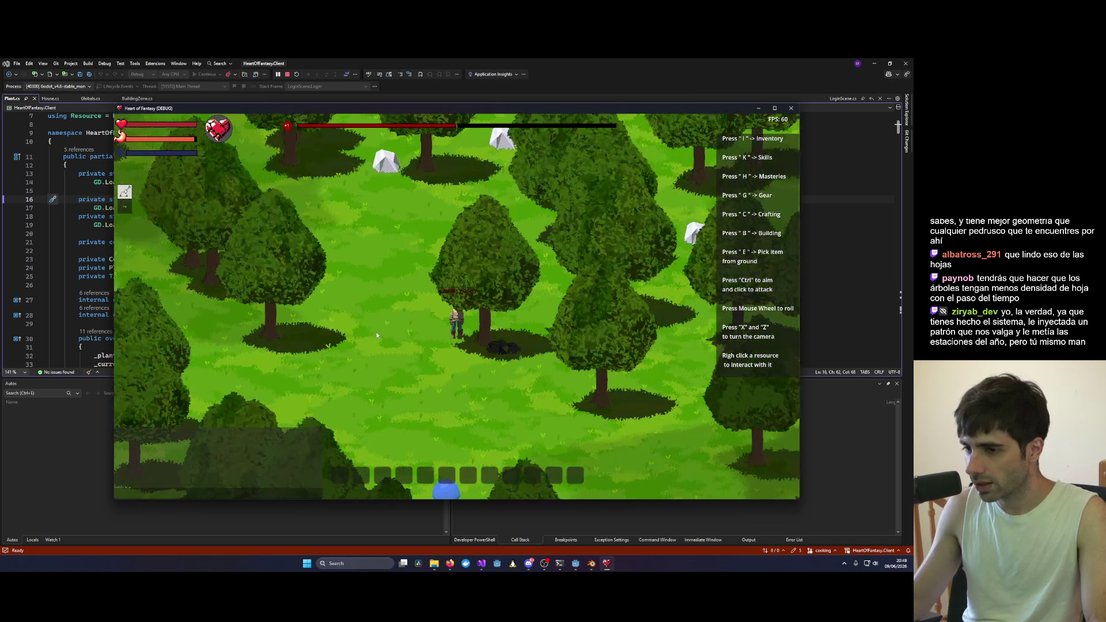
key(a)
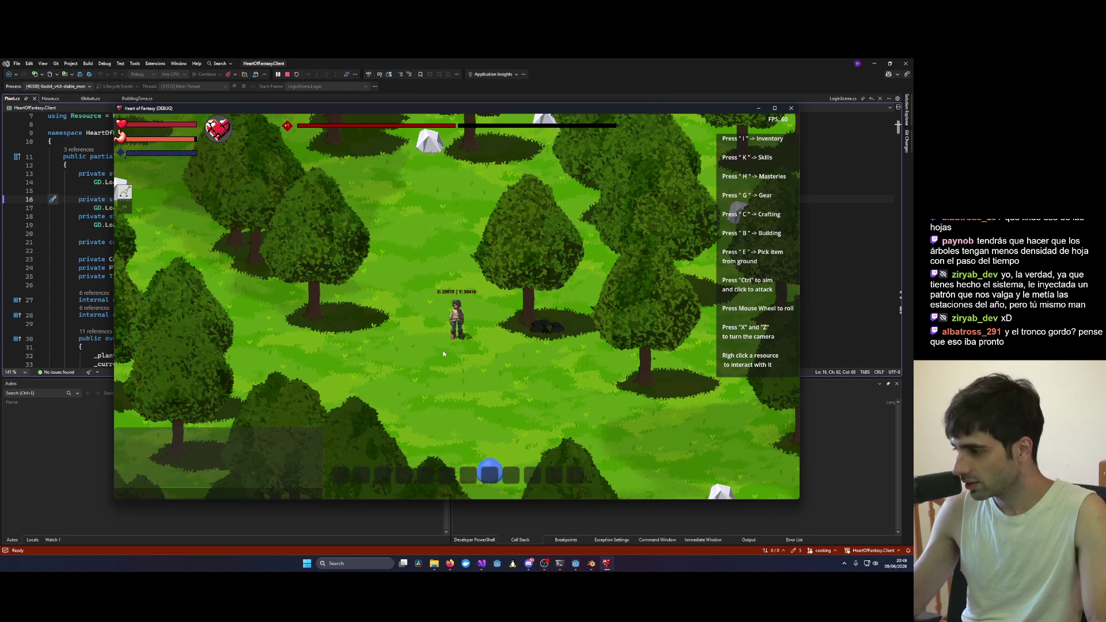
key(x)
key(w)
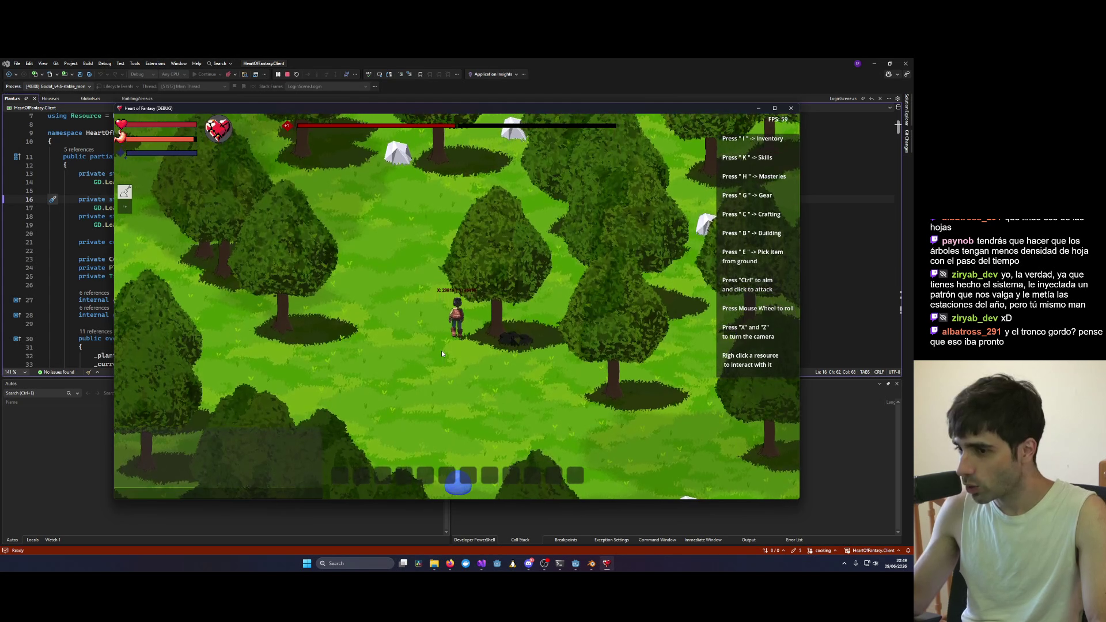
key(a)
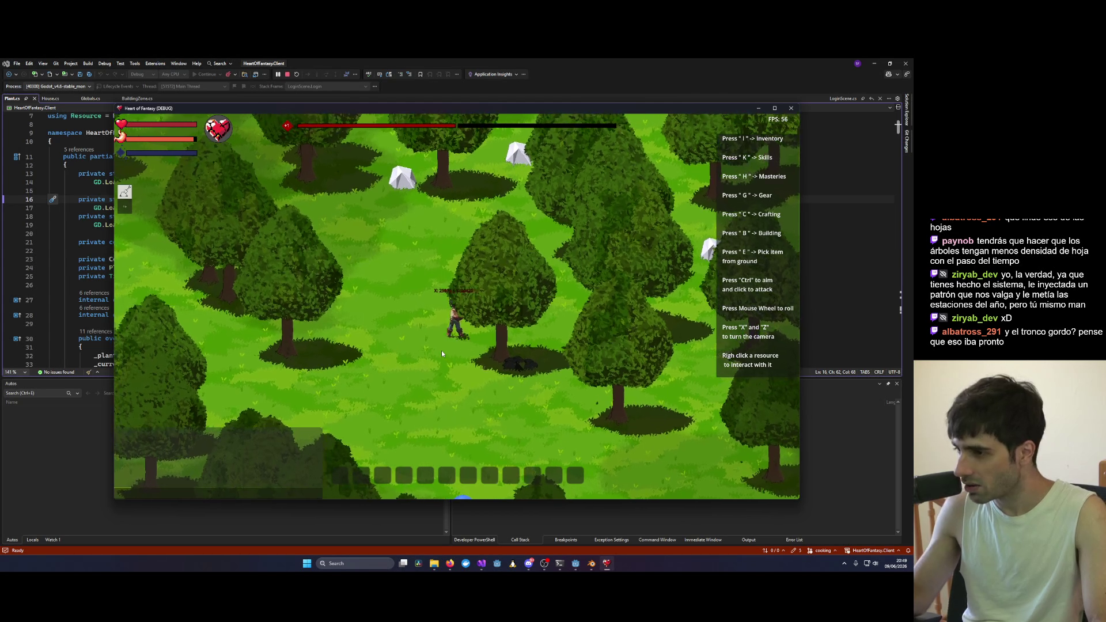
key(s)
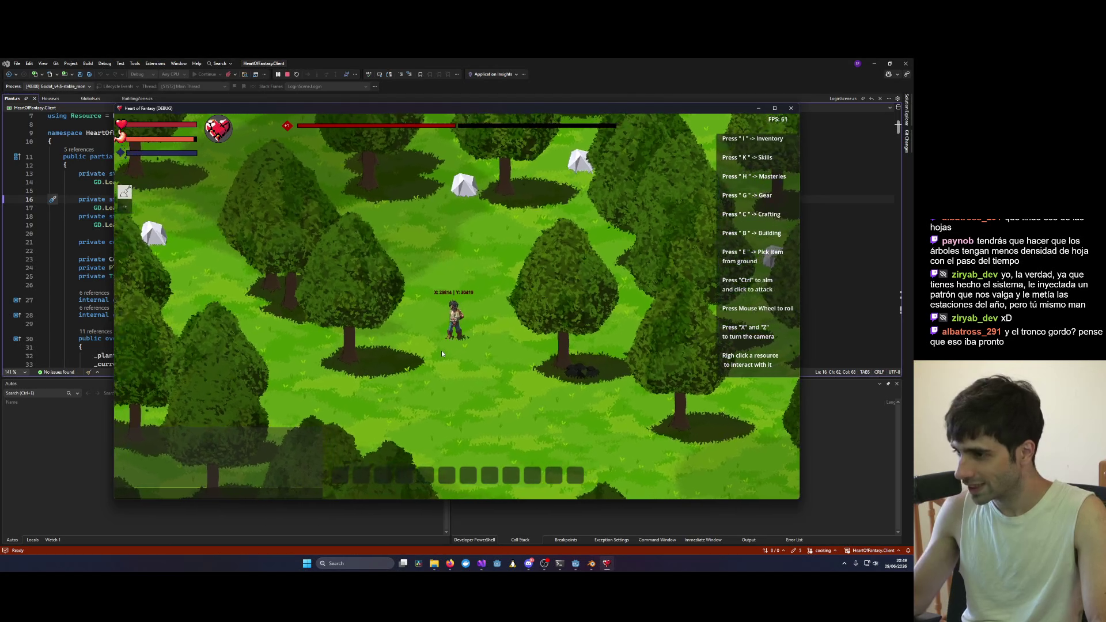
key(d)
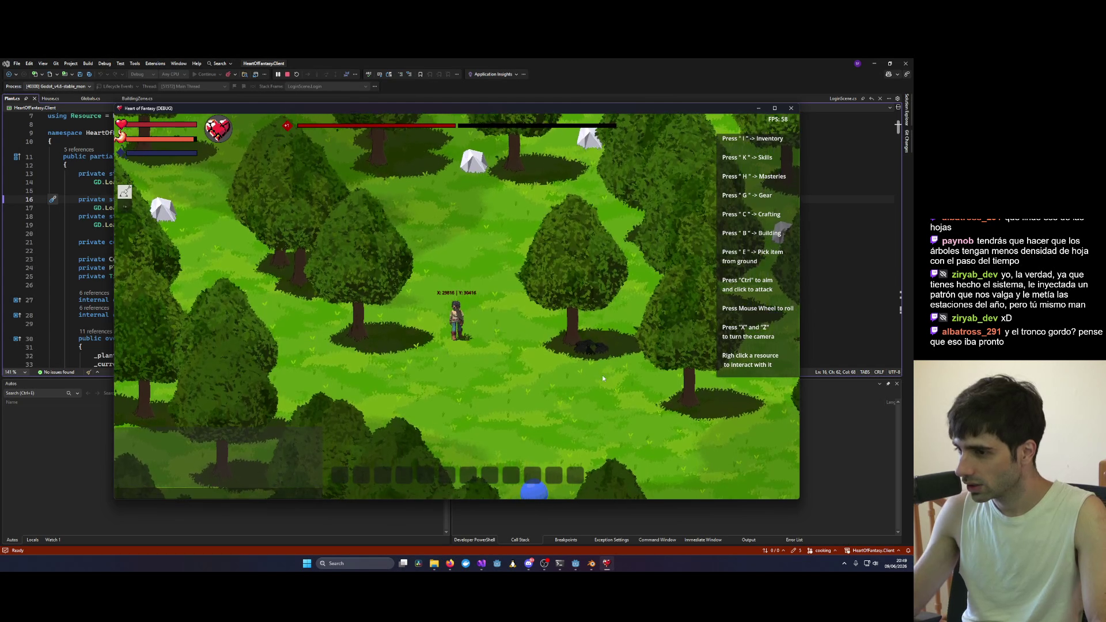
key(d)
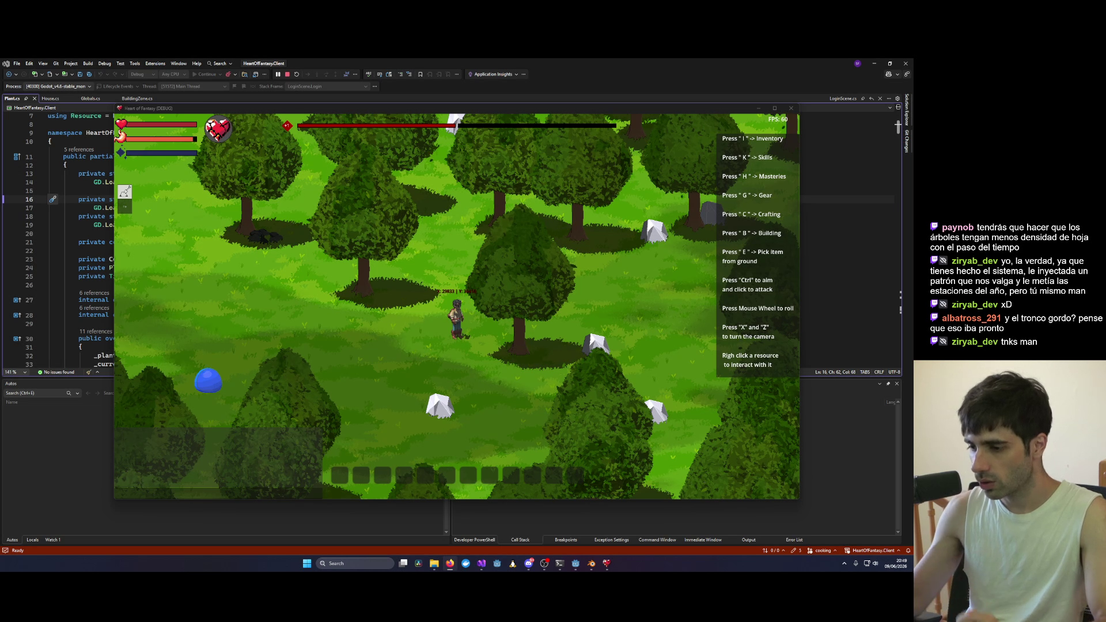
click(591, 564)
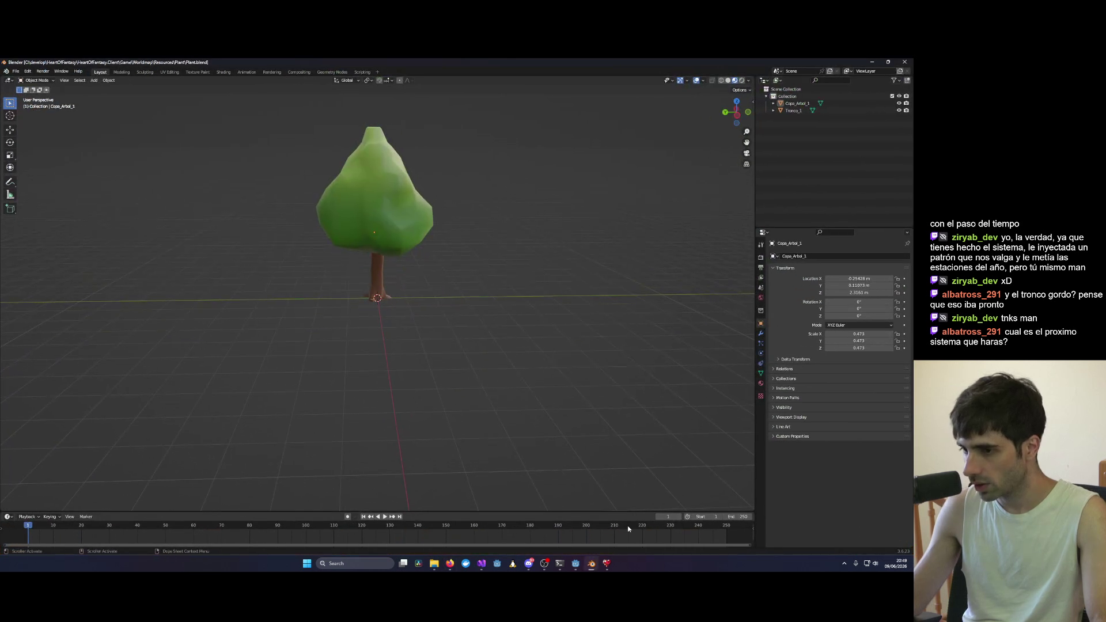
Step: Scale up the trunk object Tronco_1 and view the tree straight from the side
scroll(372, 253, up, 5)
click(372, 252)
key(s)
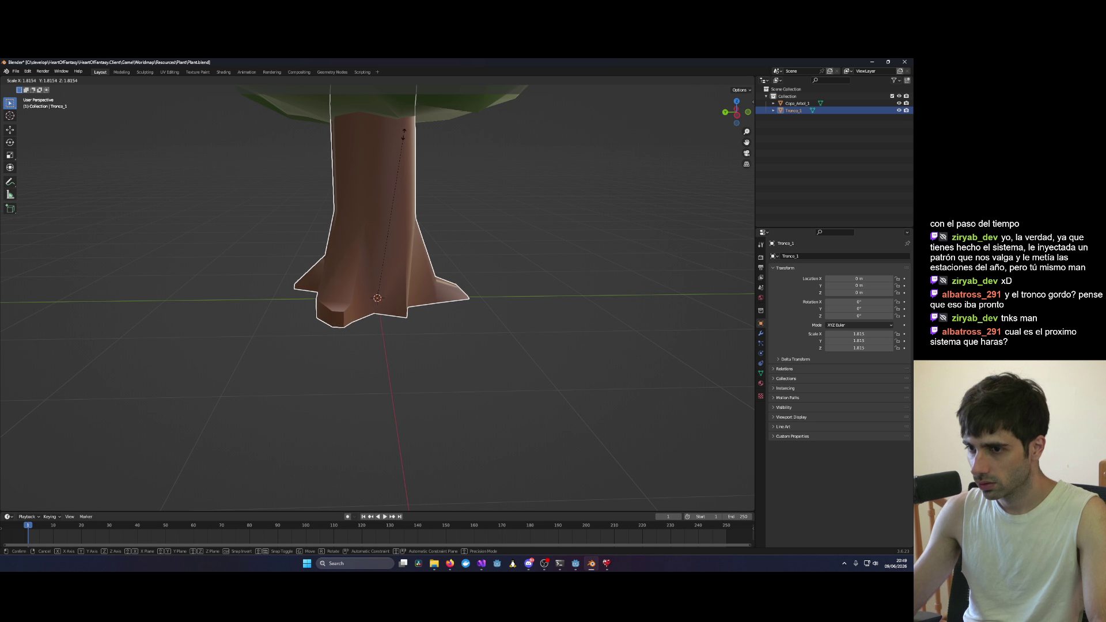
click(412, 136)
scroll(498, 216, down, 4)
mouse_move(495, 236)
mouse_down()
mouse_move(484, 203)
mouse_move(493, 239)
mouse_up()
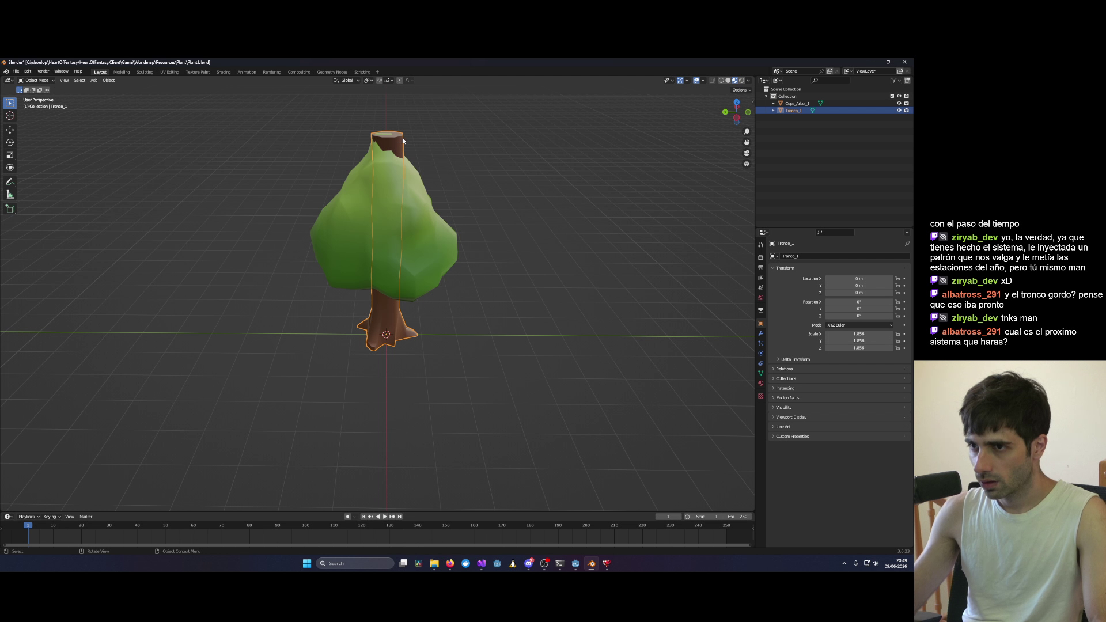
key(ctrl+KP_3)
scroll(384, 126, up, 5)
Step: In Edit Mode, lower the trunk's top edge loop so it sits hidden inside the canopy
key(Tab)
scroll(397, 382, down, 3)
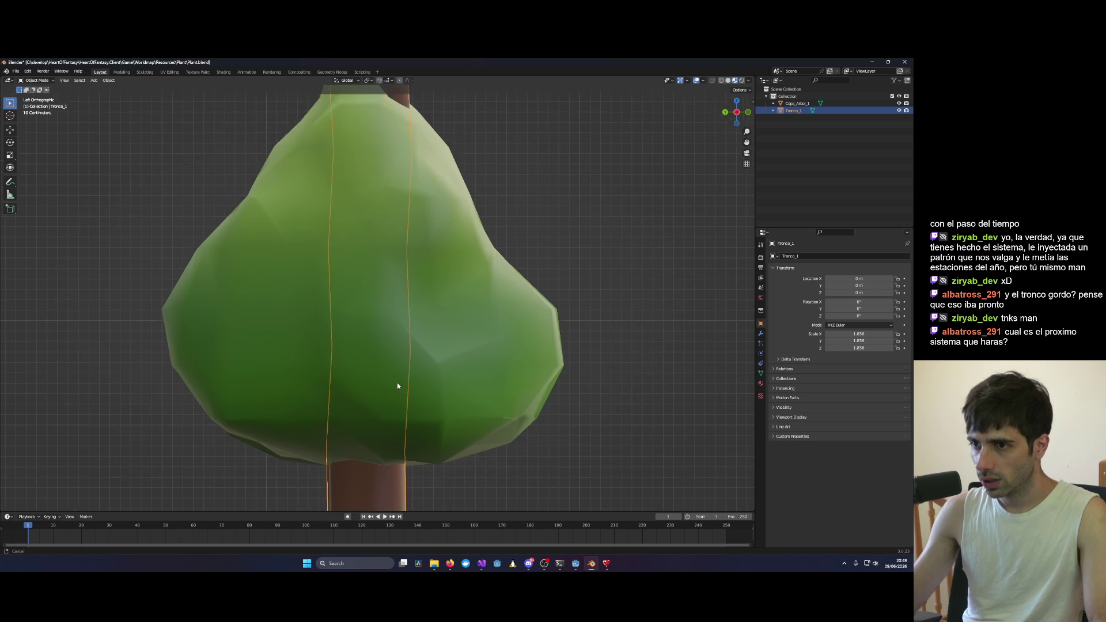
scroll(417, 230, up, 3)
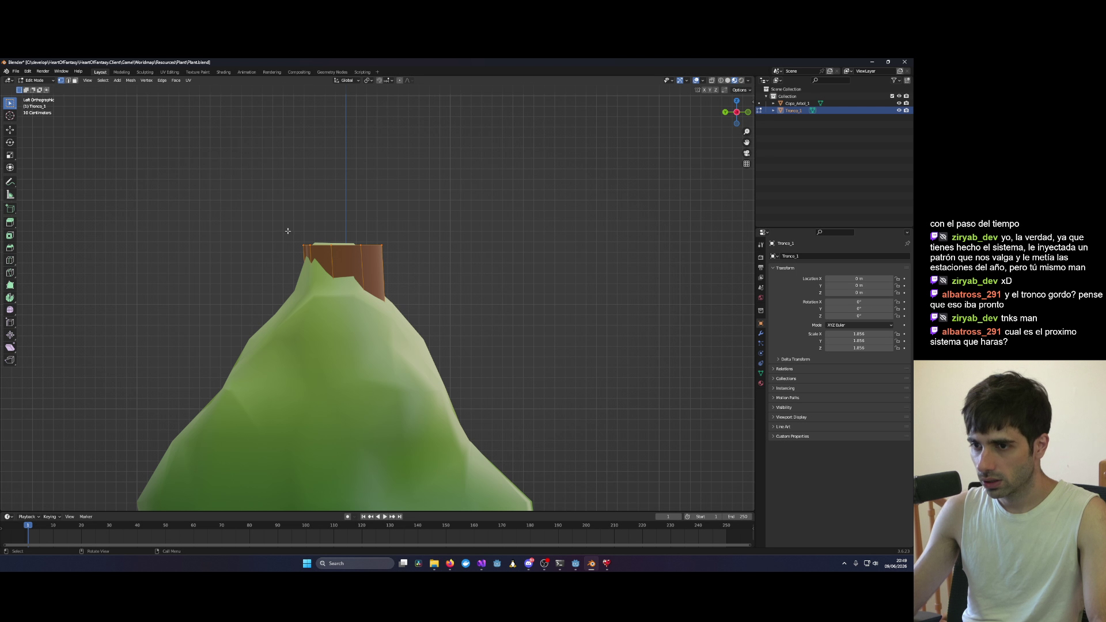
drag(287, 231, 443, 266)
scroll(395, 244, down, 5)
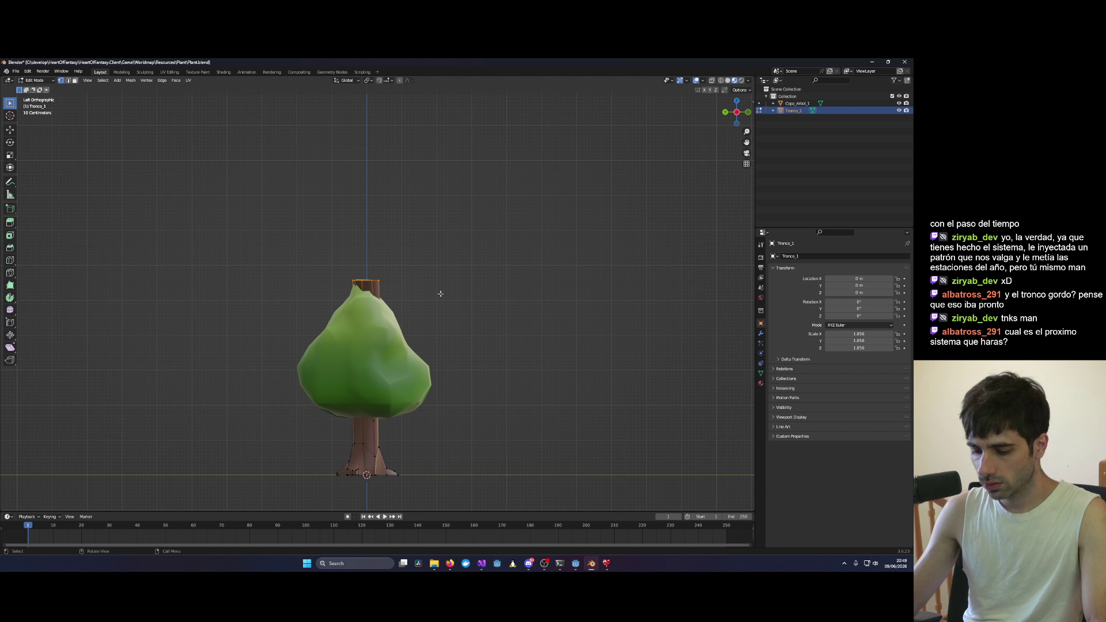
key(g)
click(437, 306)
key(shift+z)
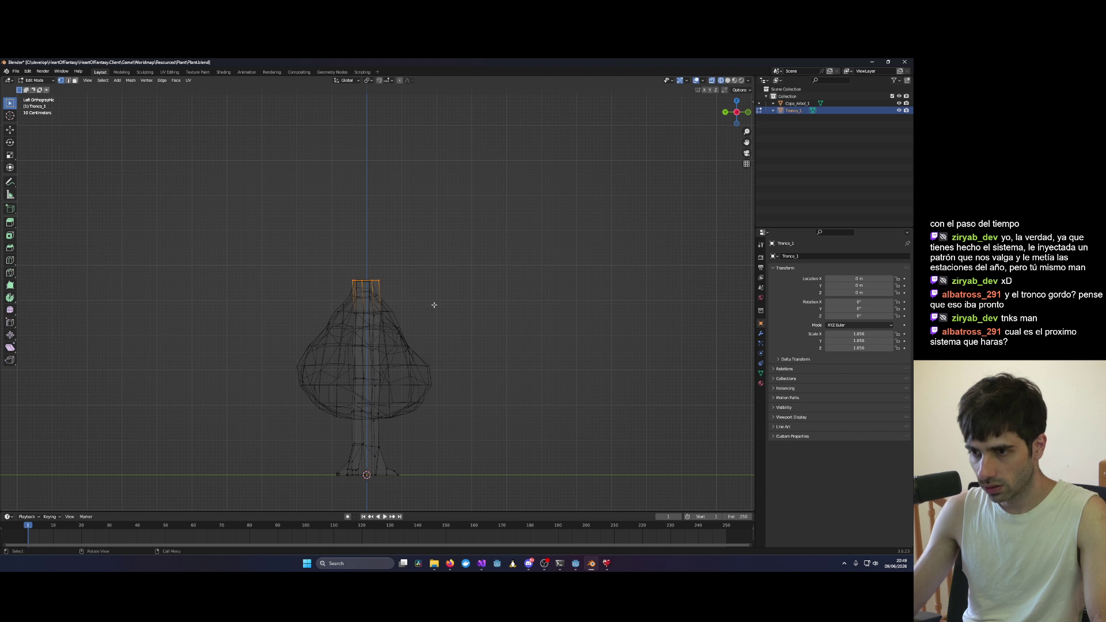
scroll(436, 305, up, 4)
drag(313, 237, 438, 273)
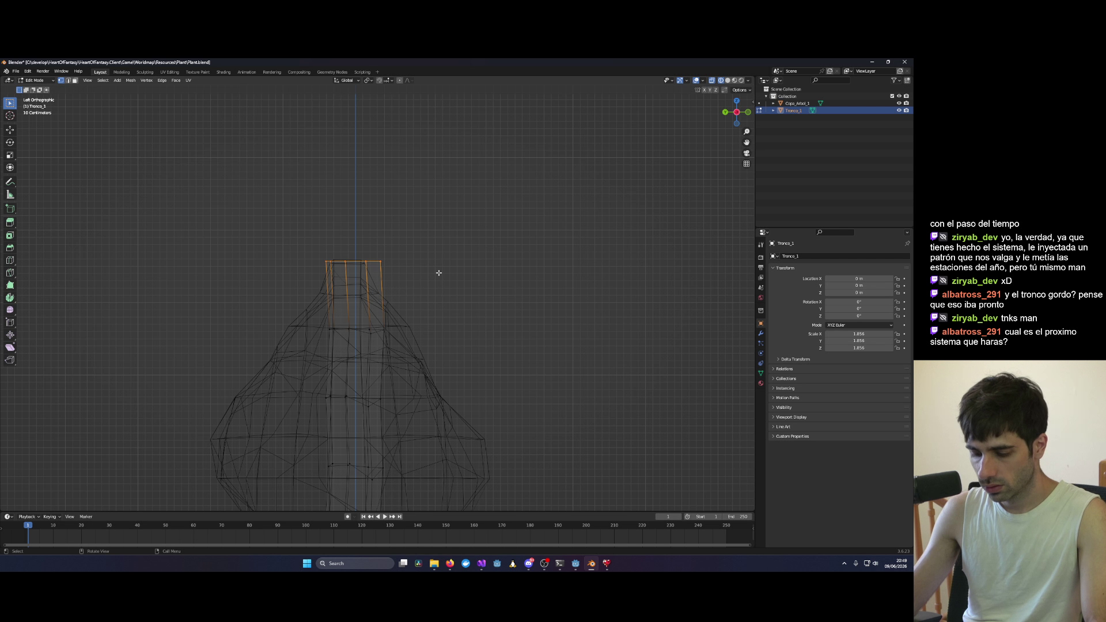
key(g)
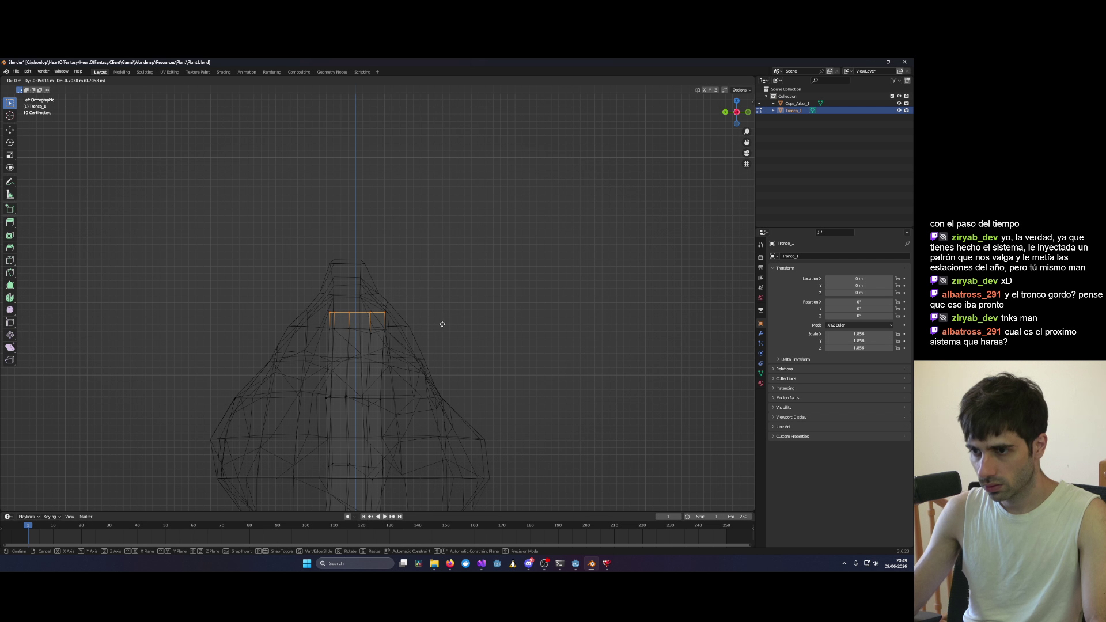
click(442, 325)
scroll(494, 314, down, 4)
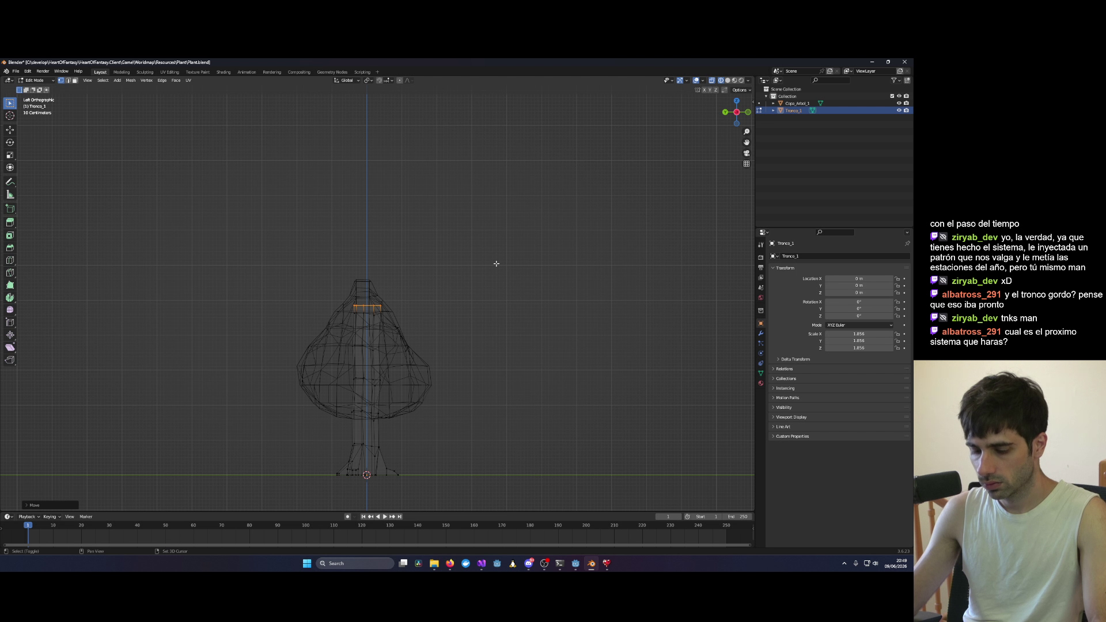
key(shift+z)
Step: Save Plant.blend and minimize Blender to reveal the running game
mouse_move(494, 262)
mouse_down()
mouse_move(447, 269)
mouse_move(515, 244)
mouse_move(415, 291)
mouse_move(351, 296)
mouse_move(403, 397)
mouse_move(378, 412)
mouse_move(522, 450)
mouse_move(517, 348)
mouse_up()
scroll(518, 455, down, 2)
scroll(517, 348, up, 1)
key(ctrl+s)
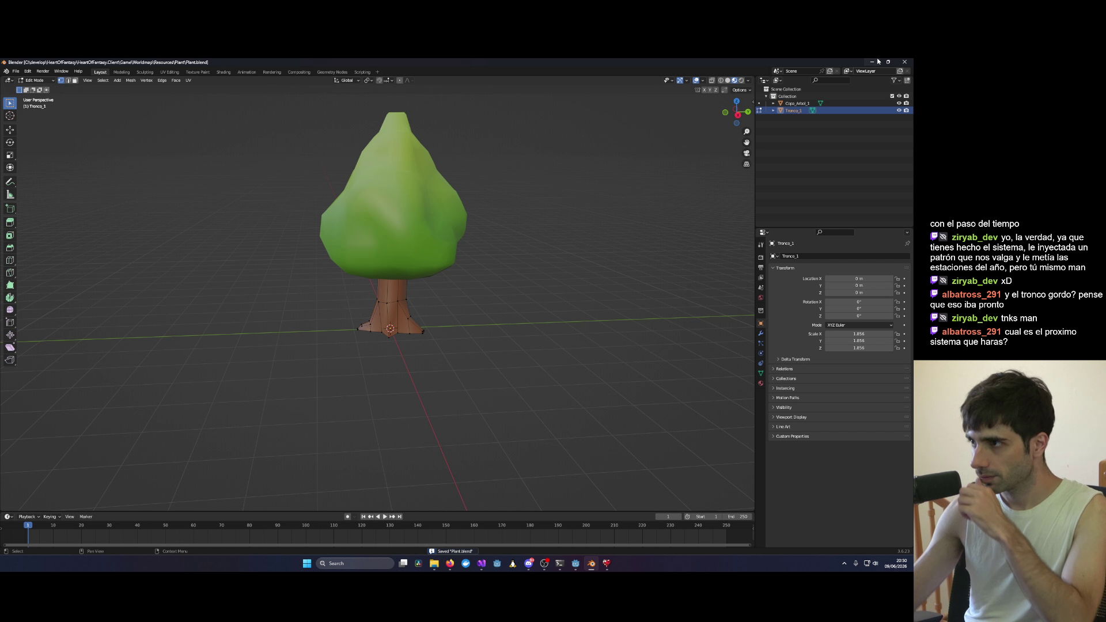
click(876, 61)
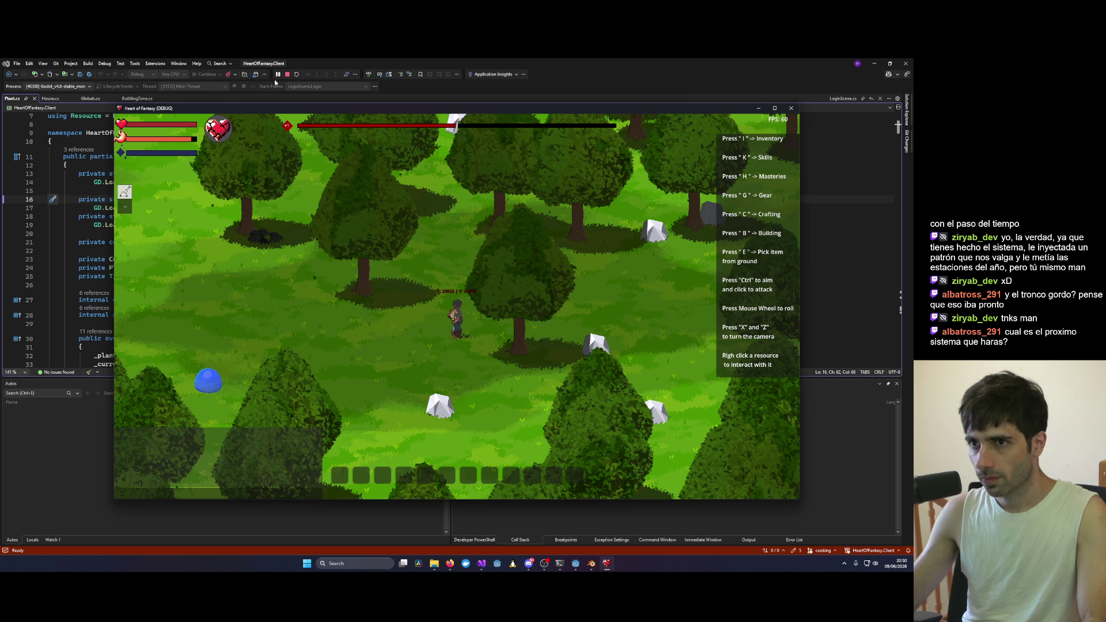
Step: Stop the game, check the reimported tree in Godot, and restart debugging from Visual Studio
click(287, 74)
click(583, 563)
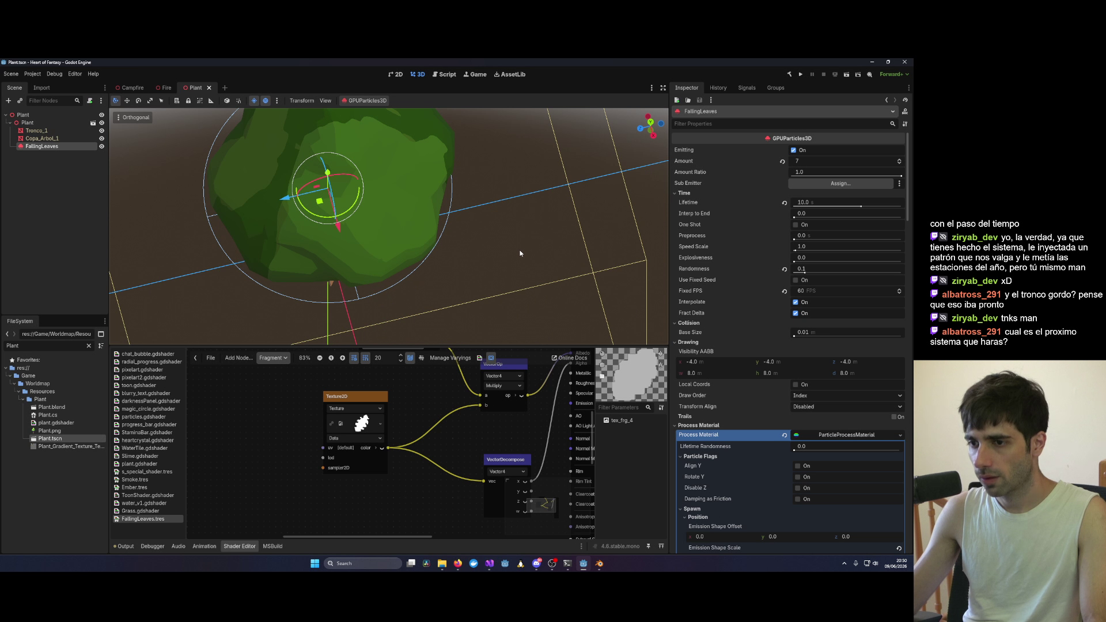
drag(510, 246, 482, 186)
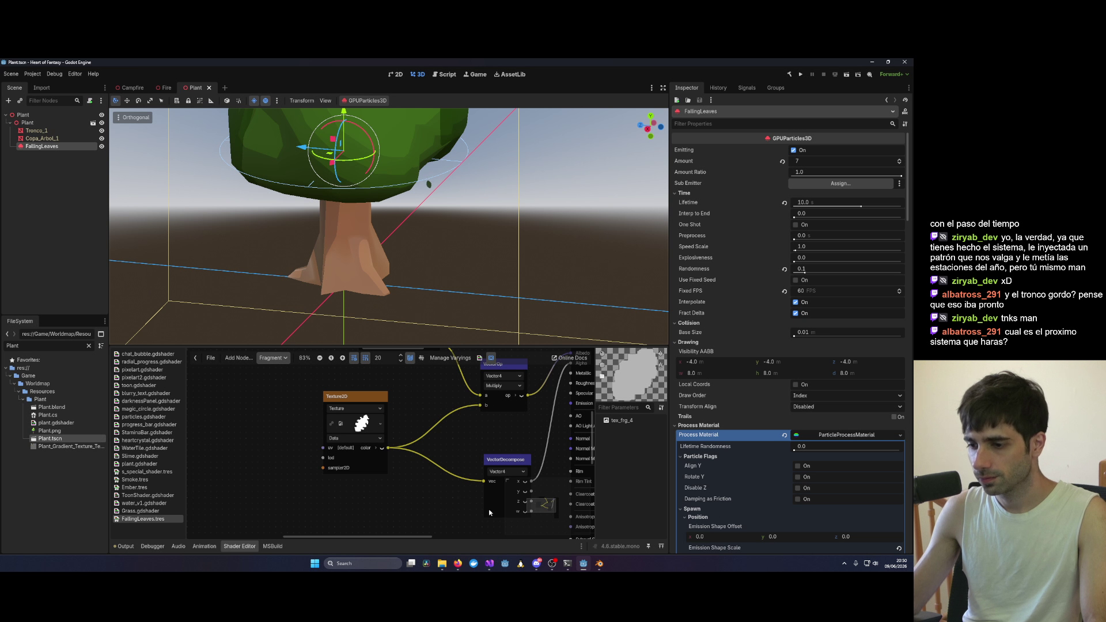
mouse_move(489, 563)
click(643, 521)
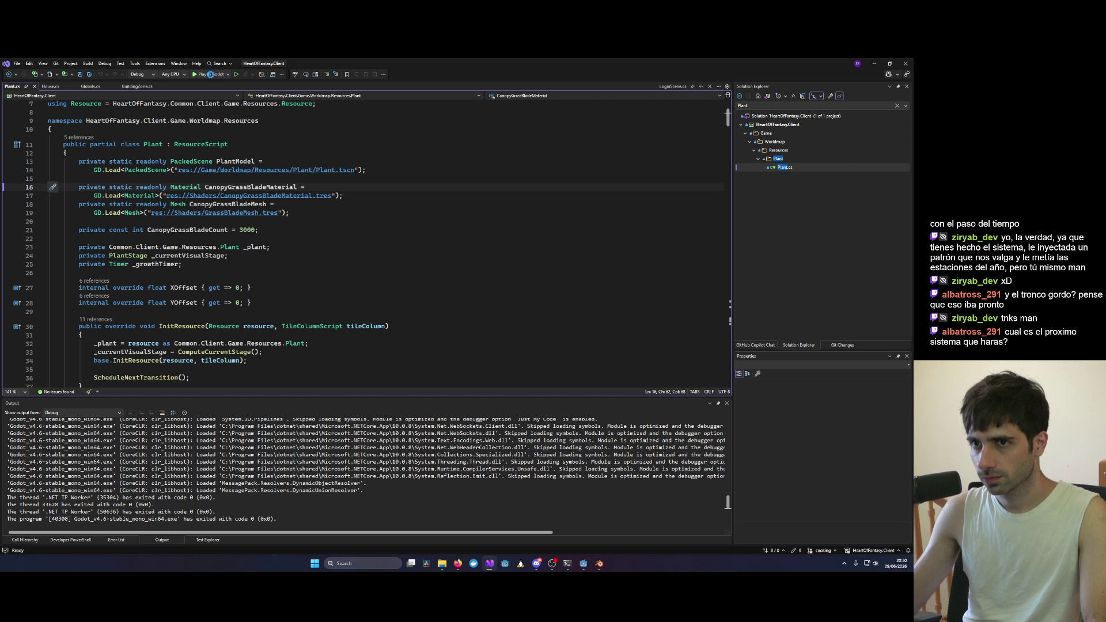
click(210, 74)
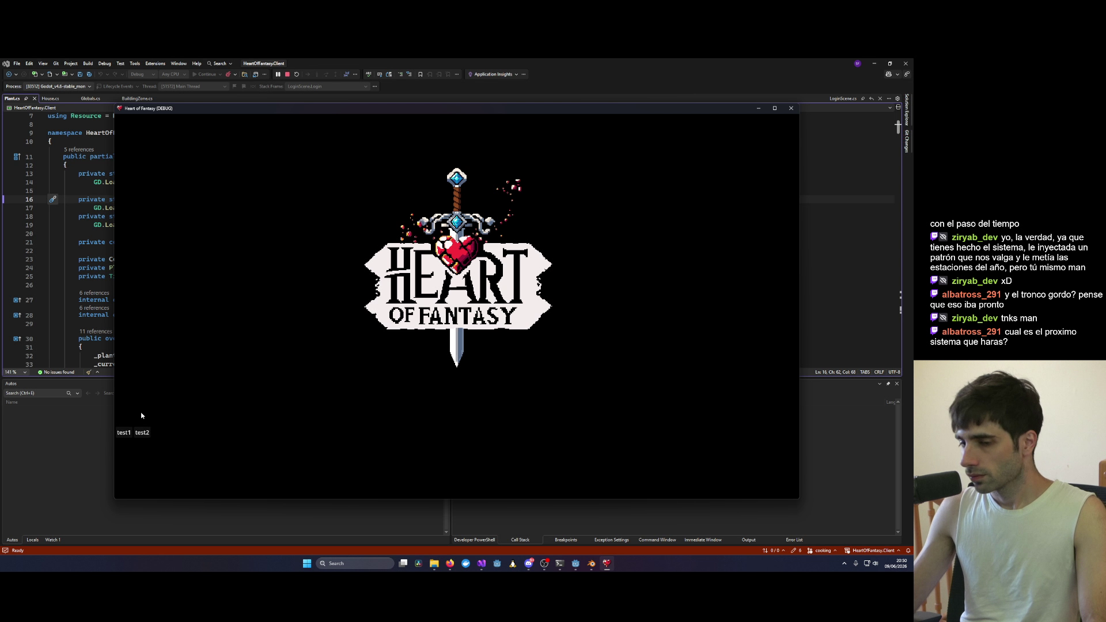
Step: Log in, start playing, and orbit the camera to inspect the thicker-trunked trees before returning to Godot
click(471, 429)
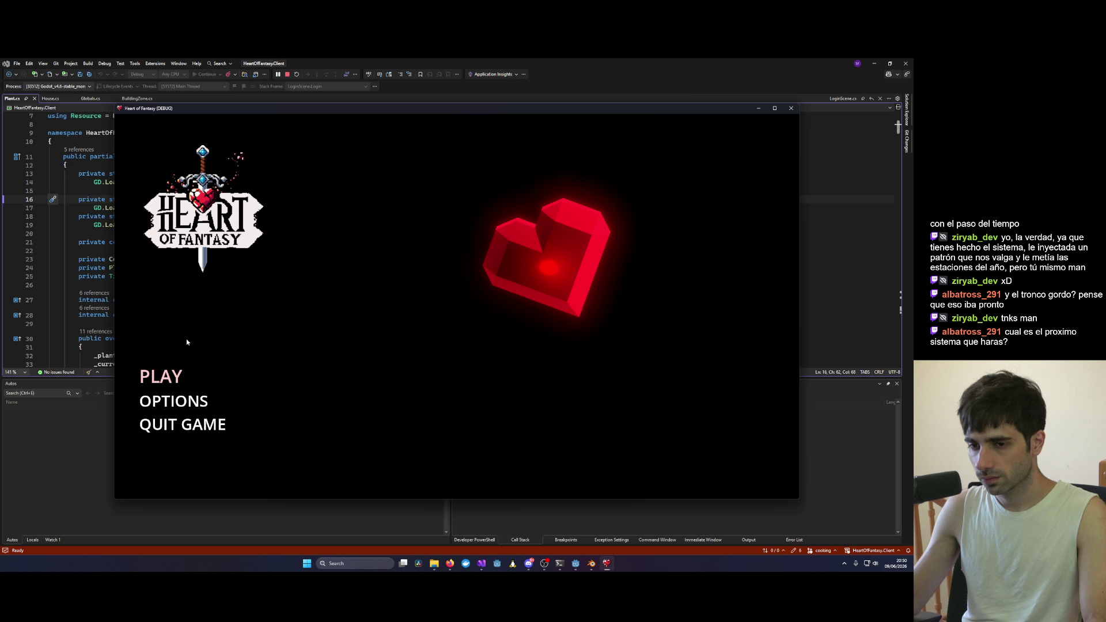
click(164, 375)
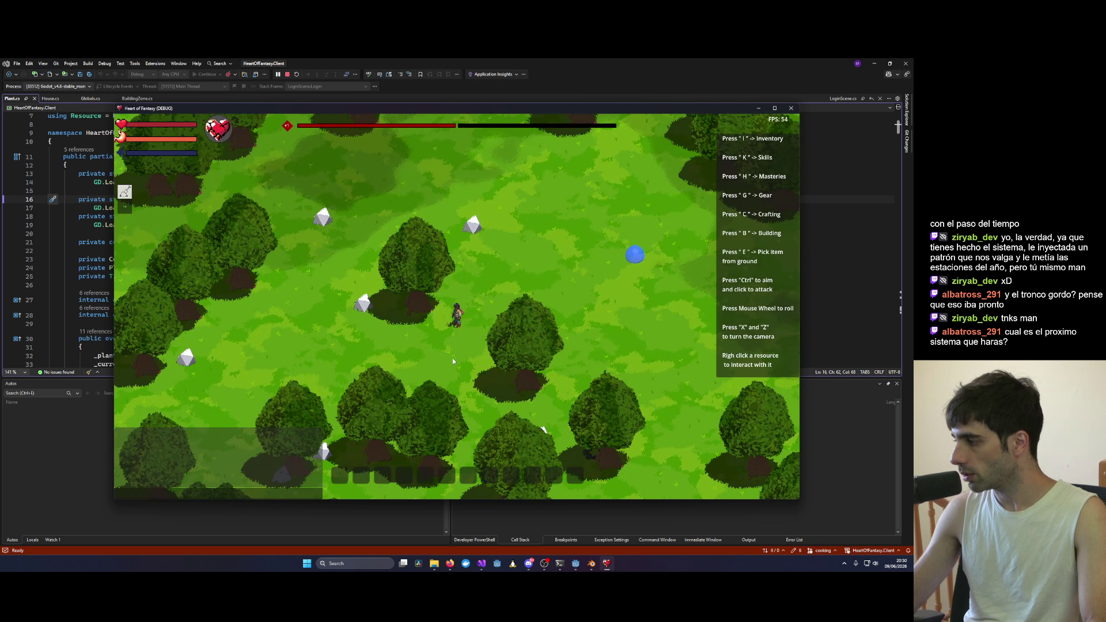
key(x)
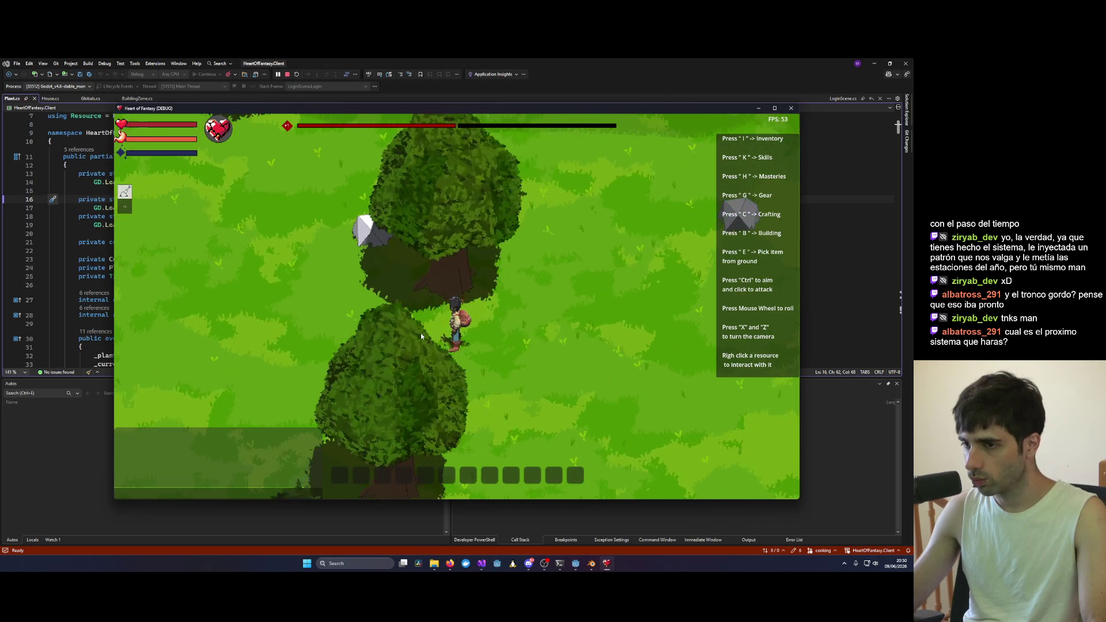
scroll(515, 305, down, 3)
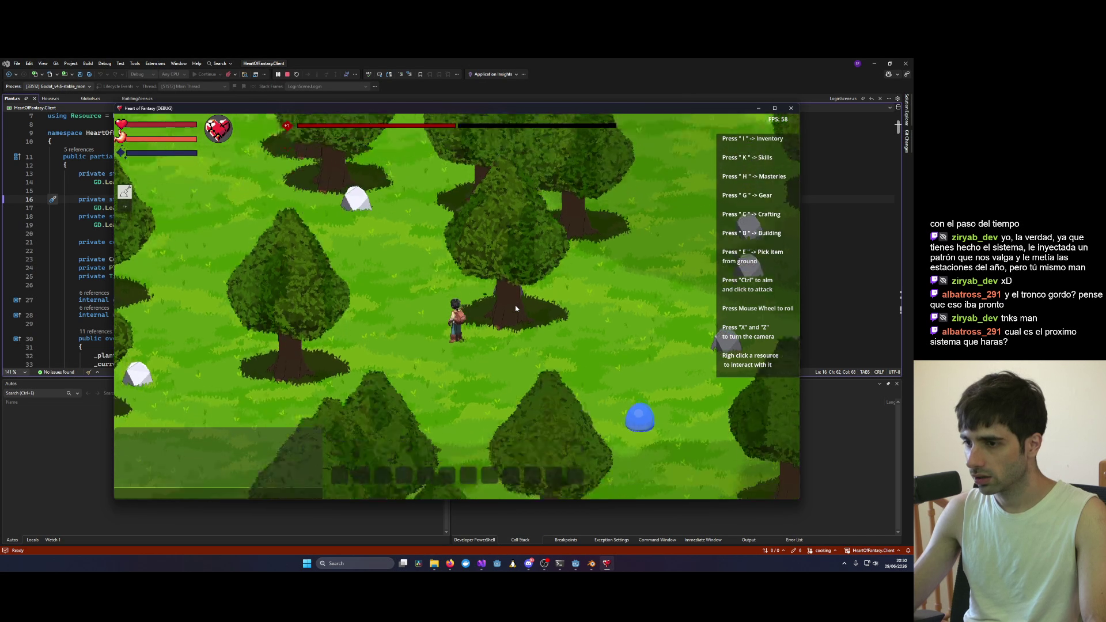
scroll(515, 305, down, 3)
key(x)
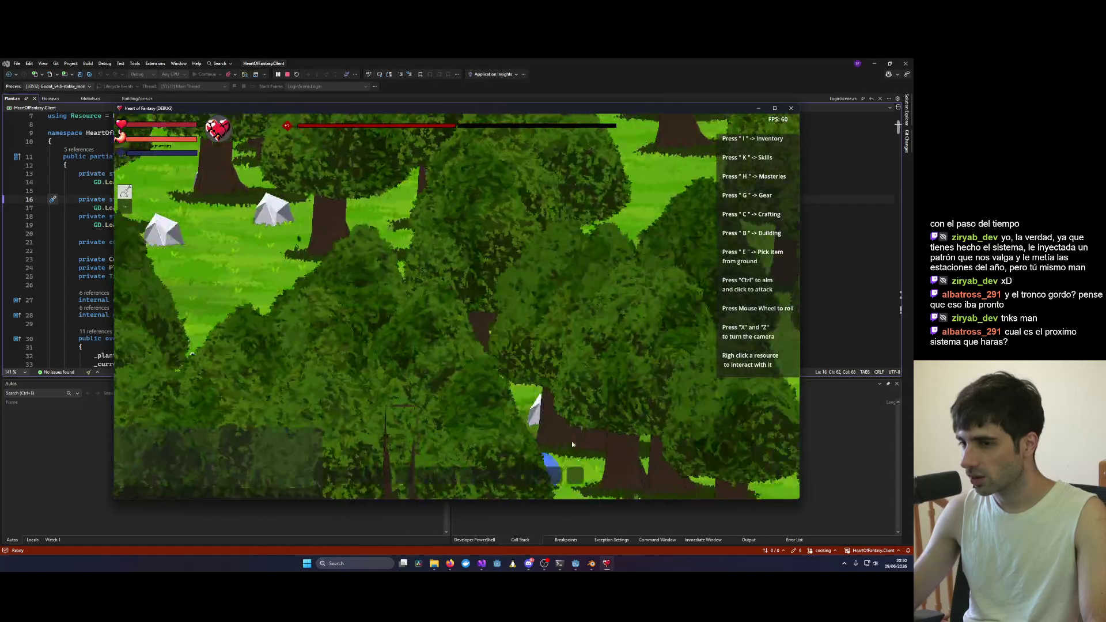
click(574, 564)
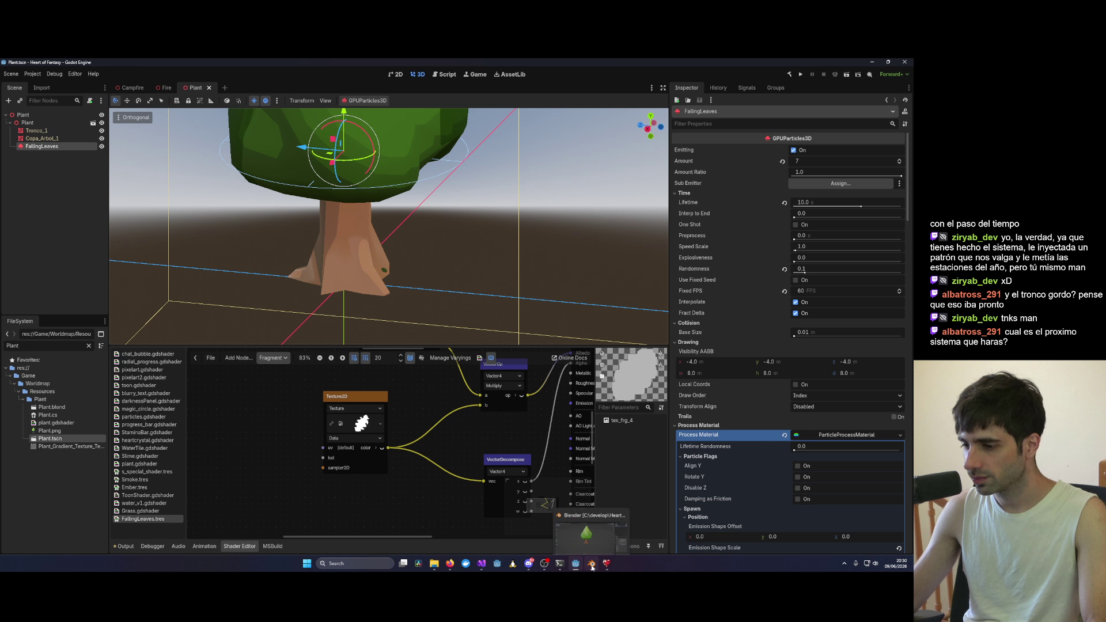
Step: Scale the Tronco_1 trunk down from 1.856 to 1.457 and save Plant.blend
click(546, 565)
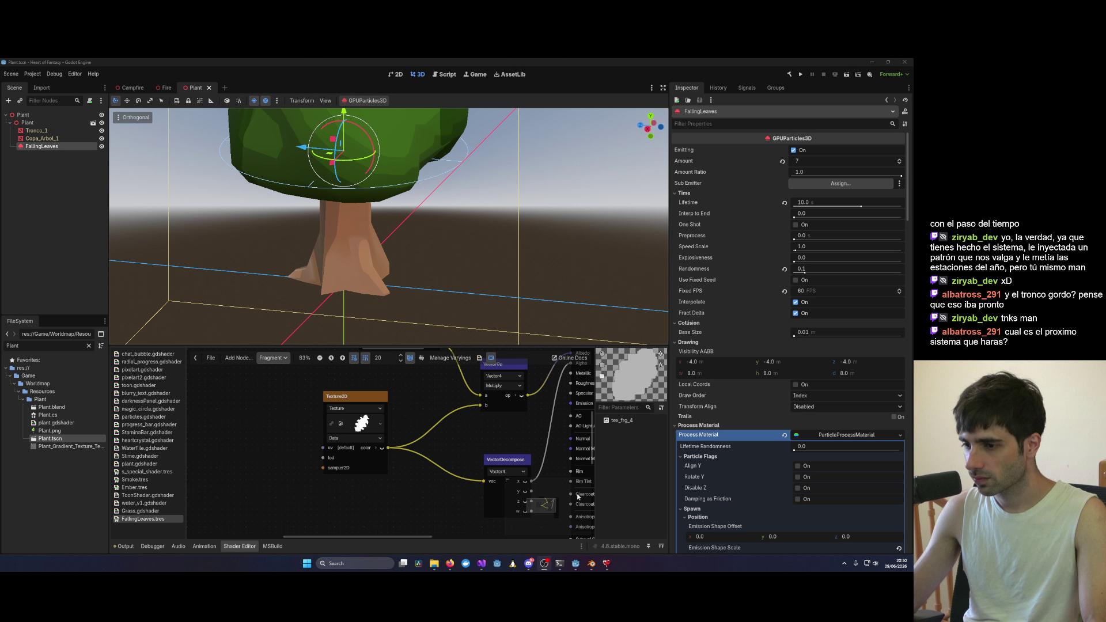
click(592, 566)
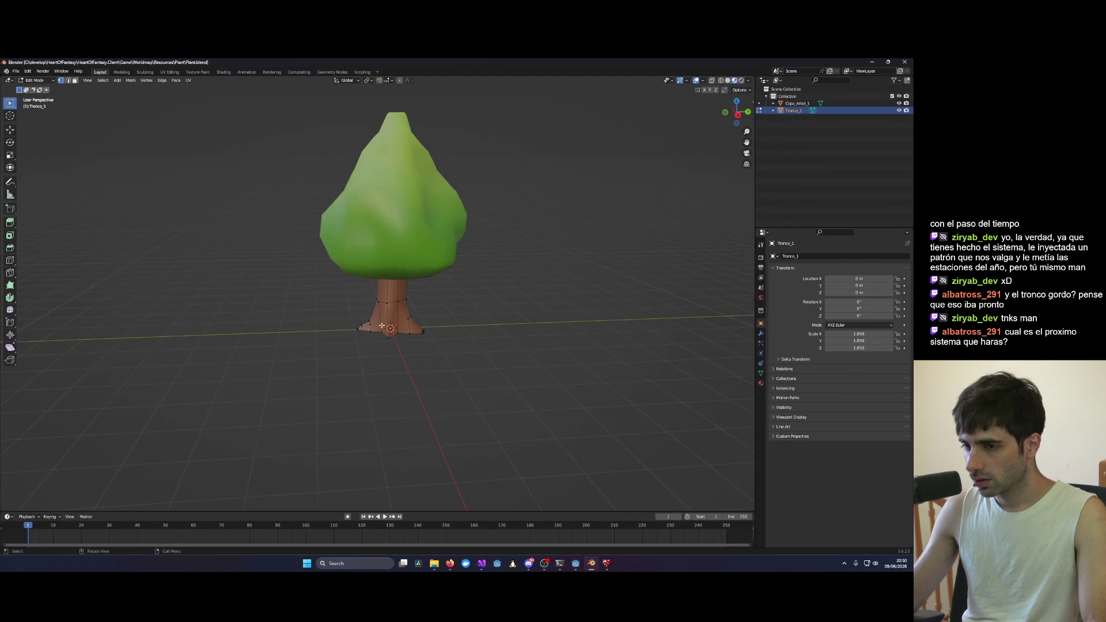
key(Tab)
key(s)
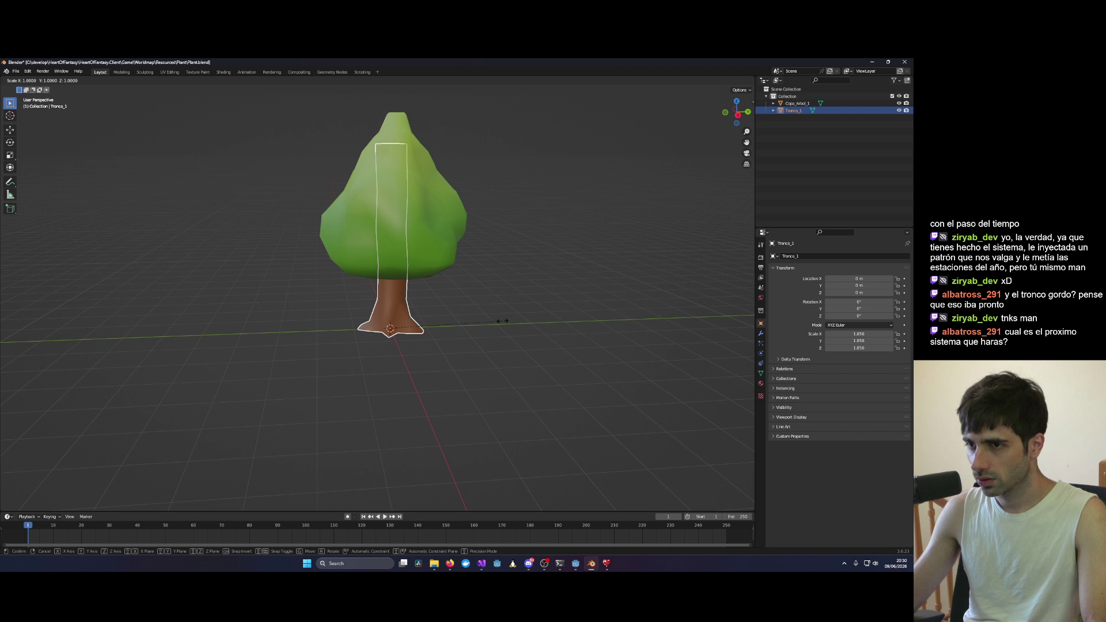
click(478, 340)
click(511, 309)
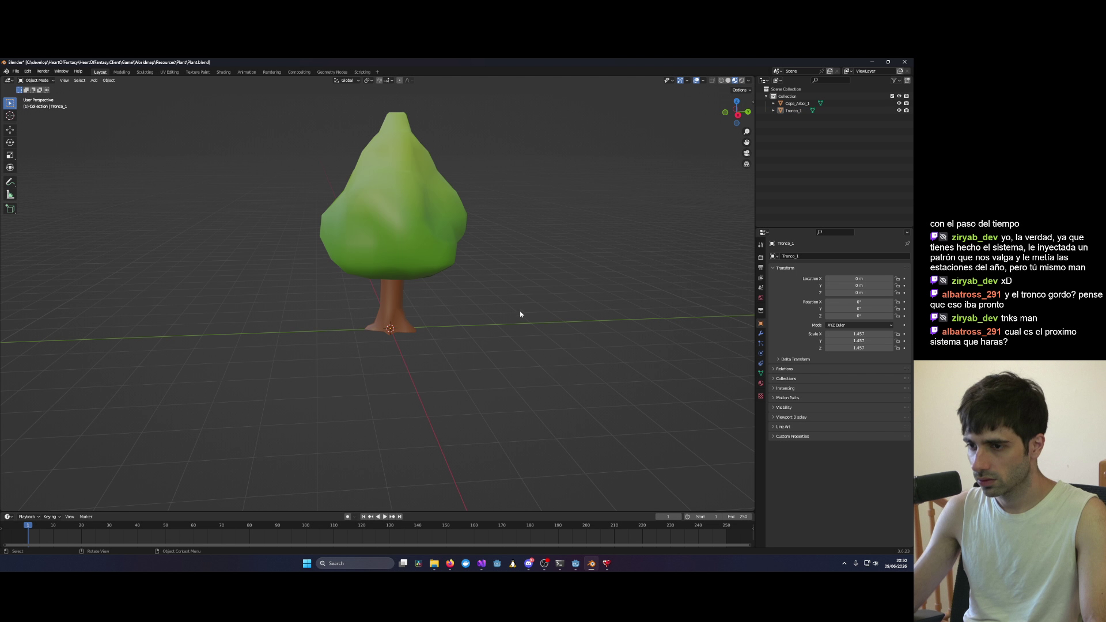
mouse_move(518, 311)
mouse_down()
mouse_move(455, 314)
mouse_move(481, 316)
mouse_up()
key(ctrl+s)
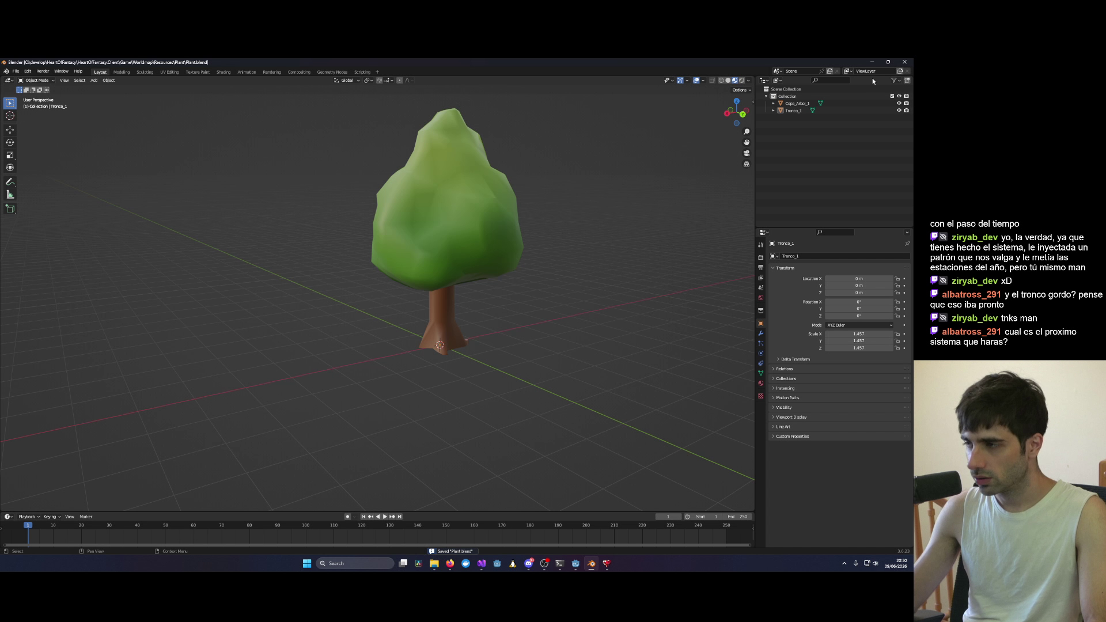
Step: Stop and restart debugging in Visual Studio so the game relaunches with the reimported model
click(872, 63)
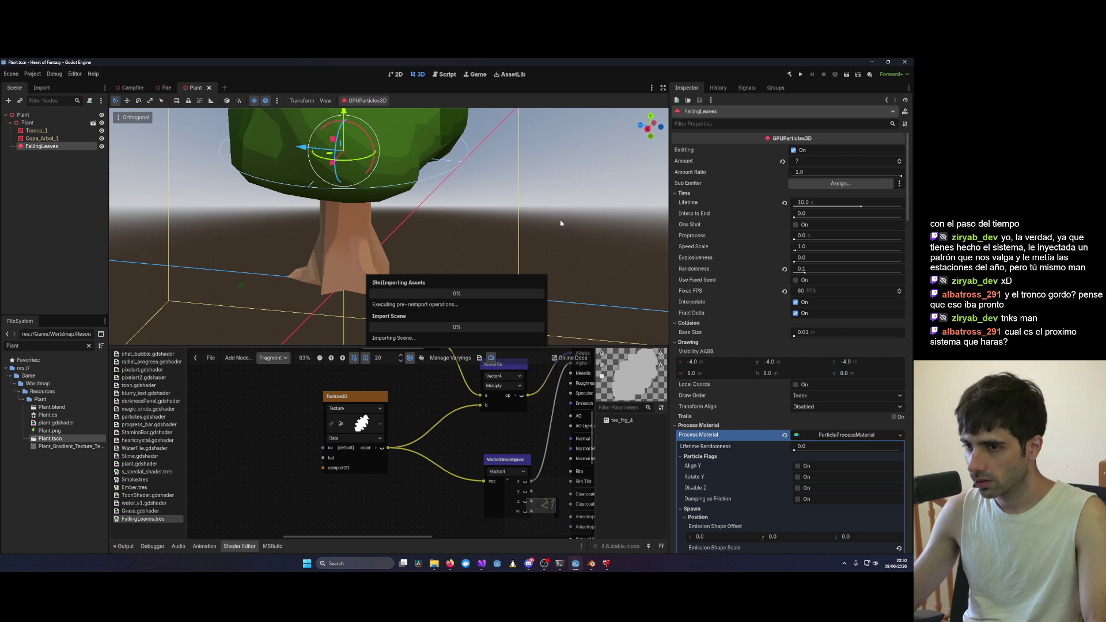
click(483, 567)
click(287, 74)
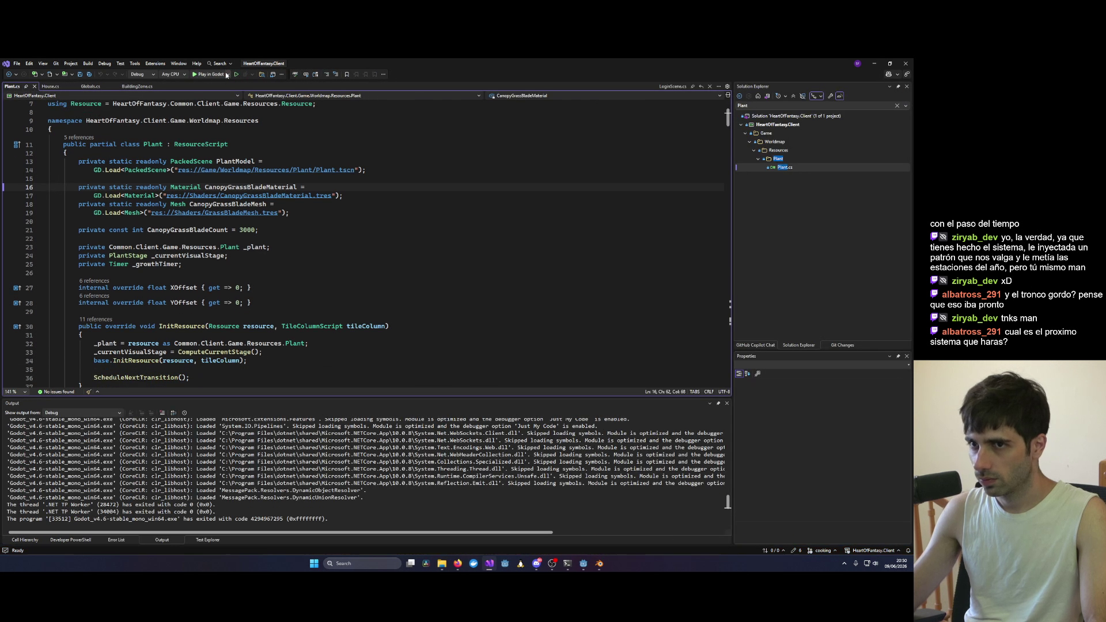
click(204, 74)
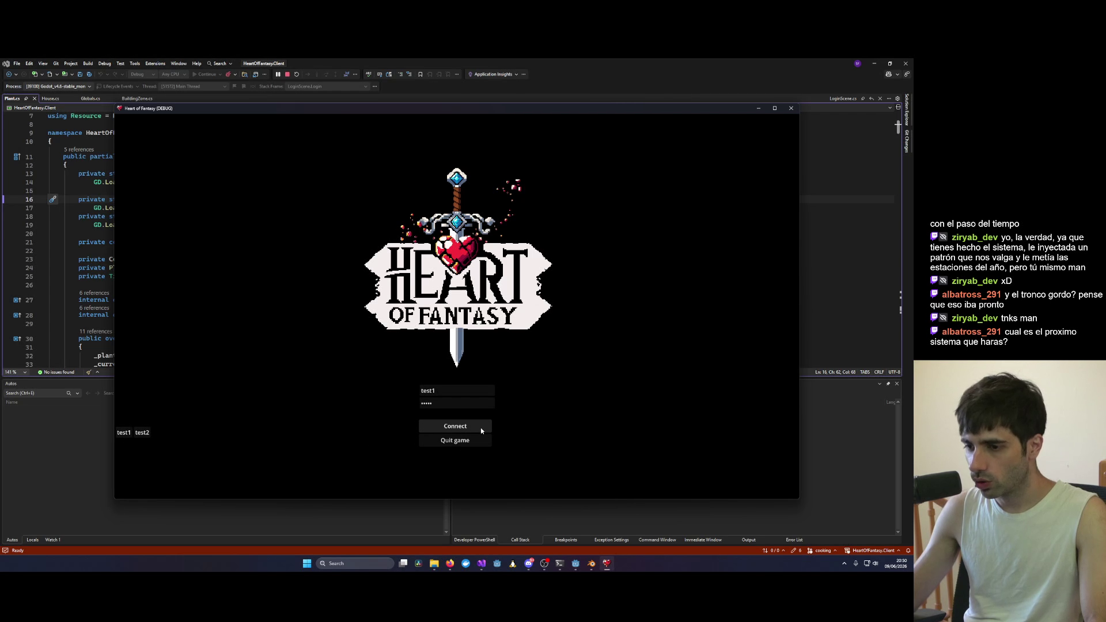
Step: Inspect the Tronco_1 trunk in Blender, then enter the game with the chosen character
click(590, 563)
scroll(577, 341, up, 5)
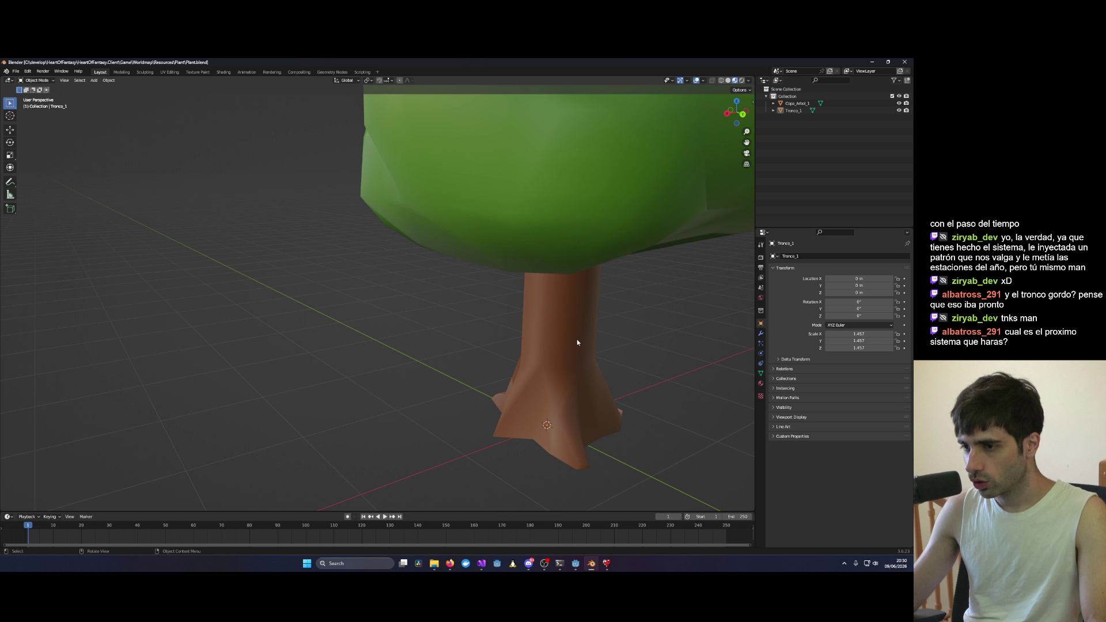
click(549, 348)
scroll(588, 335, down, 3)
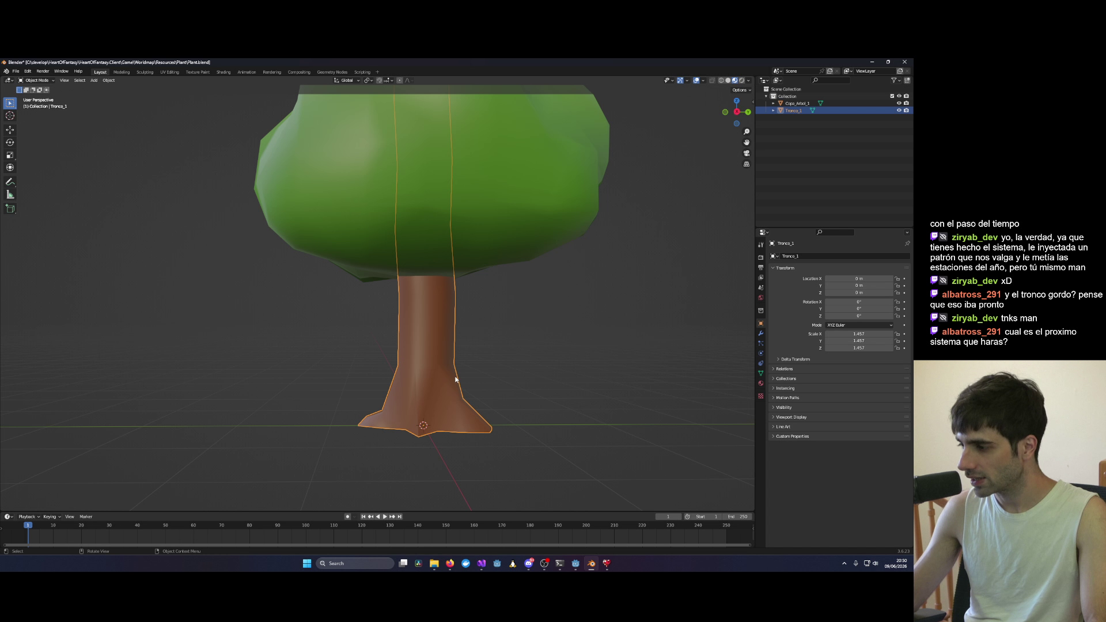
click(871, 62)
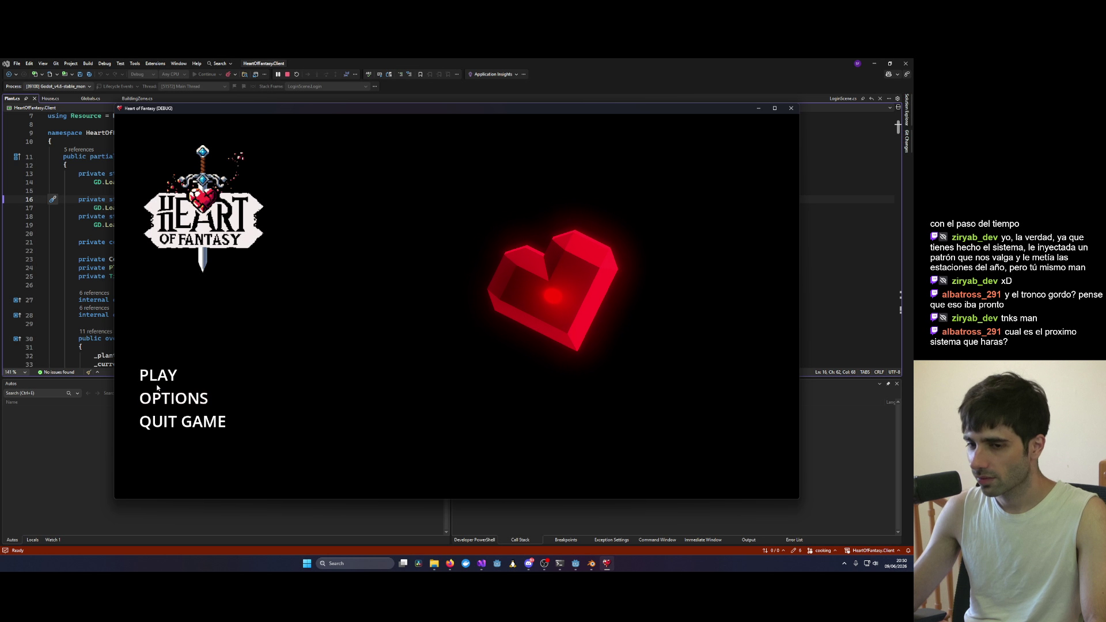
click(452, 447)
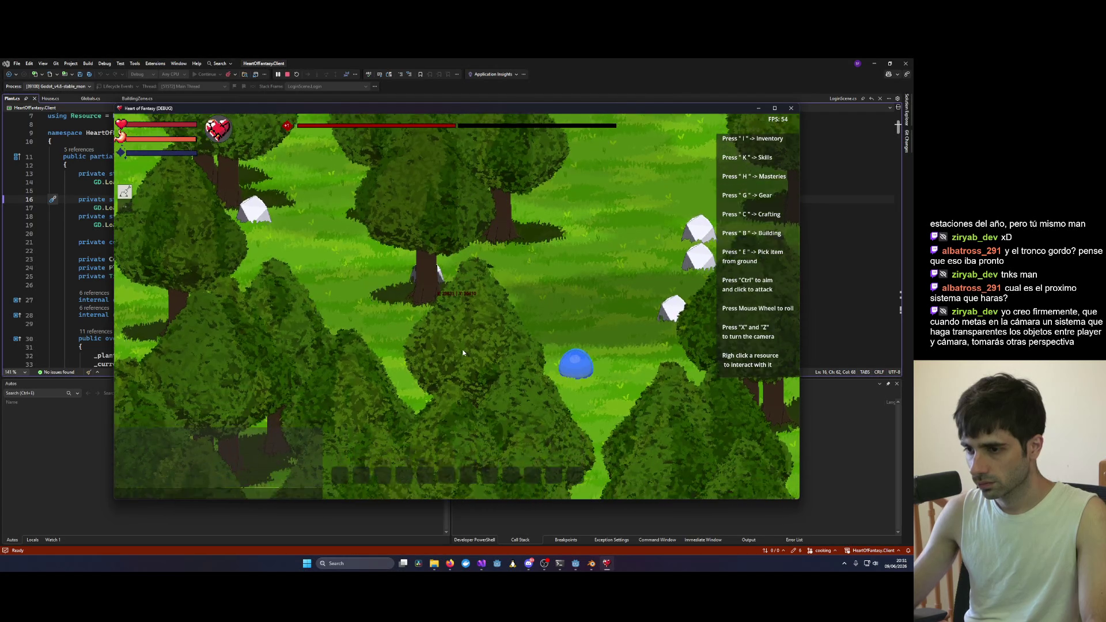
Step: Chop down the tree beside the character, glancing at the inventory and equipment panels
right_click(469, 367)
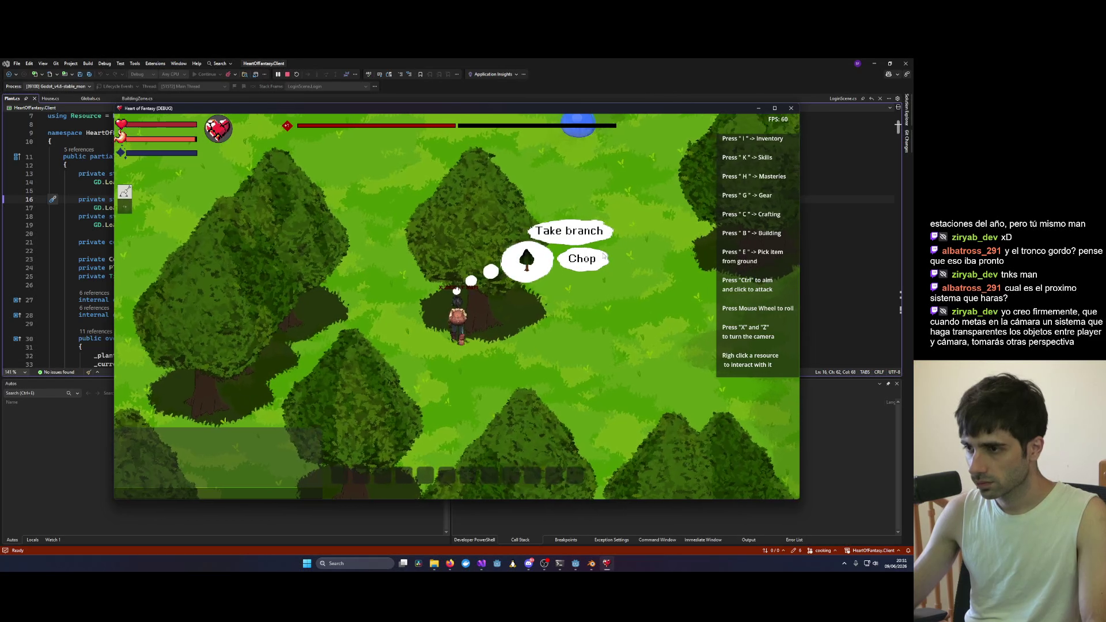
click(593, 262)
key(i)
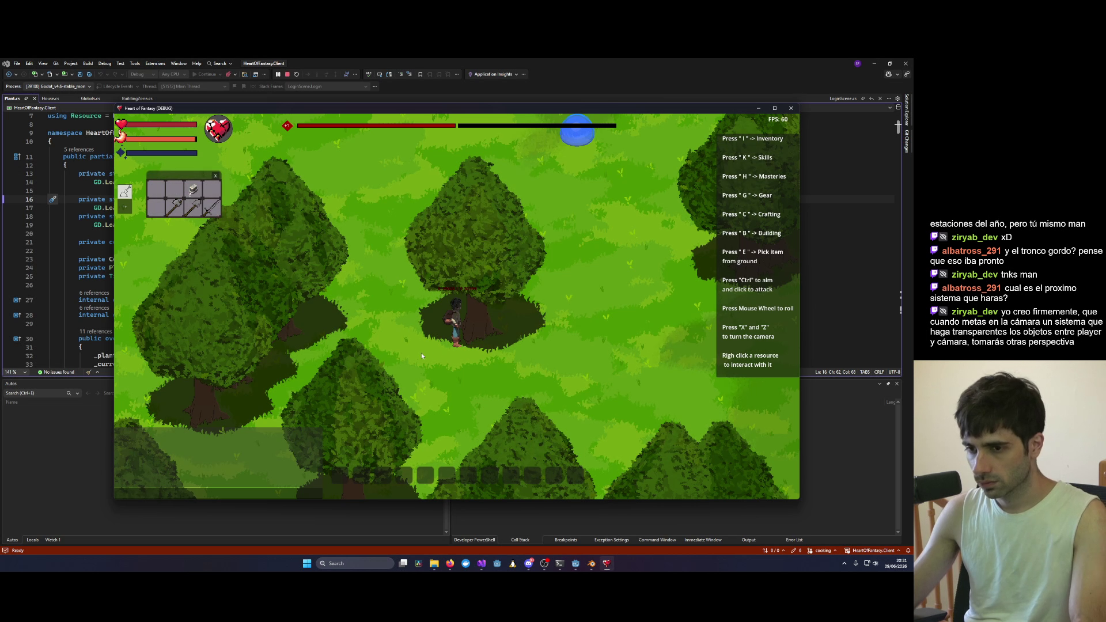
key(g)
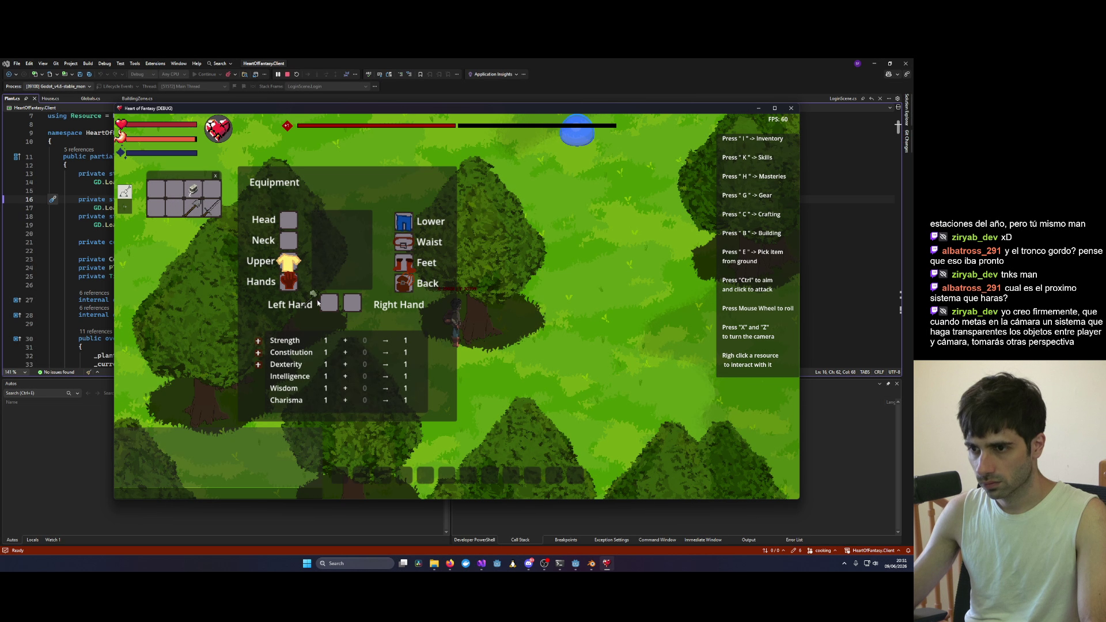
key(g)
right_click(484, 282)
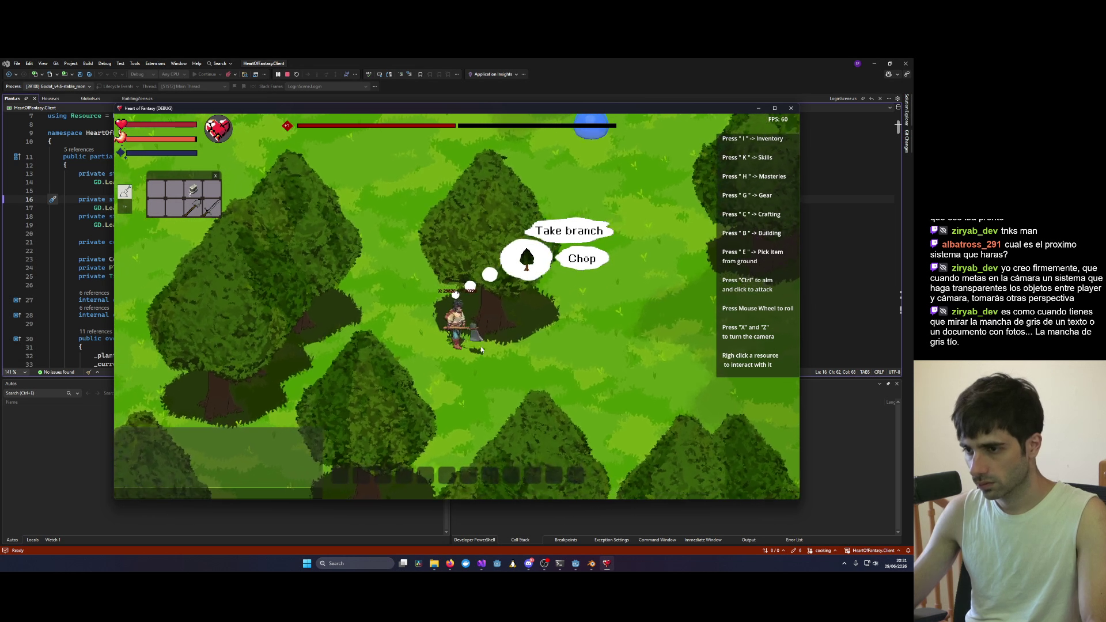
click(575, 259)
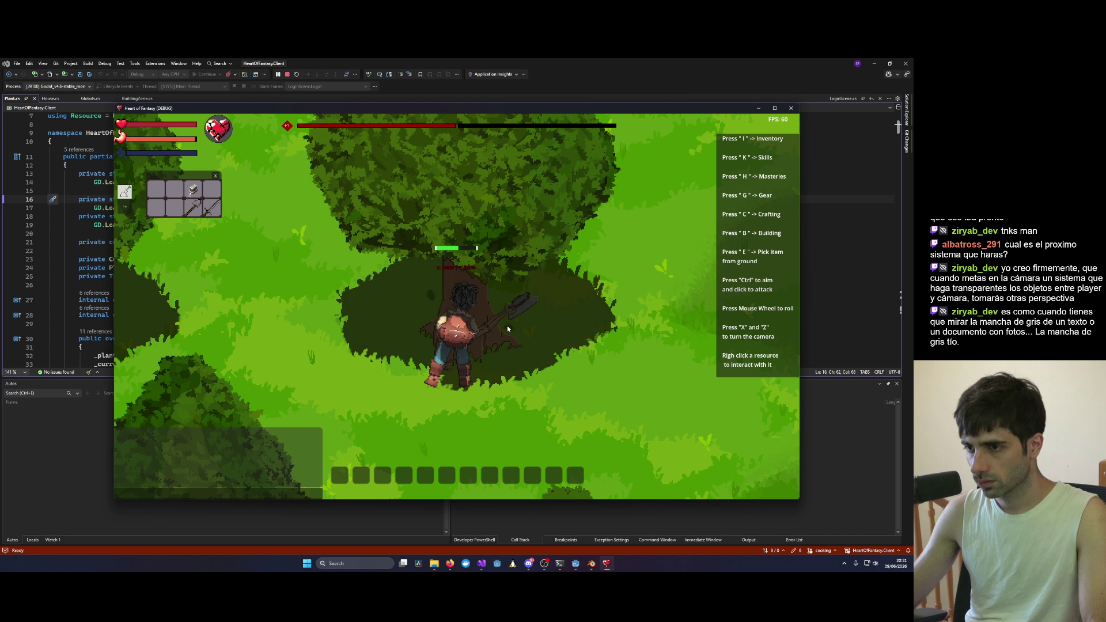
Step: Rotate the camera around the character with X to inspect the fallen log
key(x)
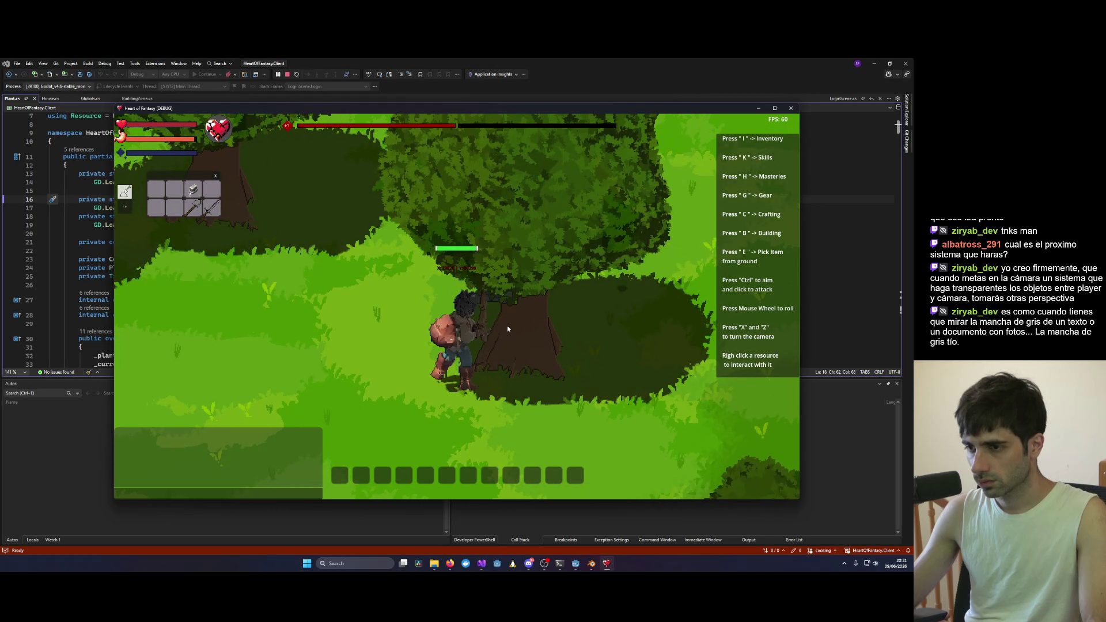
key(x)
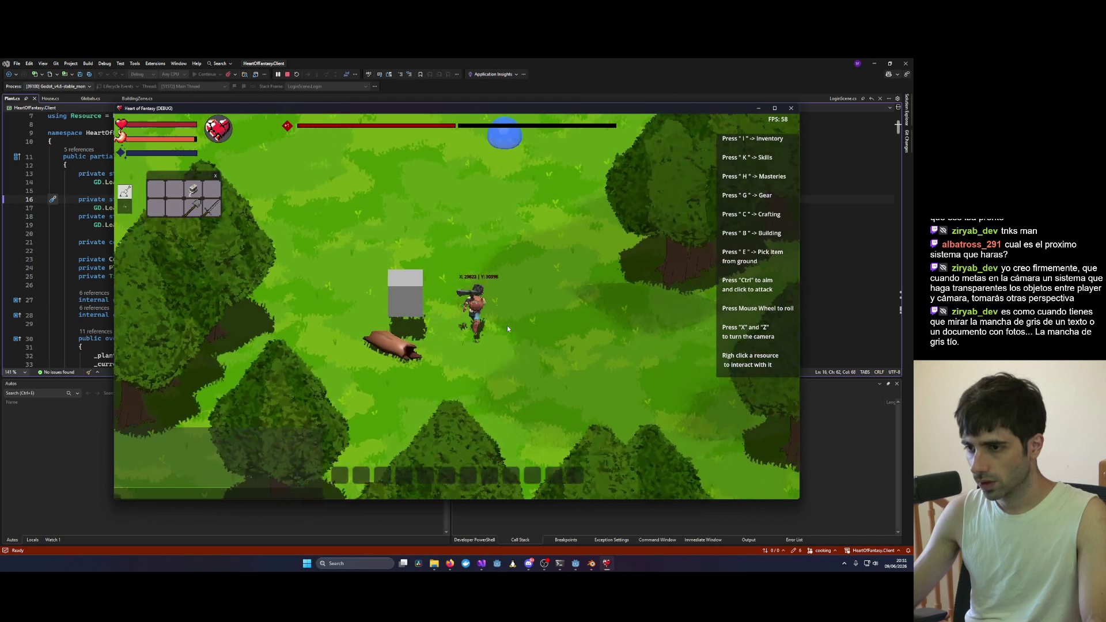
key(x)
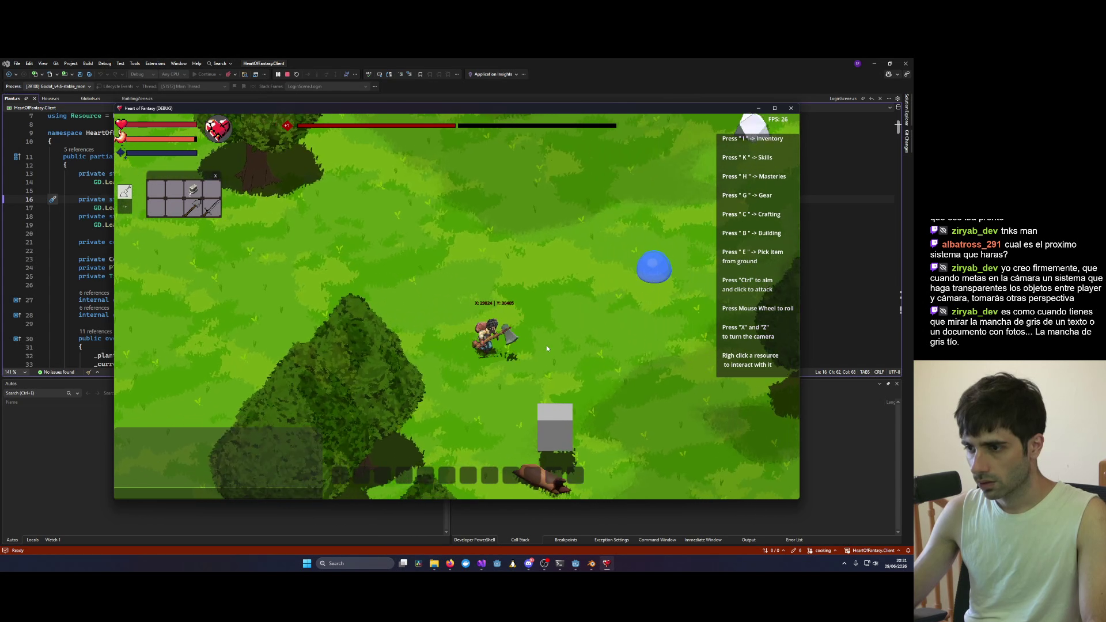
key(x)
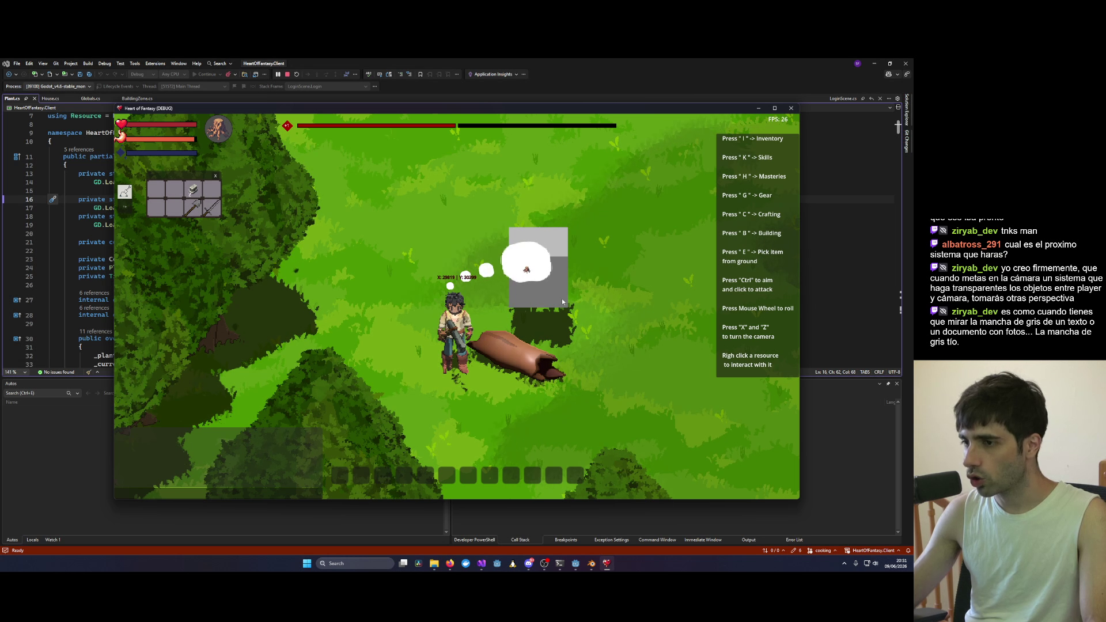
key(x)
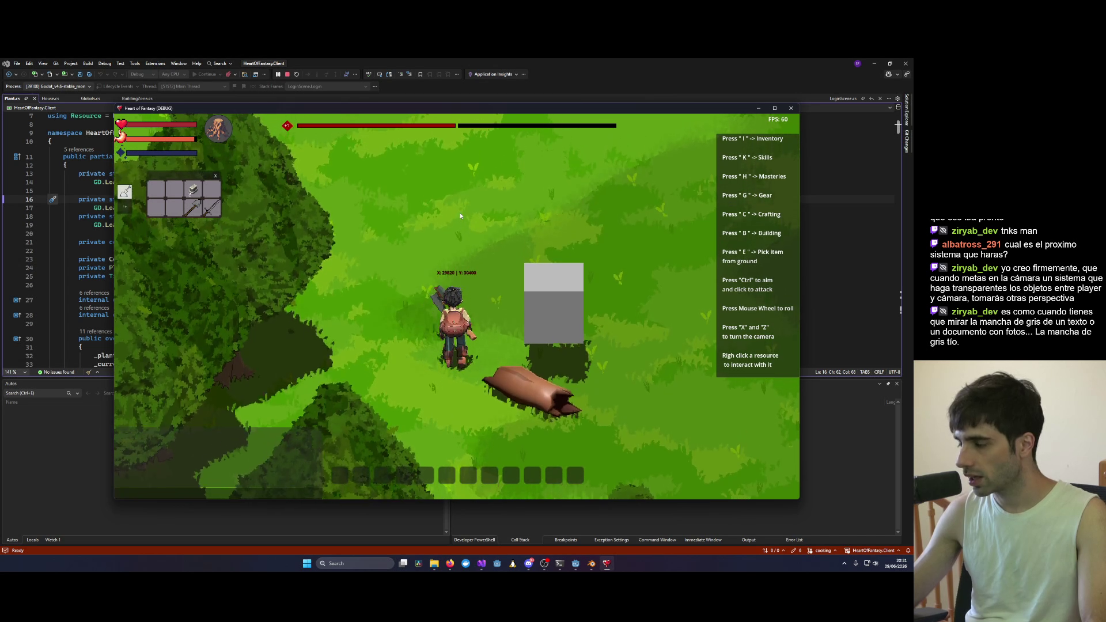
key(x)
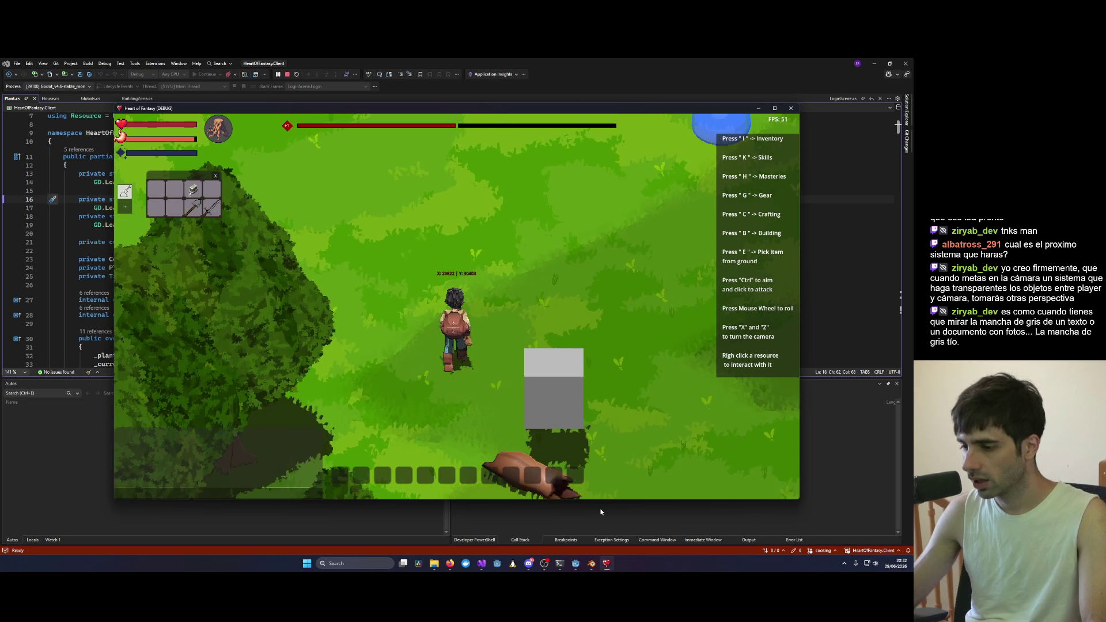
click(591, 563)
Step: Delete the tree's green Copa_Arbol_1 canopy, leaving only the trunk
scroll(547, 380, up, 3)
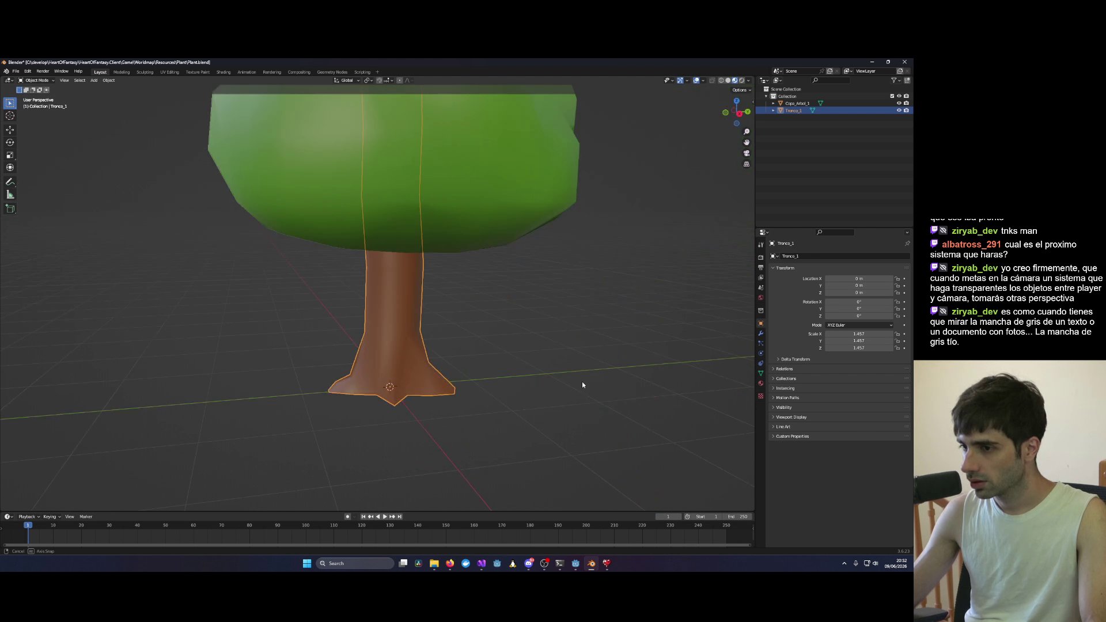
mouse_move(581, 385)
mouse_down()
mouse_move(534, 302)
mouse_move(509, 345)
mouse_move(539, 267)
mouse_move(535, 286)
mouse_up()
click(510, 216)
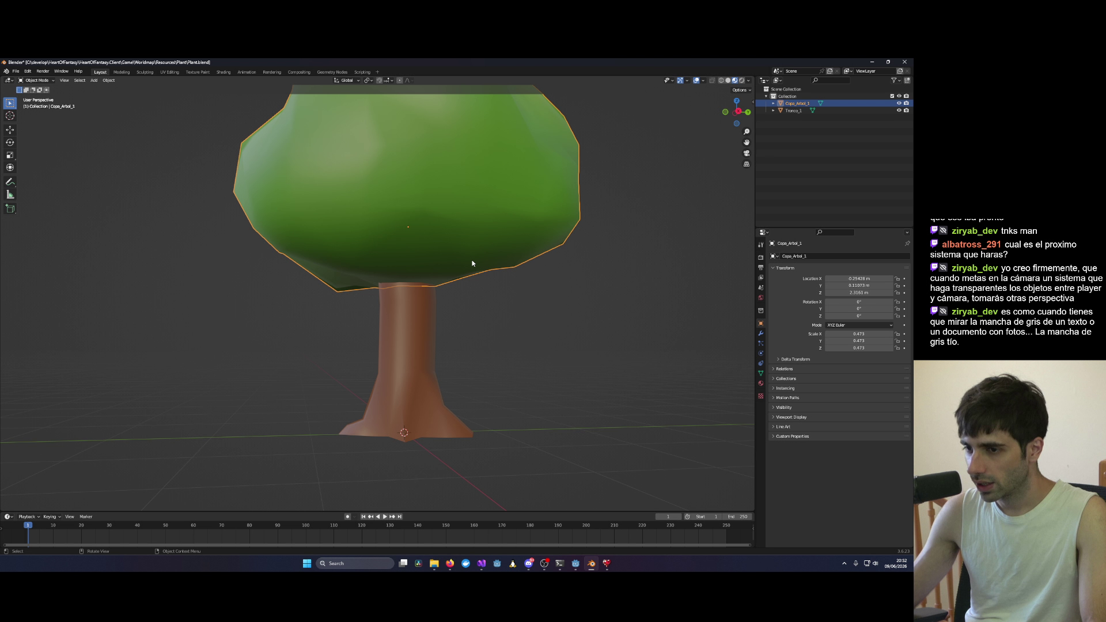
key(Delete)
Step: Switch to wireframe display and orbit around the remaining trunk
mouse_move(472, 262)
mouse_down()
mouse_move(508, 256)
mouse_move(555, 284)
mouse_move(573, 253)
mouse_up()
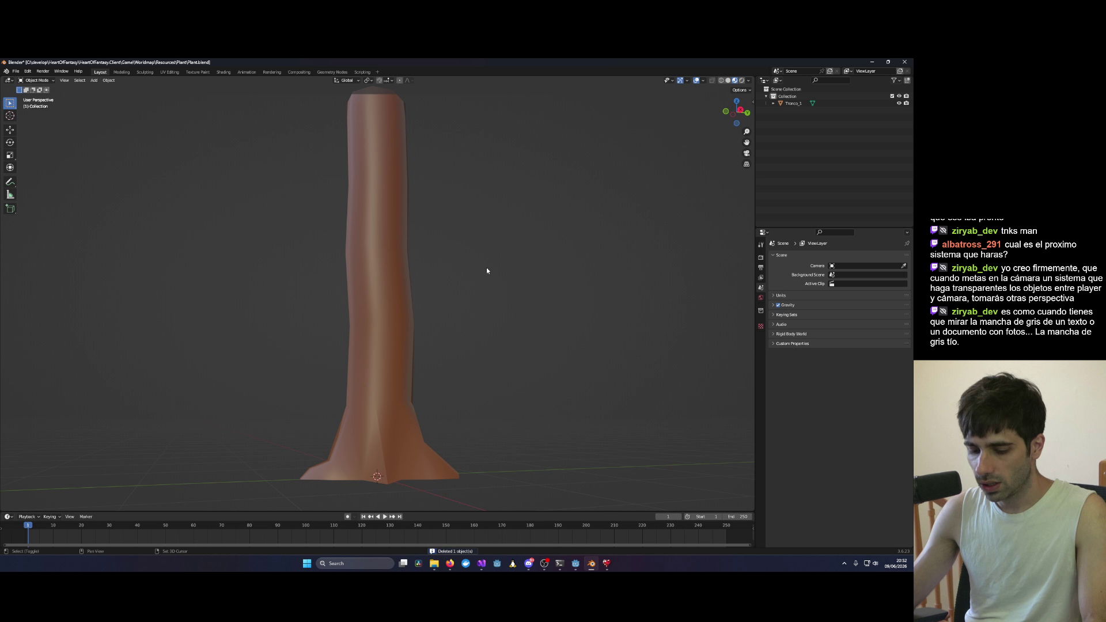
key(shift+z)
mouse_move(487, 270)
mouse_down()
mouse_move(507, 319)
mouse_move(527, 311)
mouse_up()
scroll(498, 334, up, 2)
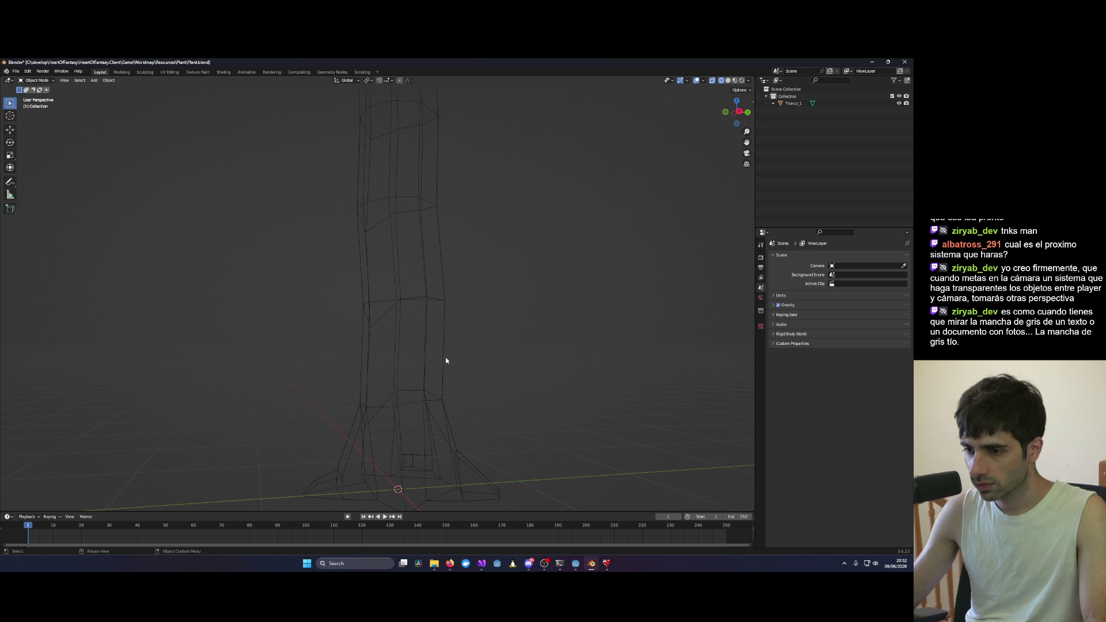
scroll(435, 357, down, 2)
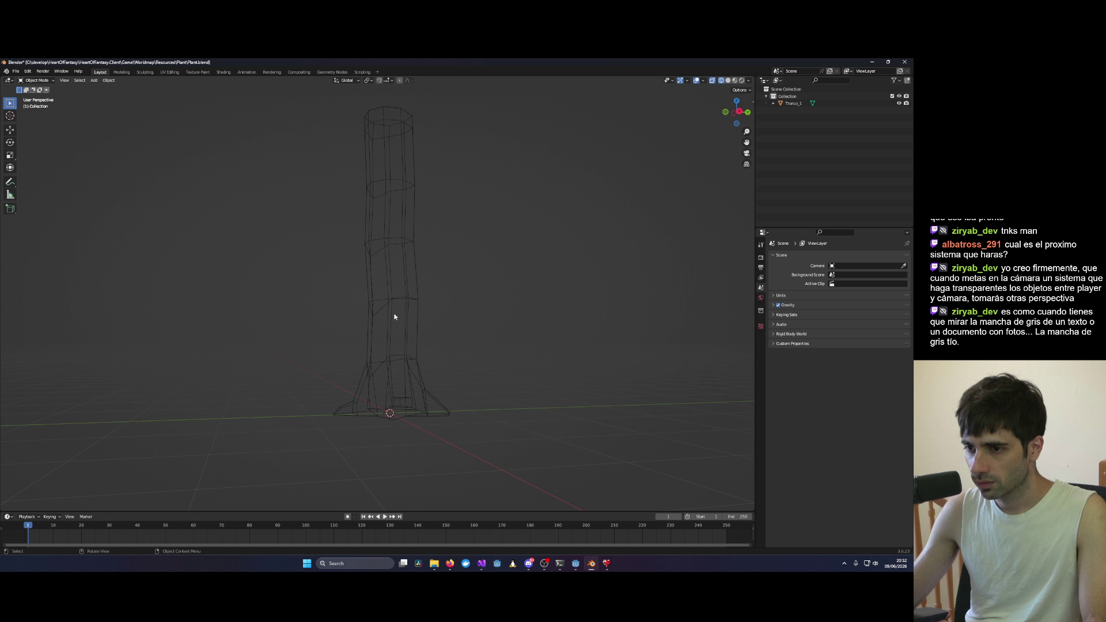
Step: View the trunk from the right side and open Tronco_1's mesh in Edit Mode
mouse_move(482, 346)
mouse_down()
mouse_move(316, 240)
mouse_move(281, 95)
mouse_up()
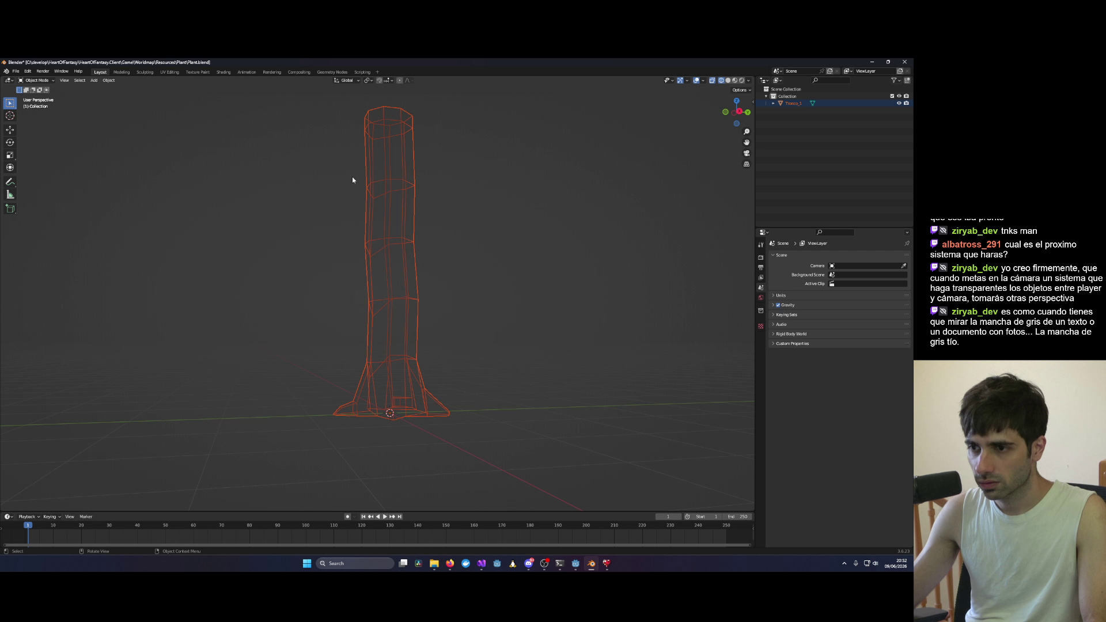
scroll(516, 308, up, 2)
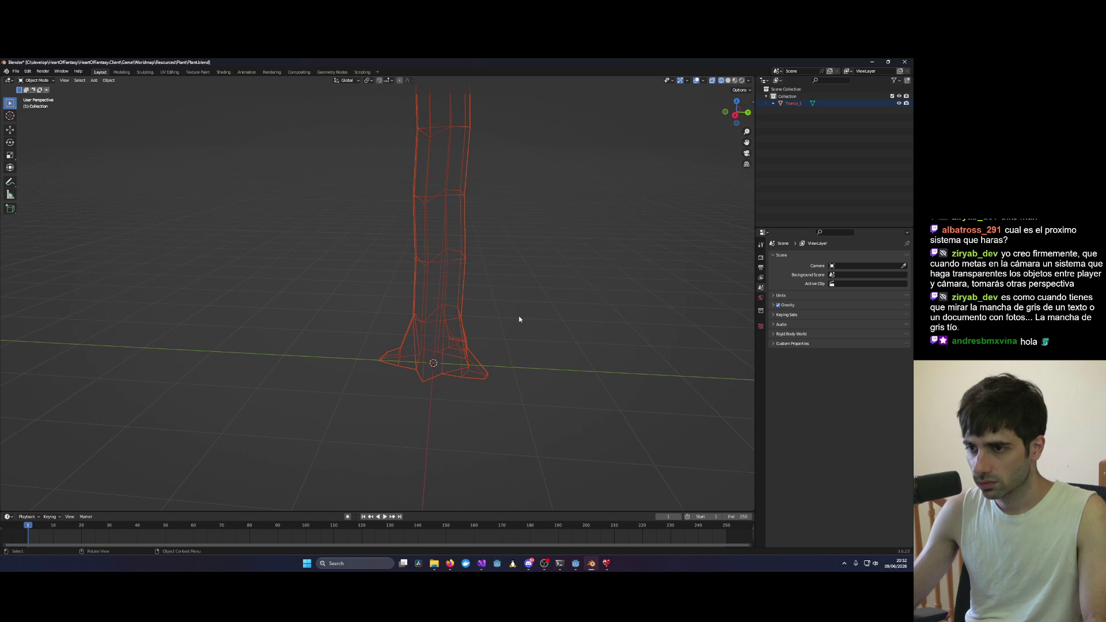
click(549, 323)
mouse_move(562, 321)
mouse_down()
mouse_move(537, 329)
mouse_move(550, 330)
mouse_move(442, 313)
mouse_move(394, 348)
mouse_move(476, 318)
mouse_move(526, 345)
mouse_up()
scroll(395, 320, down, 3)
scroll(477, 320, up, 4)
scroll(526, 346, down, 1)
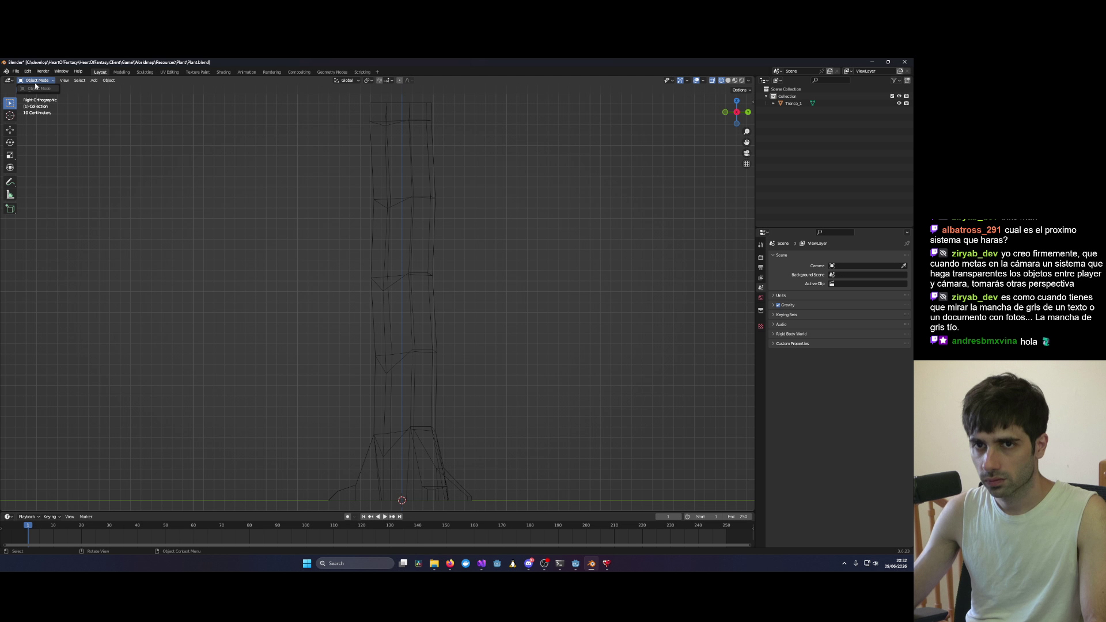
click(428, 210)
key(Tab)
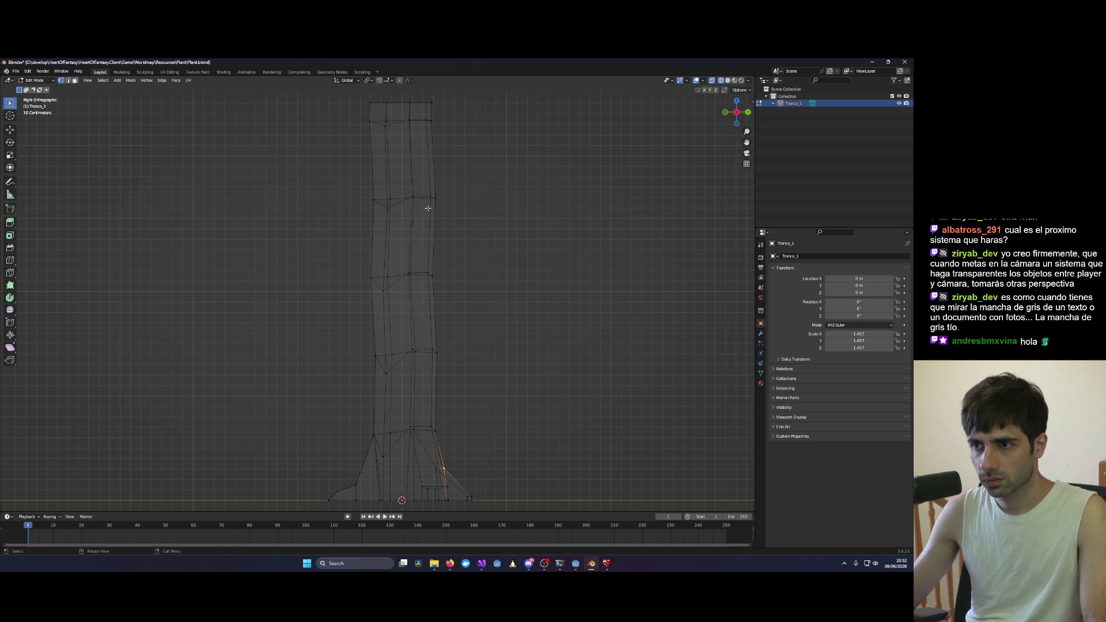
Step: Box-select and delete the upper trunk vertices, keeping the flared base, then select the whole stump
scroll(344, 210, down, 3)
mouse_move(339, 157)
mouse_down()
mouse_move(500, 363)
mouse_move(454, 402)
mouse_move(478, 331)
mouse_move(604, 336)
mouse_move(552, 291)
mouse_move(616, 406)
mouse_move(402, 195)
mouse_move(444, 320)
mouse_move(403, 276)
mouse_move(422, 306)
mouse_move(244, 311)
mouse_move(429, 301)
mouse_move(439, 328)
mouse_move(354, 363)
mouse_move(318, 323)
mouse_move(300, 367)
mouse_up()
key(x)
click(501, 363)
key(Tab)
key(Tab)
key(a)
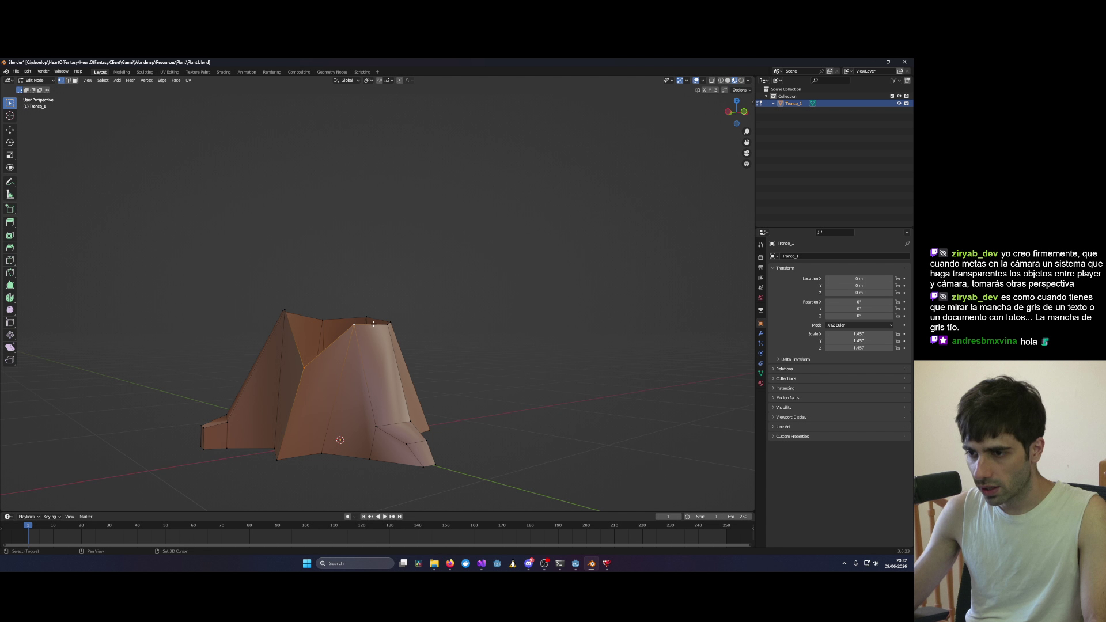
Step: Orbit around the stump from several angles and open its vertex context menu
drag(390, 323, 377, 328)
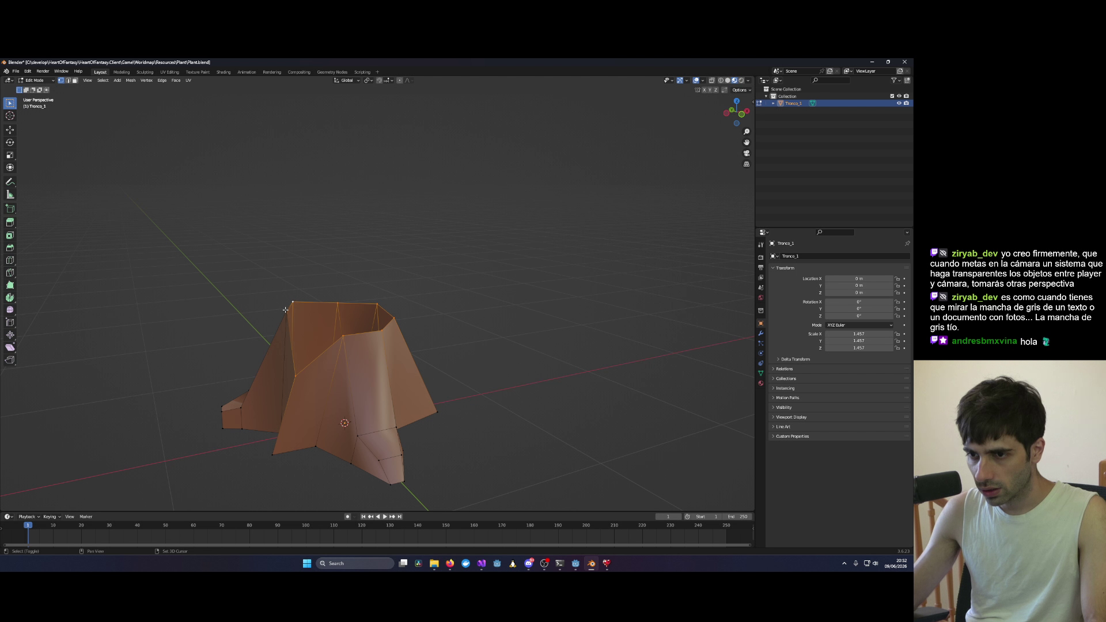
drag(368, 317, 384, 346)
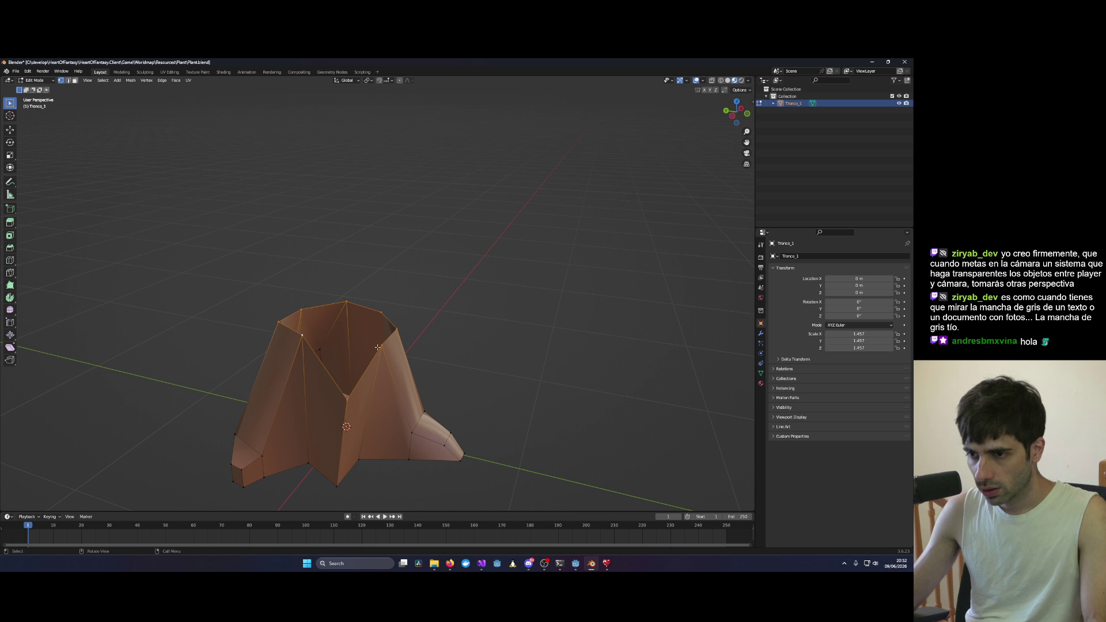
right_click(384, 346)
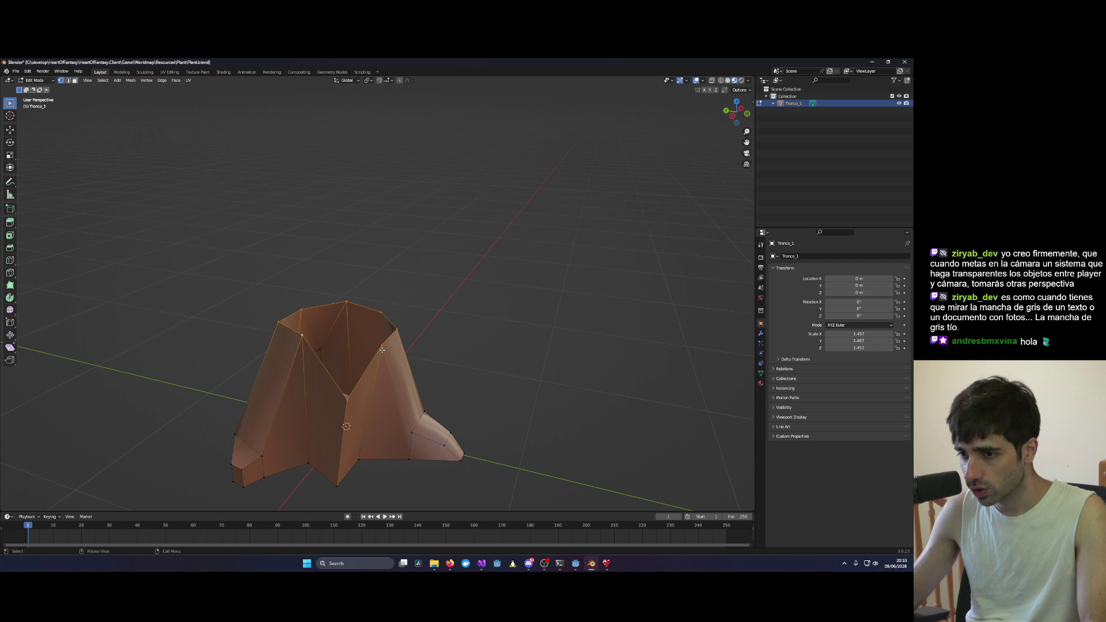
right_click(382, 349)
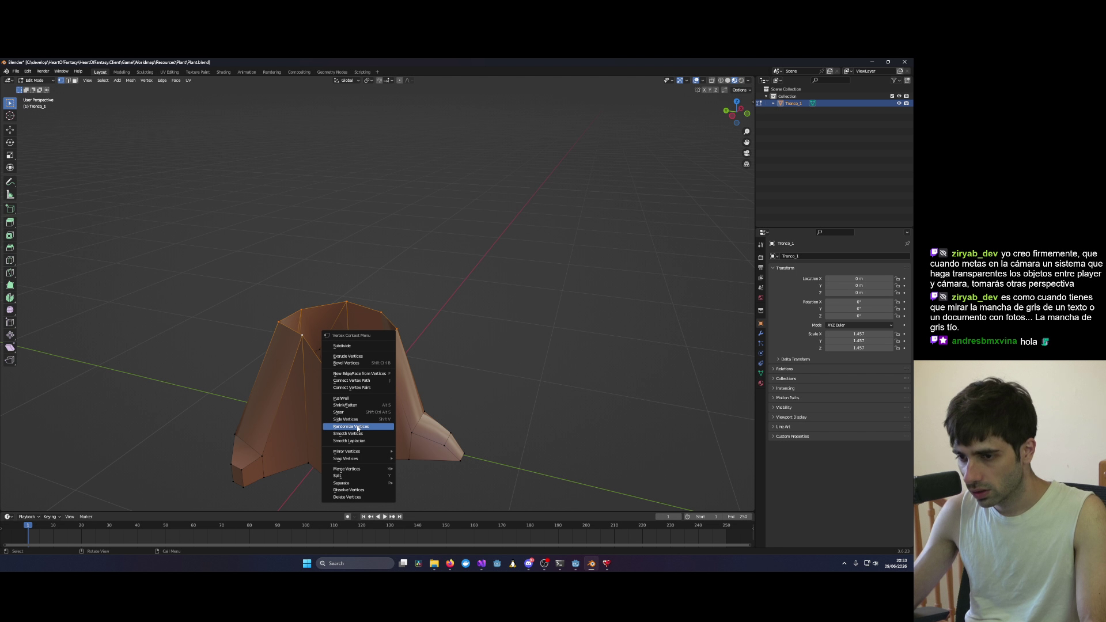
mouse_move(362, 459)
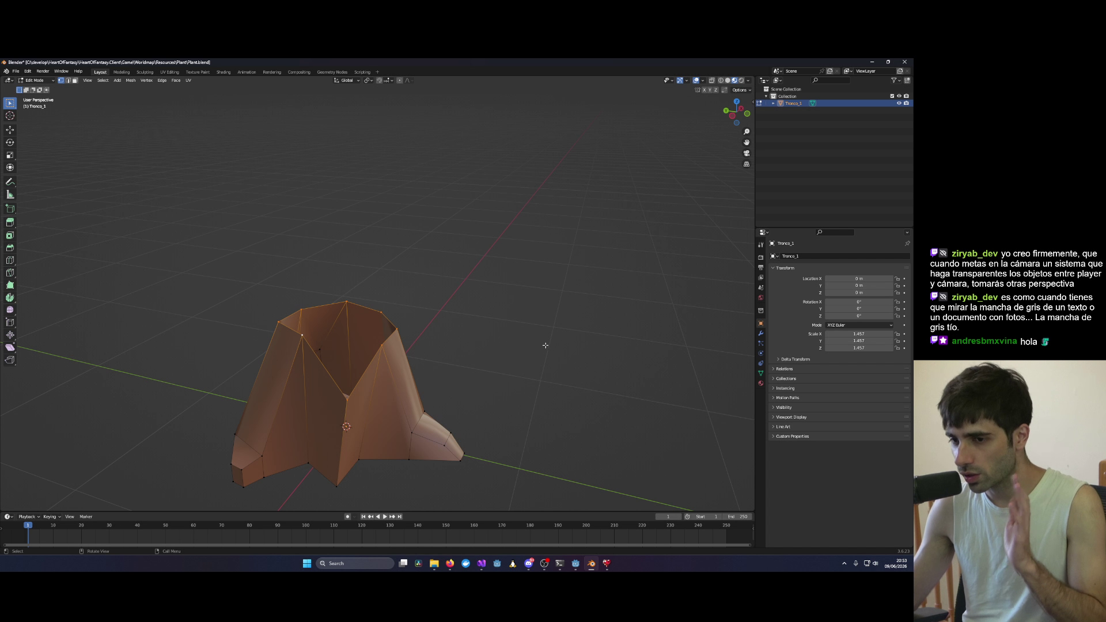
mouse_move(545, 345)
mouse_down()
mouse_move(494, 365)
mouse_move(565, 370)
mouse_move(678, 308)
mouse_move(520, 305)
mouse_move(484, 333)
mouse_move(580, 370)
mouse_move(483, 335)
mouse_move(415, 328)
mouse_move(393, 292)
mouse_up()
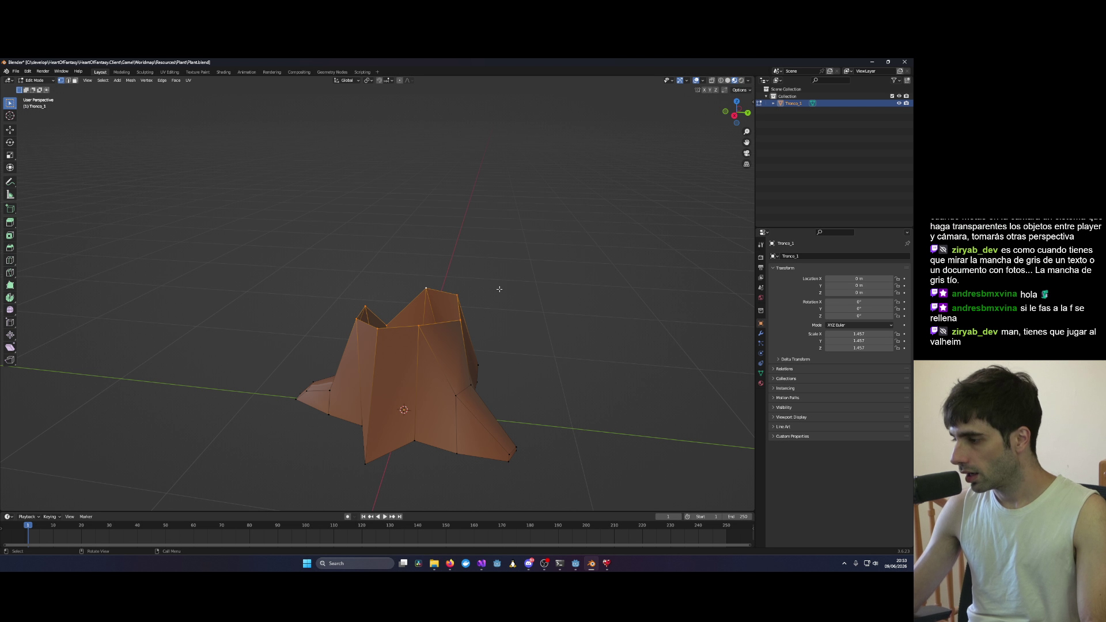
mouse_move(489, 300)
mouse_down()
mouse_move(585, 308)
mouse_move(483, 318)
mouse_move(366, 293)
mouse_move(575, 276)
mouse_move(499, 307)
mouse_up()
mouse_move(548, 317)
mouse_down()
mouse_move(565, 303)
mouse_move(506, 345)
mouse_move(476, 326)
mouse_move(476, 346)
mouse_up()
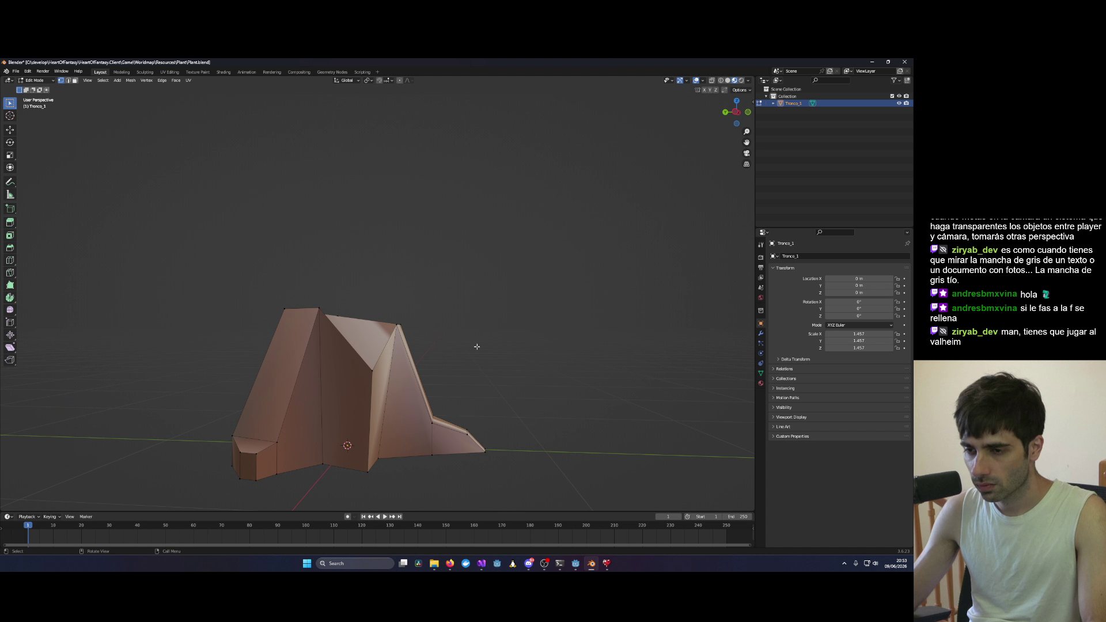
mouse_move(371, 372)
mouse_down()
mouse_move(394, 373)
mouse_move(402, 323)
mouse_move(385, 359)
mouse_move(469, 347)
mouse_move(491, 362)
mouse_up()
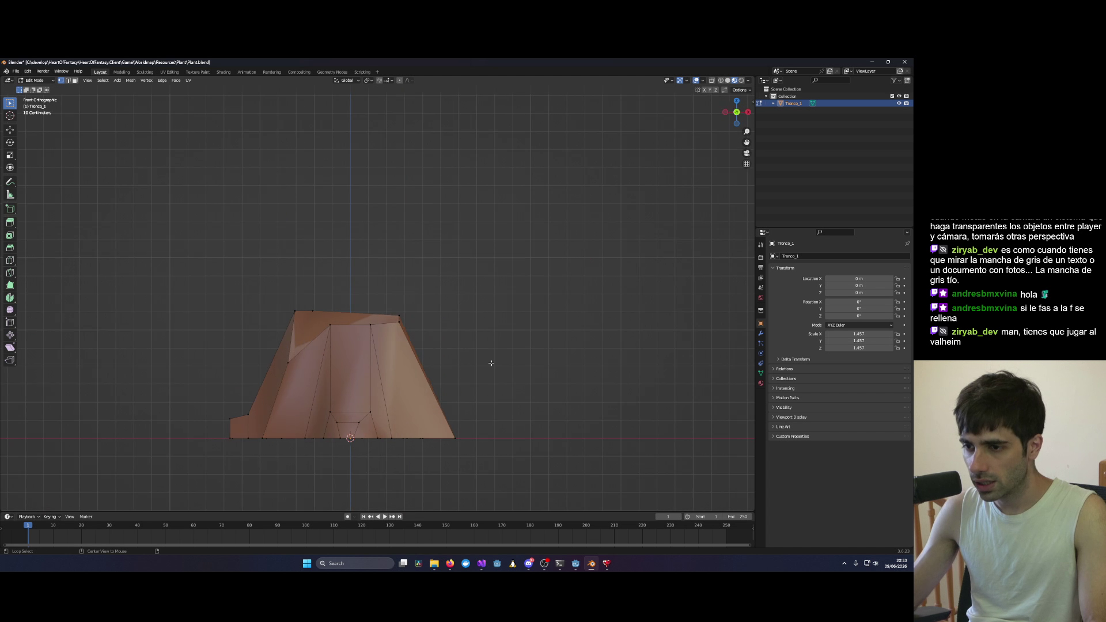
Step: Select the top rim edges from the top view, fill them with a face, and switch to UV Editing
key(KP_7)
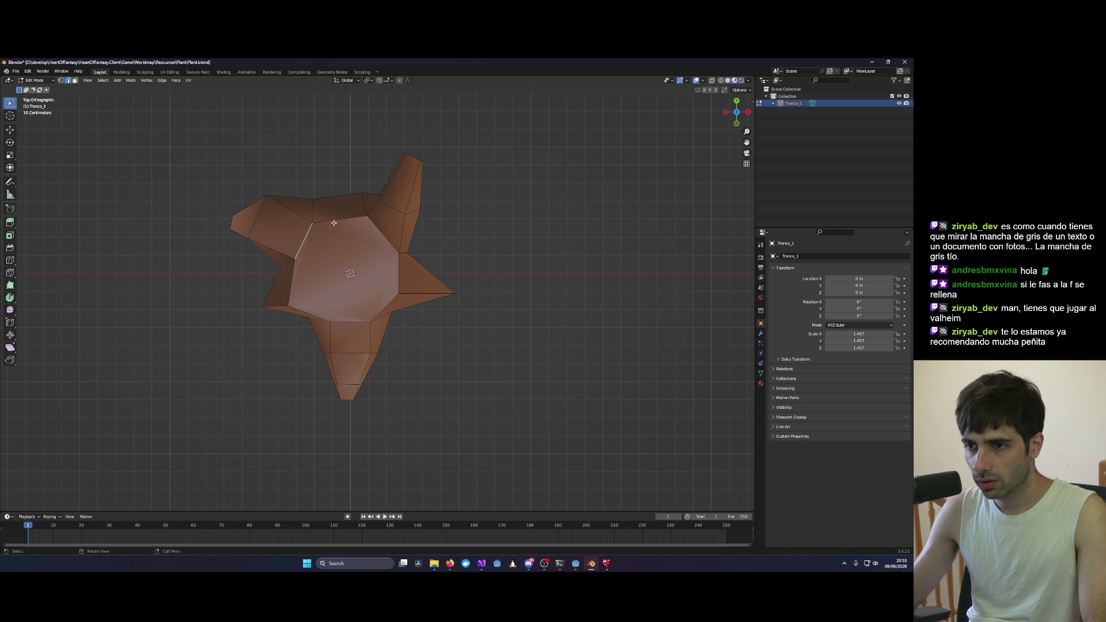
shift+click(369, 223)
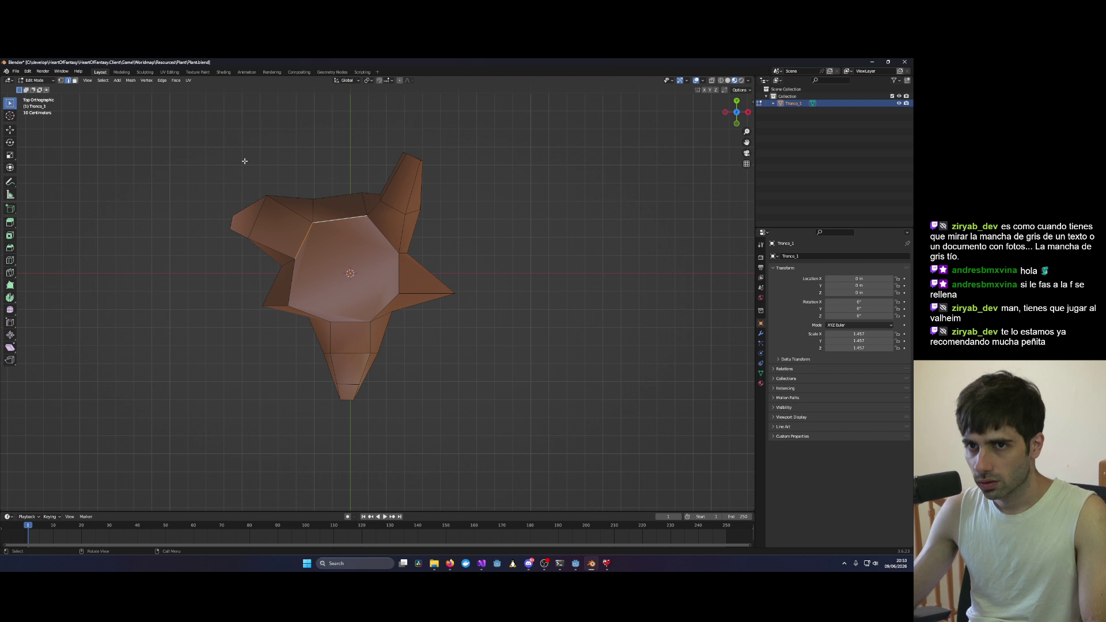
key(f)
mouse_move(426, 277)
mouse_down()
mouse_move(447, 278)
mouse_move(436, 305)
mouse_move(358, 303)
mouse_move(442, 284)
mouse_up()
key(KP_7)
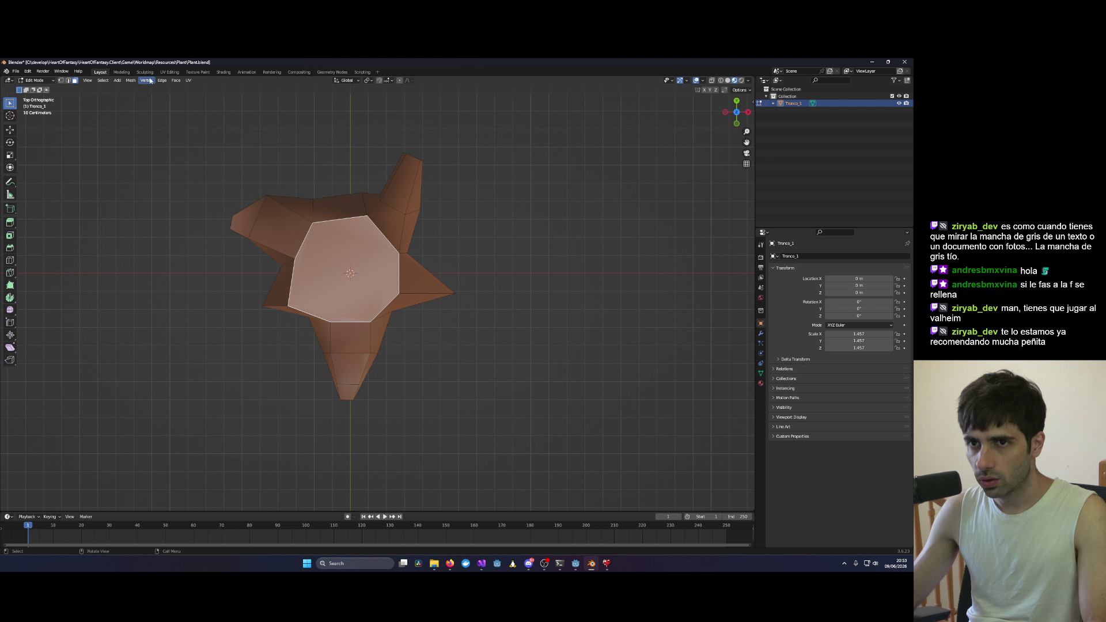
click(169, 71)
scroll(560, 268, up, 10)
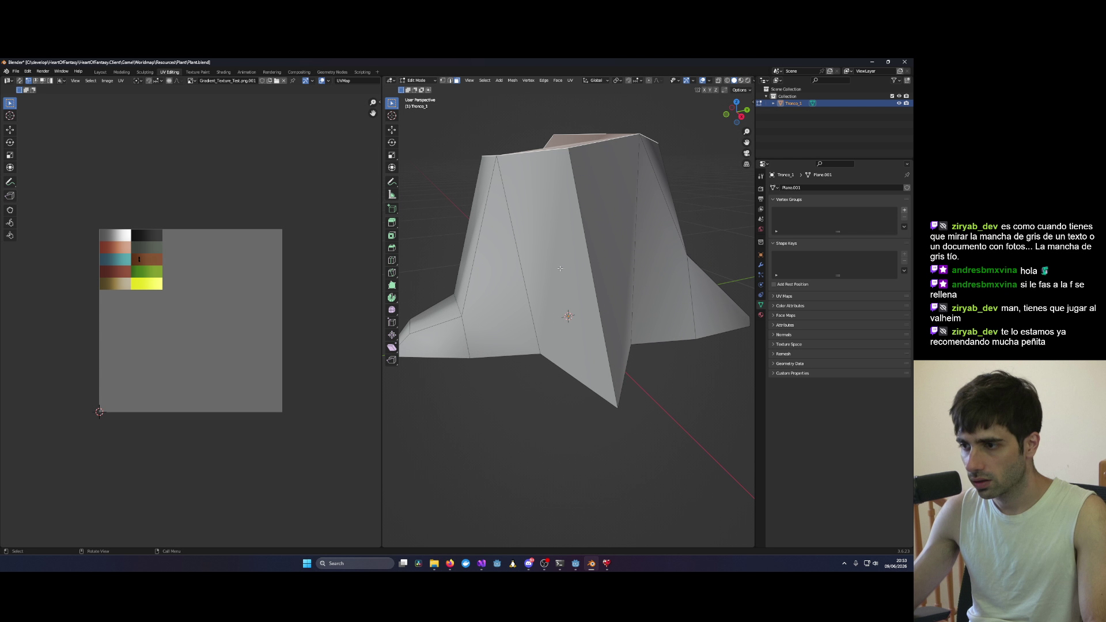
Step: Unwrap the stump's top face, shrink its UV island, and switch to Material Preview
drag(559, 269, 556, 323)
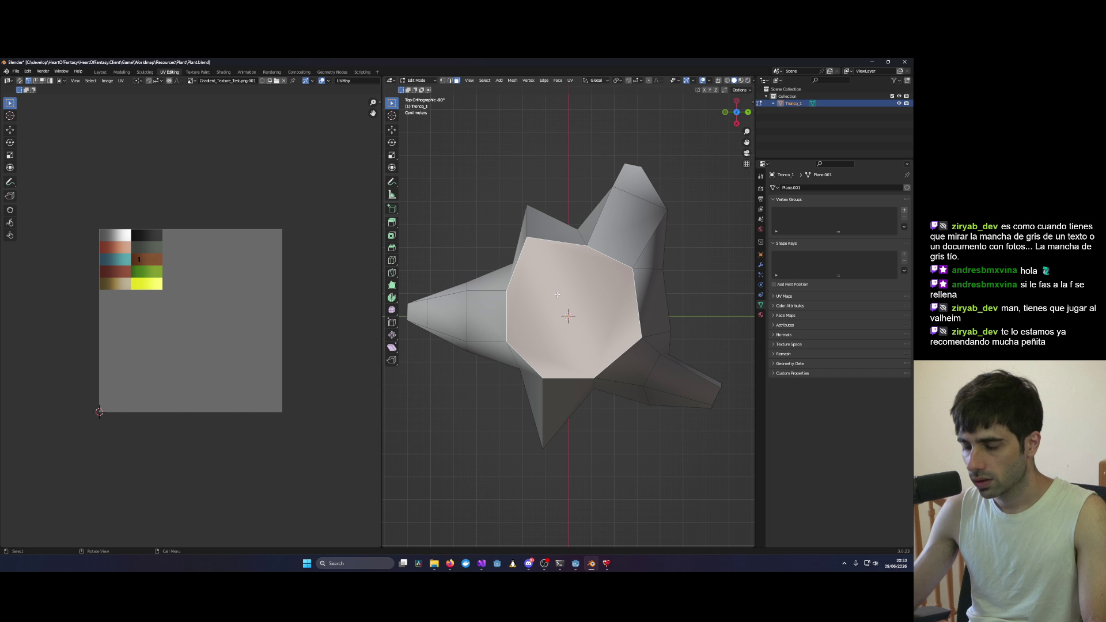
key(u)
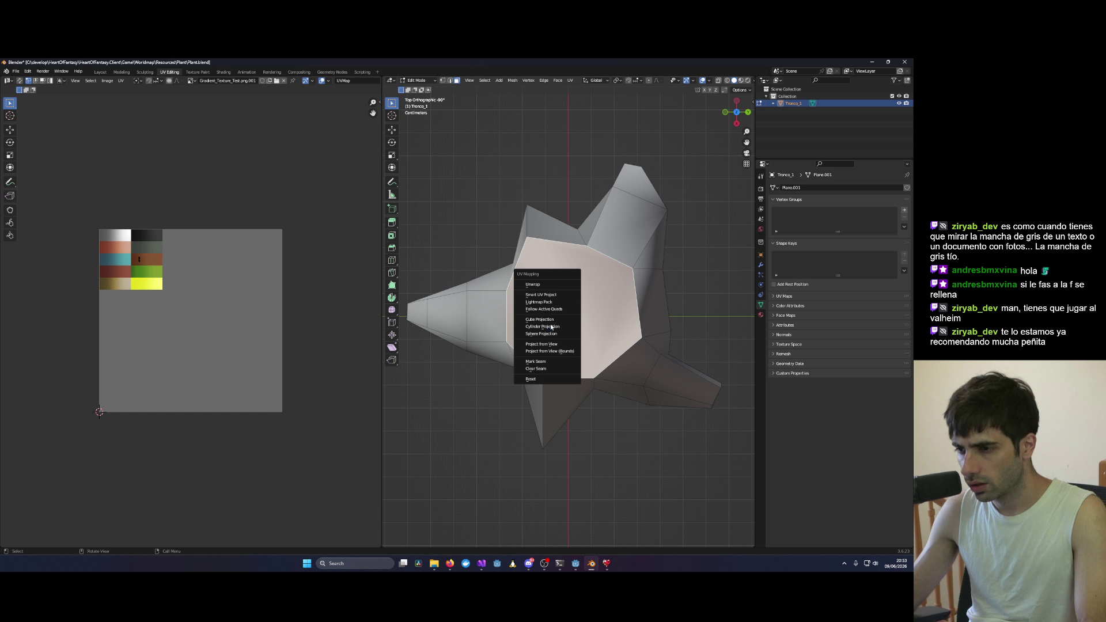
click(549, 289)
drag(289, 448, 78, 215)
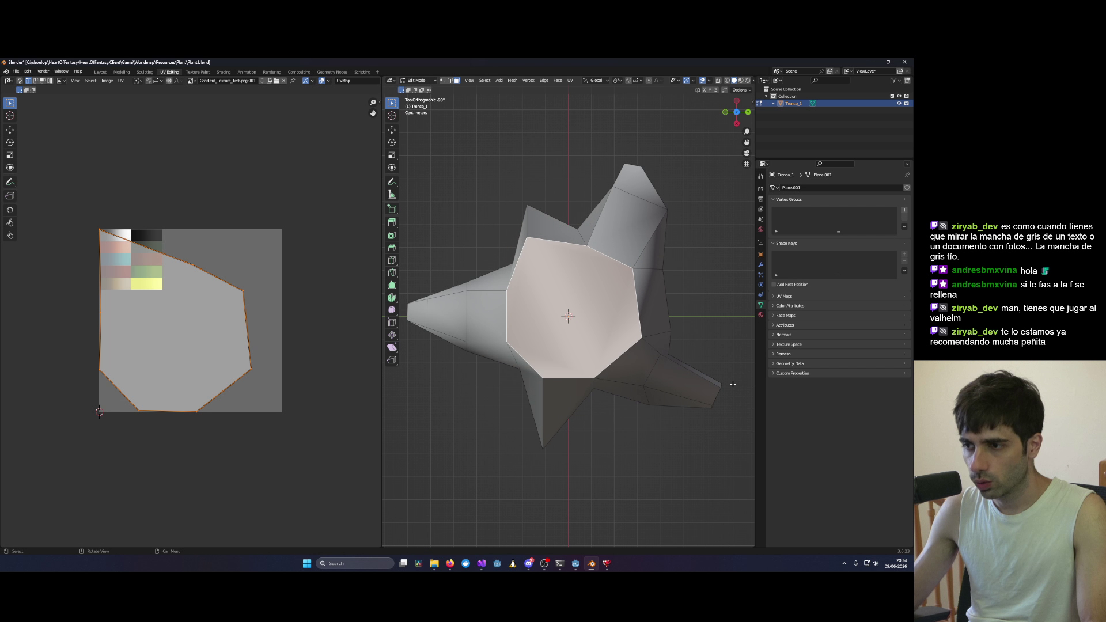
key(s)
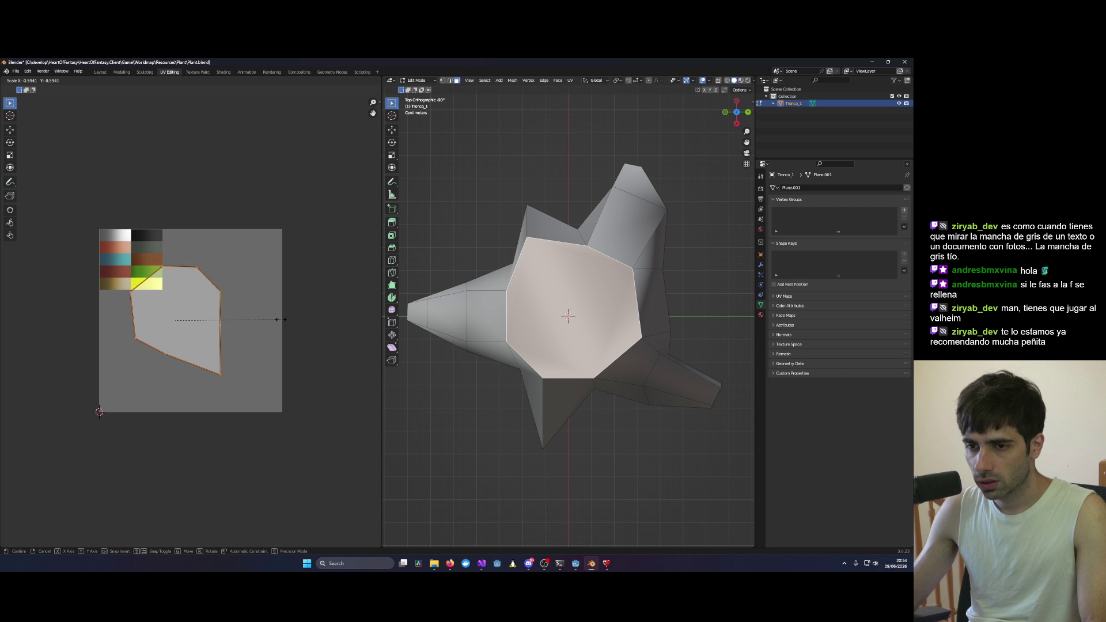
click(172, 315)
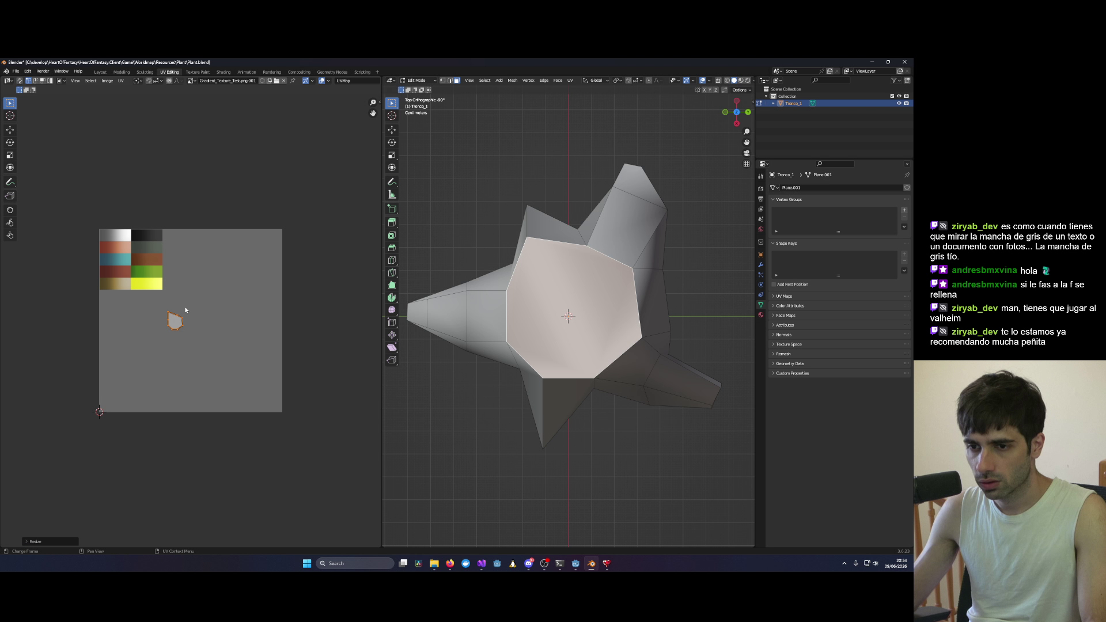
click(741, 80)
scroll(201, 315, up, 4)
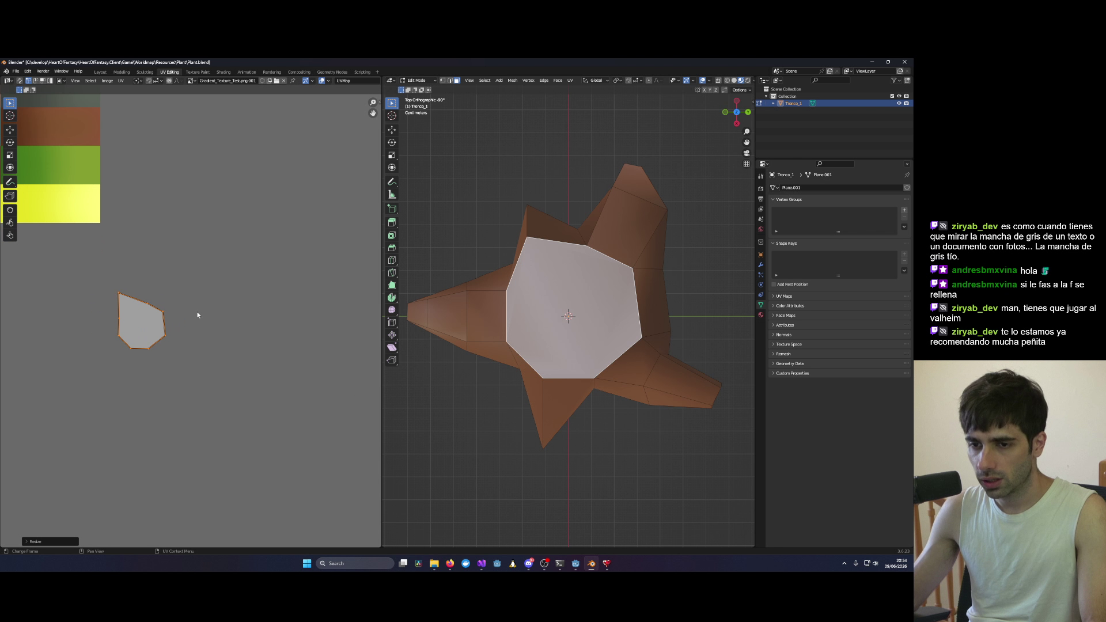
scroll(202, 315, down, 3)
scroll(259, 307, up, 4)
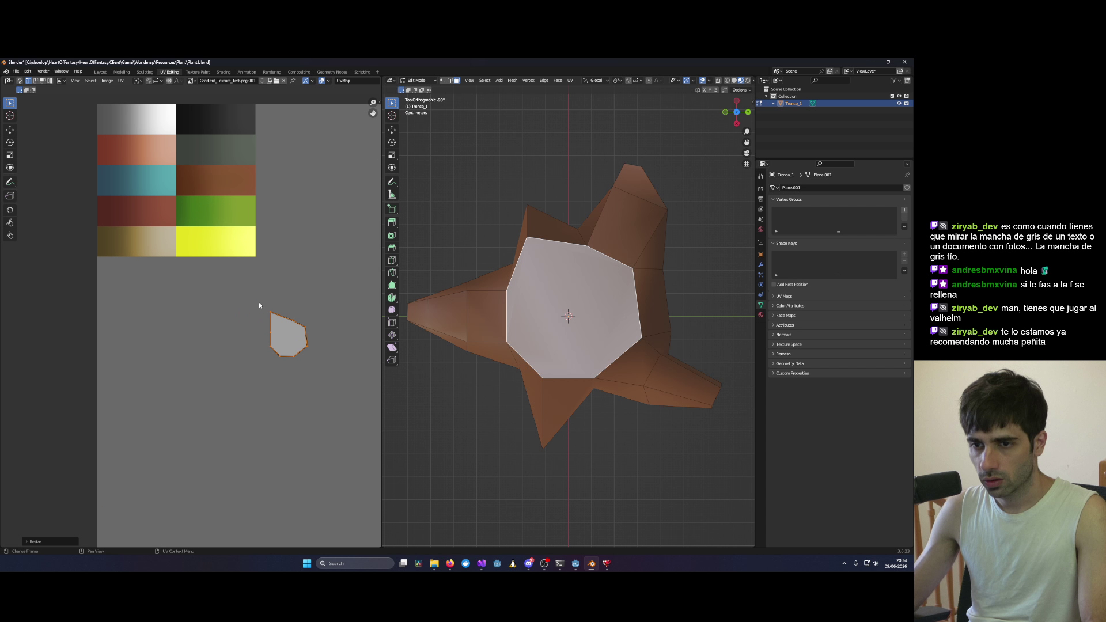
Step: Move, rotate and resize the top's UV island to sit inside the beige texture tile
key(g)
click(148, 221)
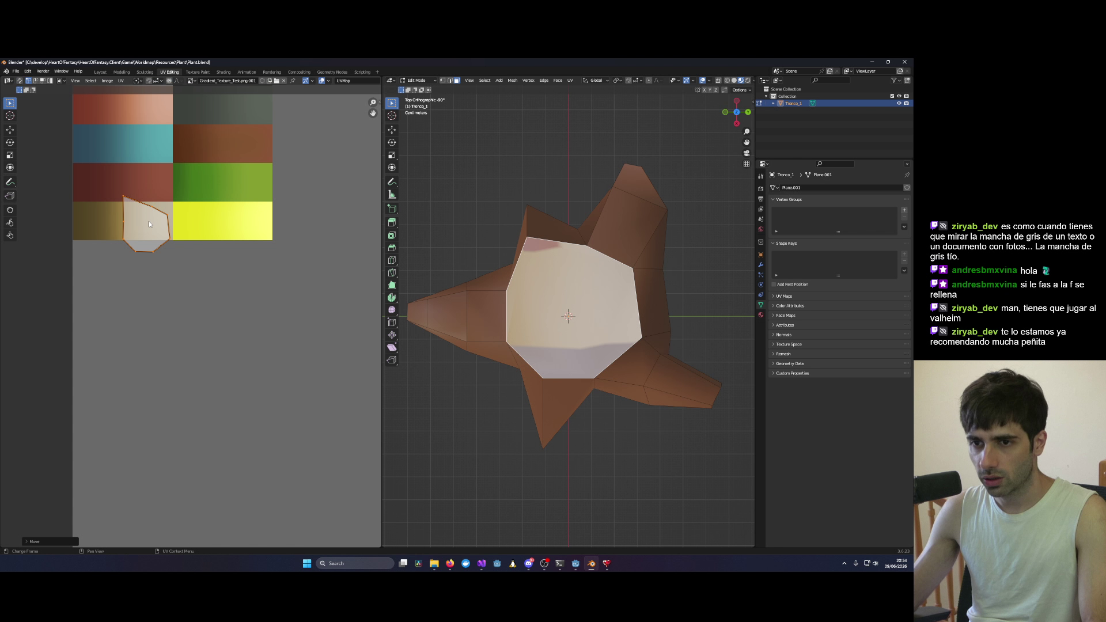
key(r)
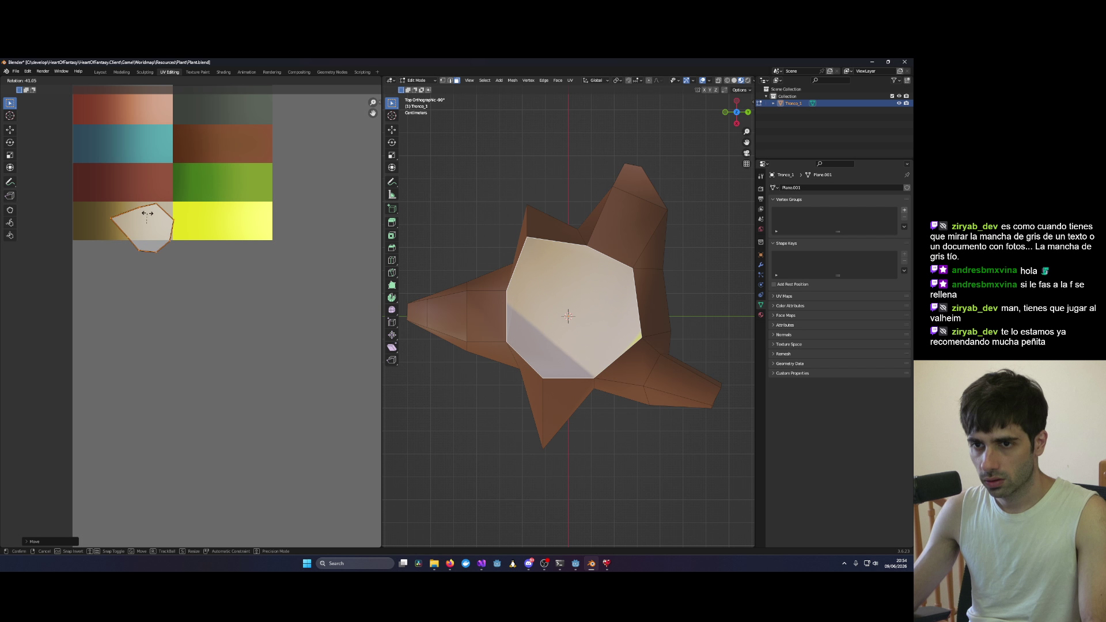
click(148, 217)
key(s)
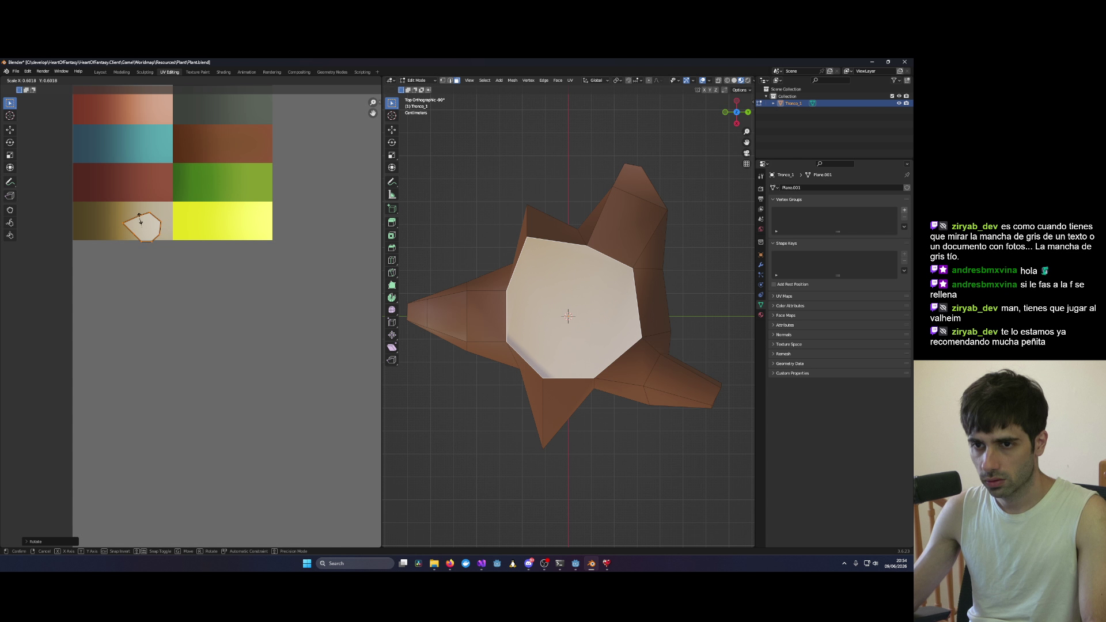
click(150, 226)
key(s)
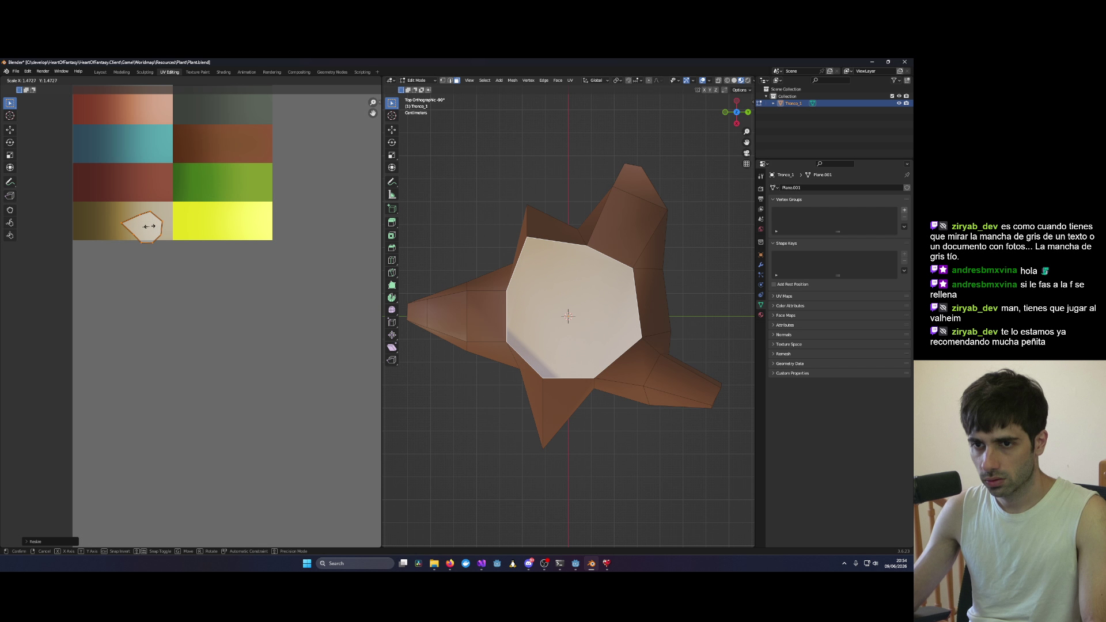
click(150, 227)
key(g)
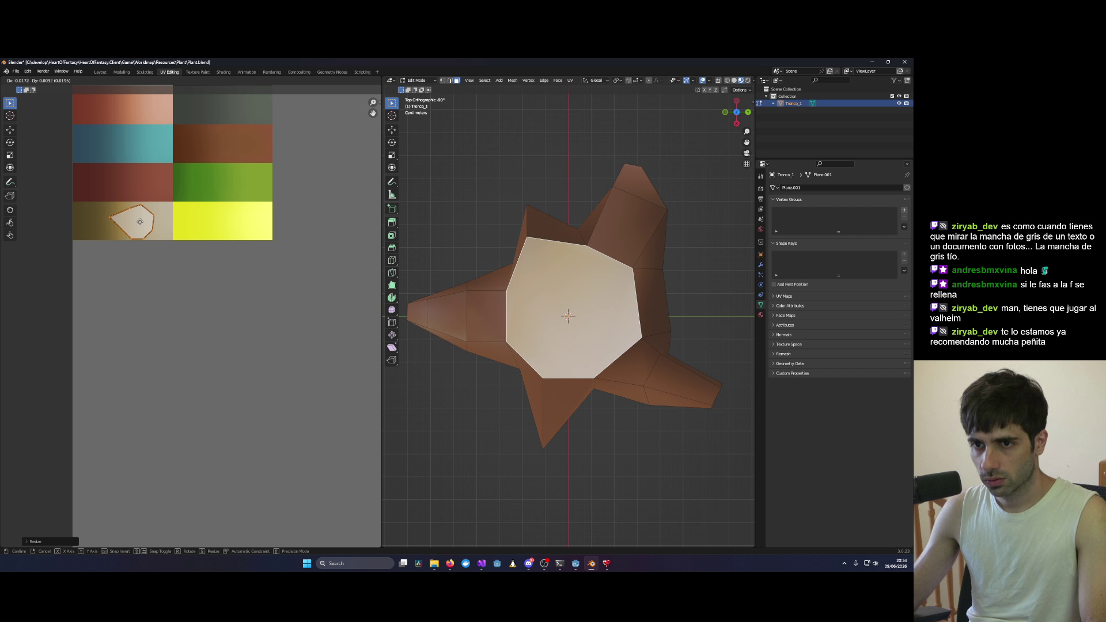
click(138, 222)
click(478, 158)
mouse_move(478, 159)
mouse_down()
mouse_move(499, 222)
mouse_move(540, 195)
mouse_move(631, 229)
mouse_move(461, 212)
mouse_move(570, 236)
mouse_move(457, 222)
mouse_move(501, 230)
mouse_up()
Step: Open Blender's Save As dialog, checking the Stump folder name in the Godot editor
click(16, 71)
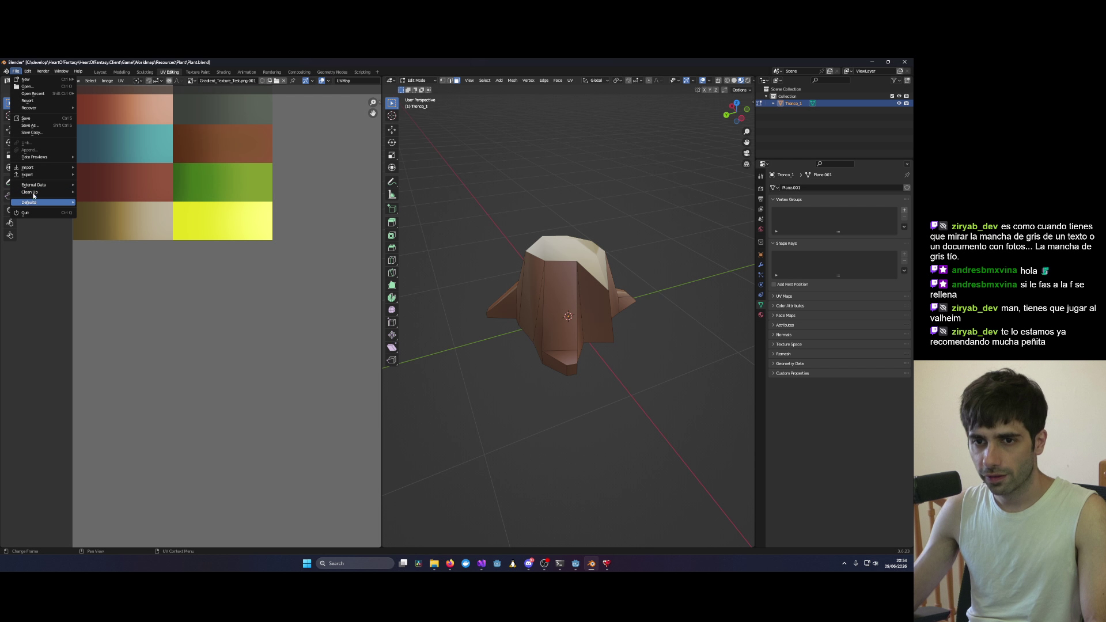
click(28, 125)
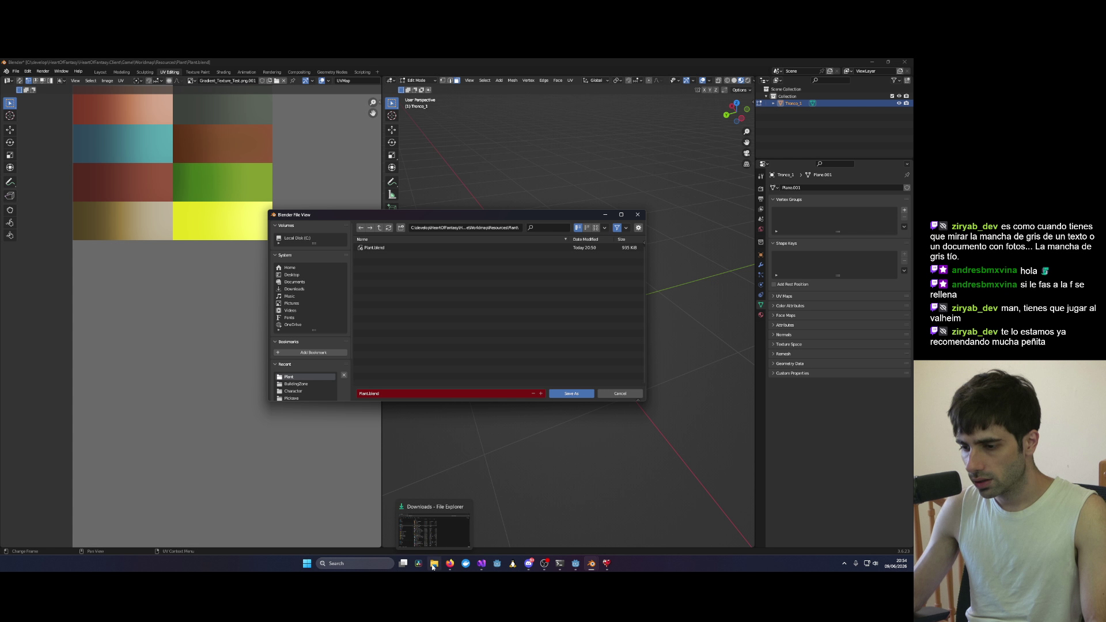
click(433, 566)
click(575, 563)
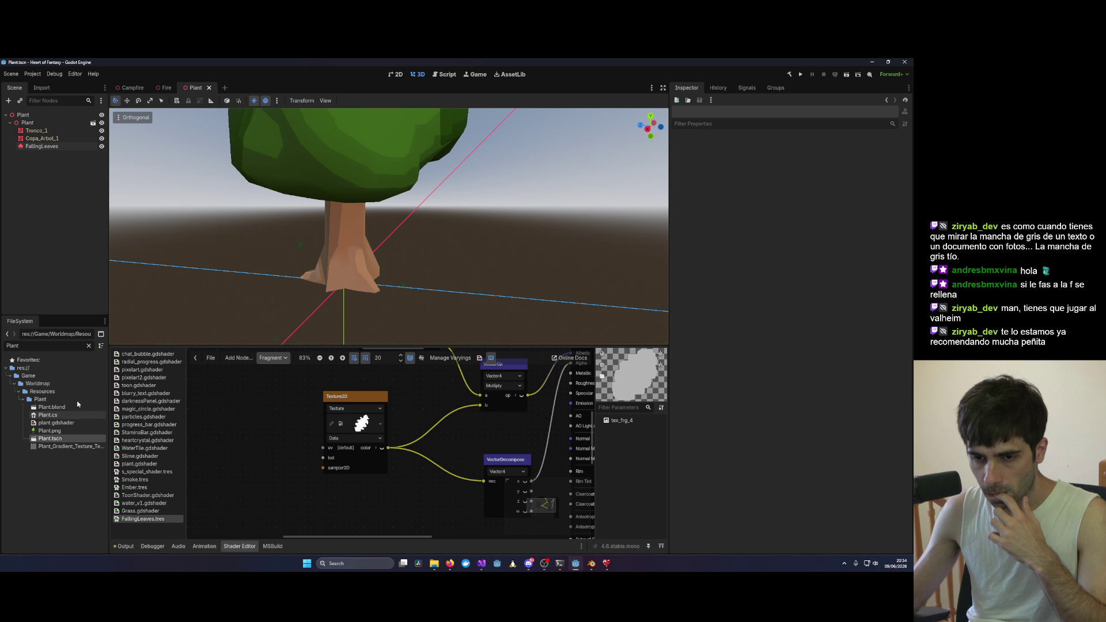
text(Stump)
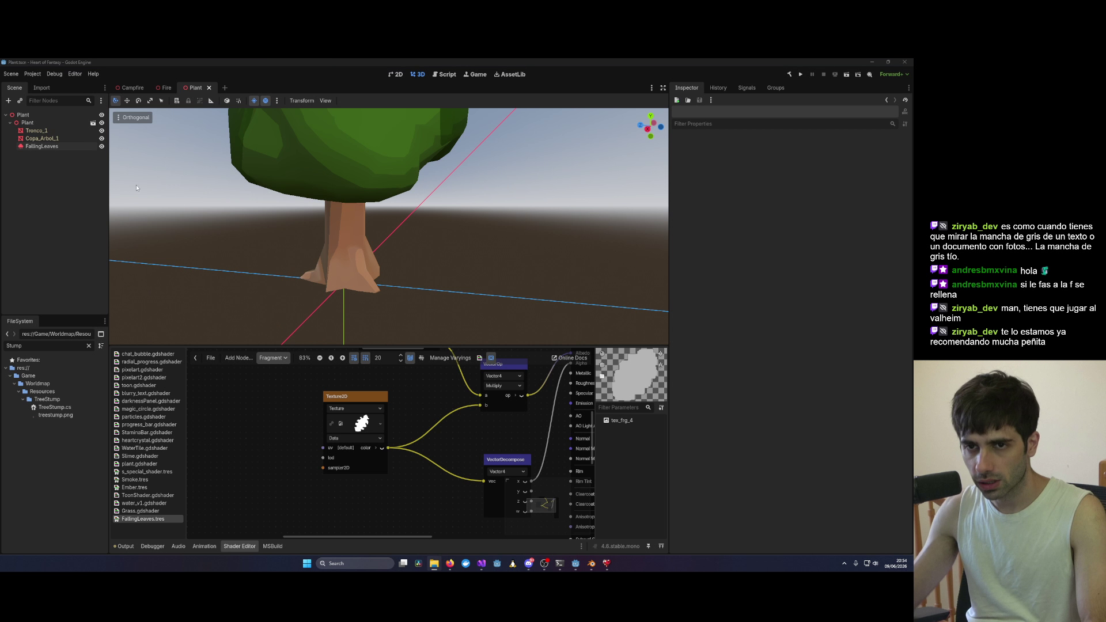
key(alt+Tab)
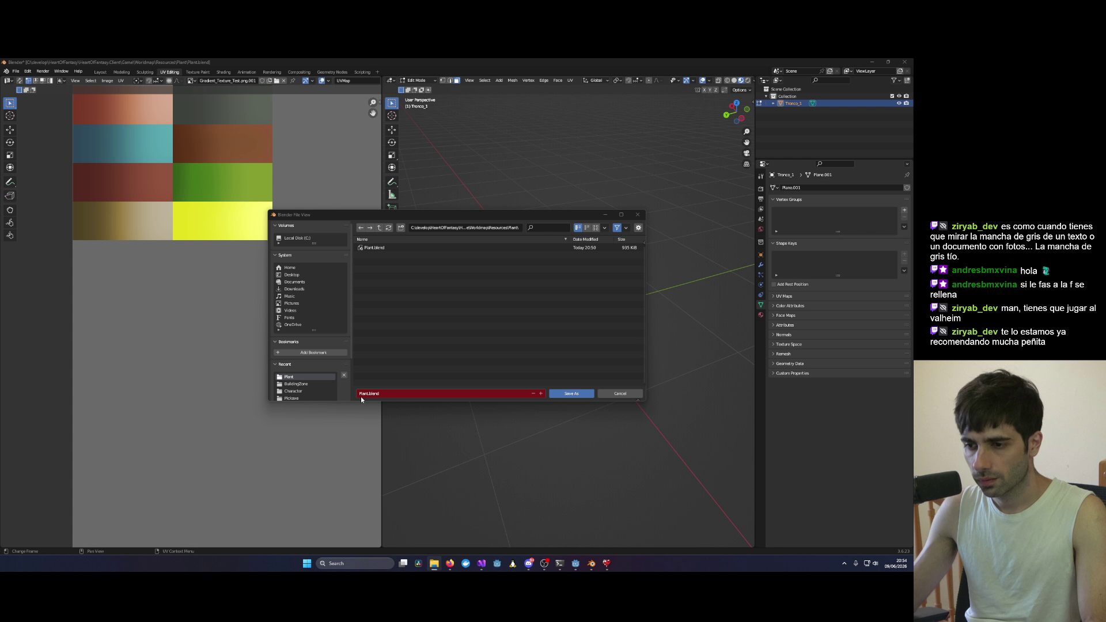
Step: Save the stump as TreeStump.blend in the Resources/TreeStump folder
click(384, 229)
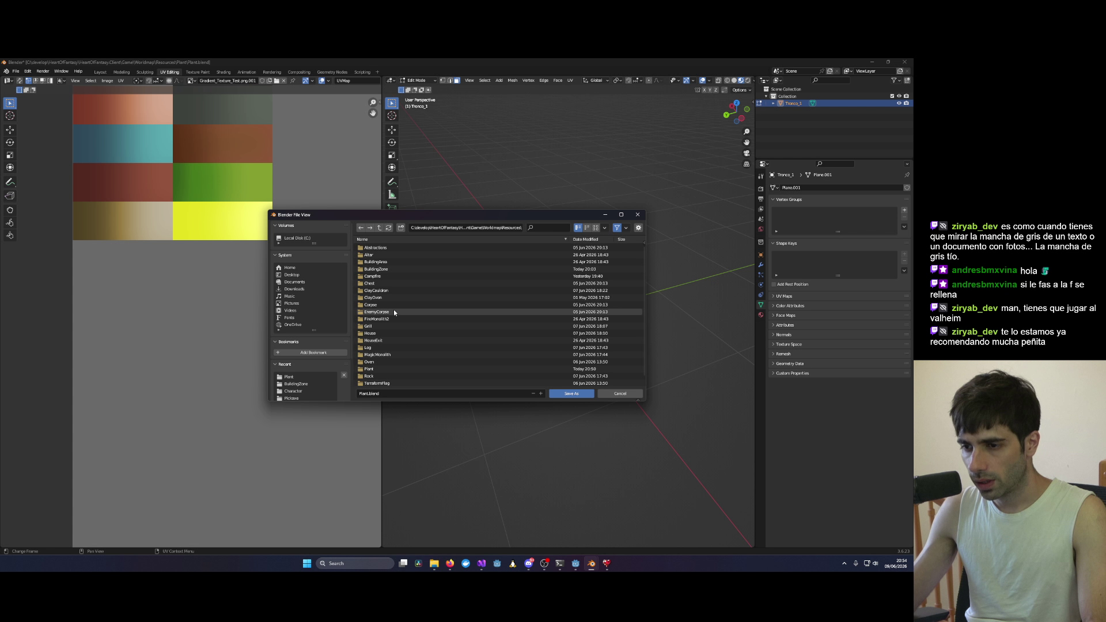
scroll(378, 282, up, 1)
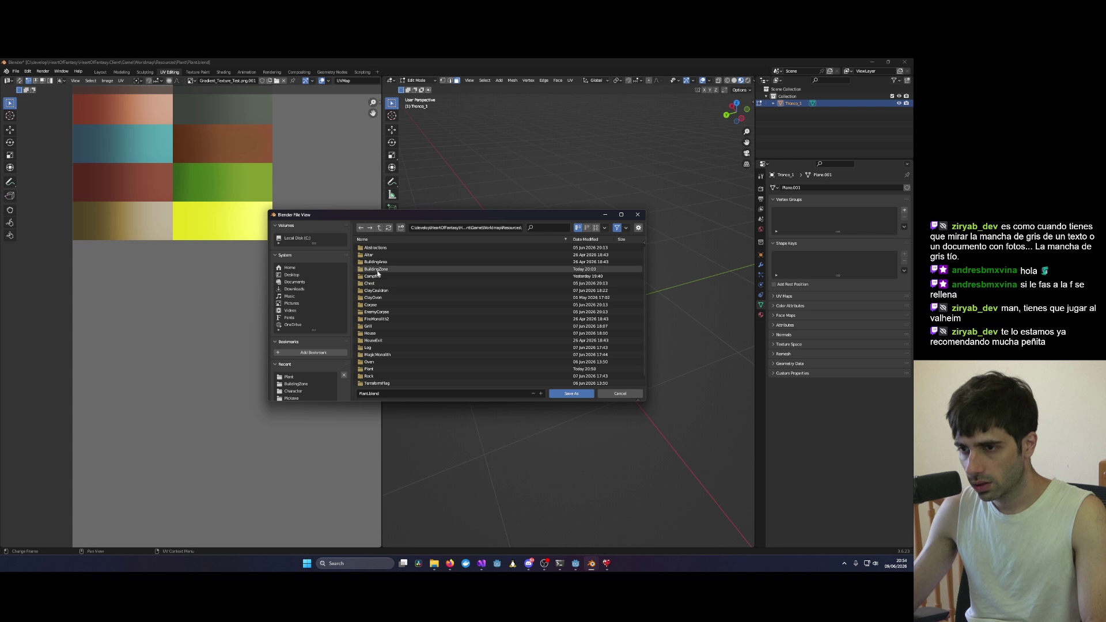
scroll(387, 304, down, 1)
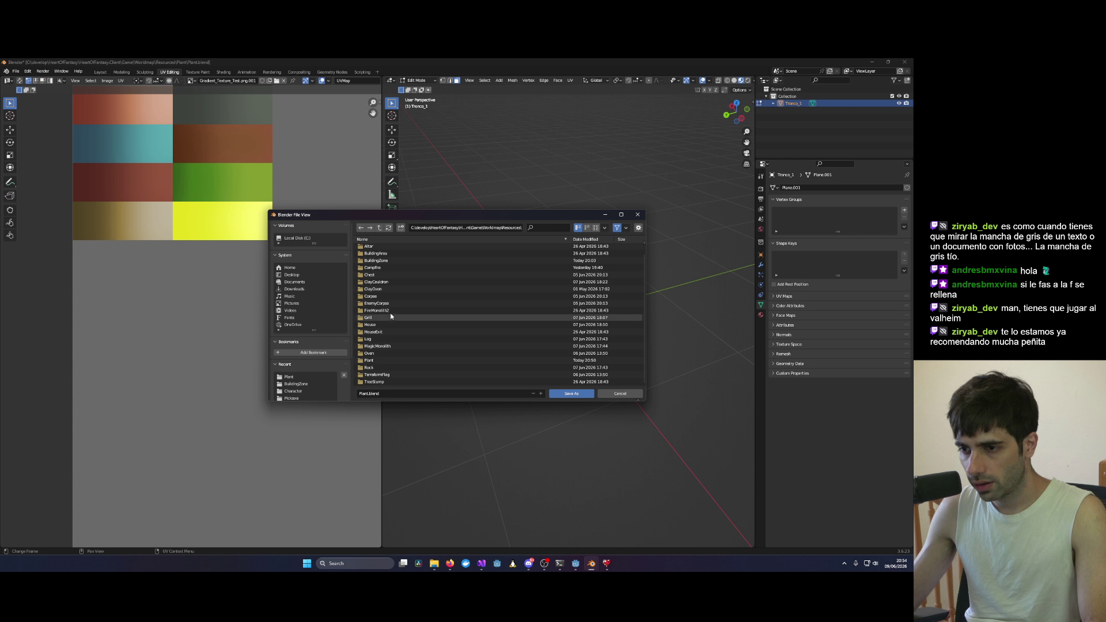
scroll(389, 308, up, 1)
click(380, 319)
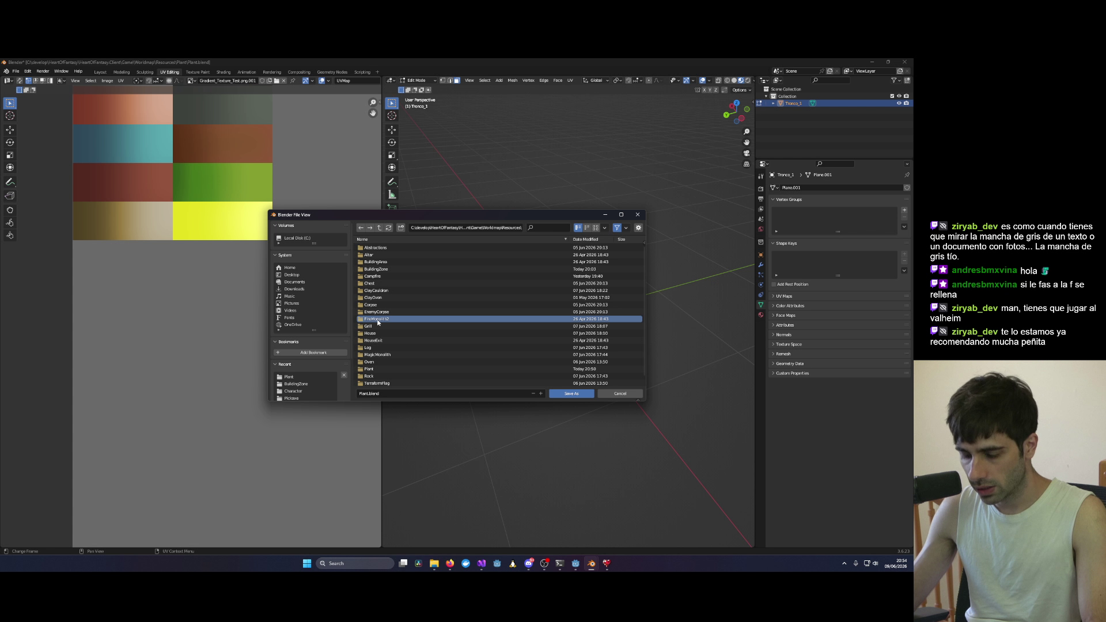
key(t)
key(t)
scroll(375, 369, down, 1)
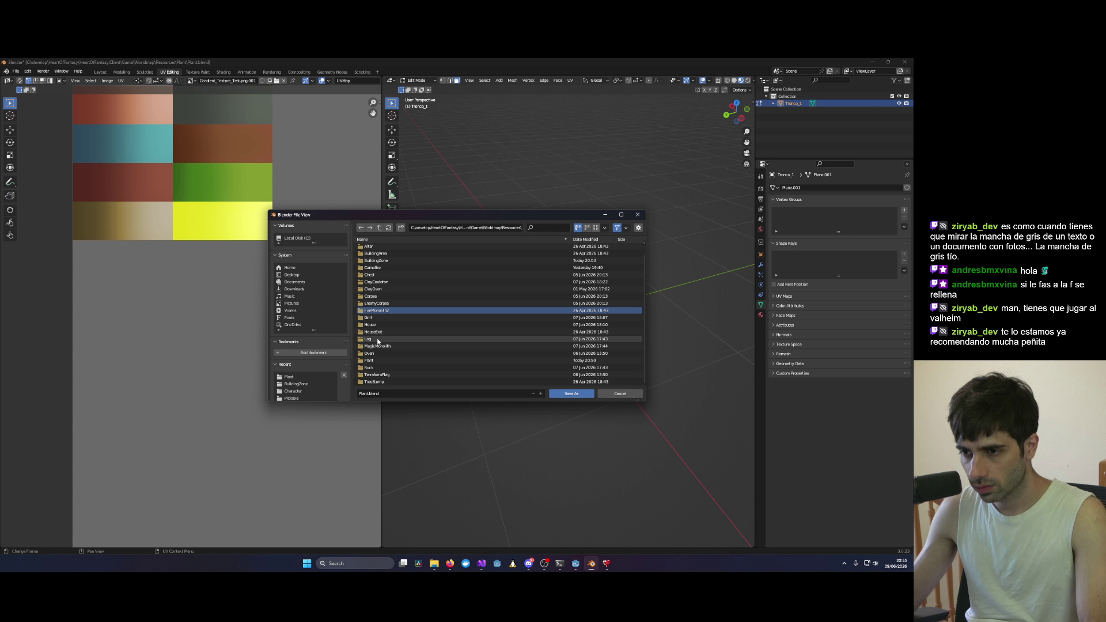
double_click(377, 382)
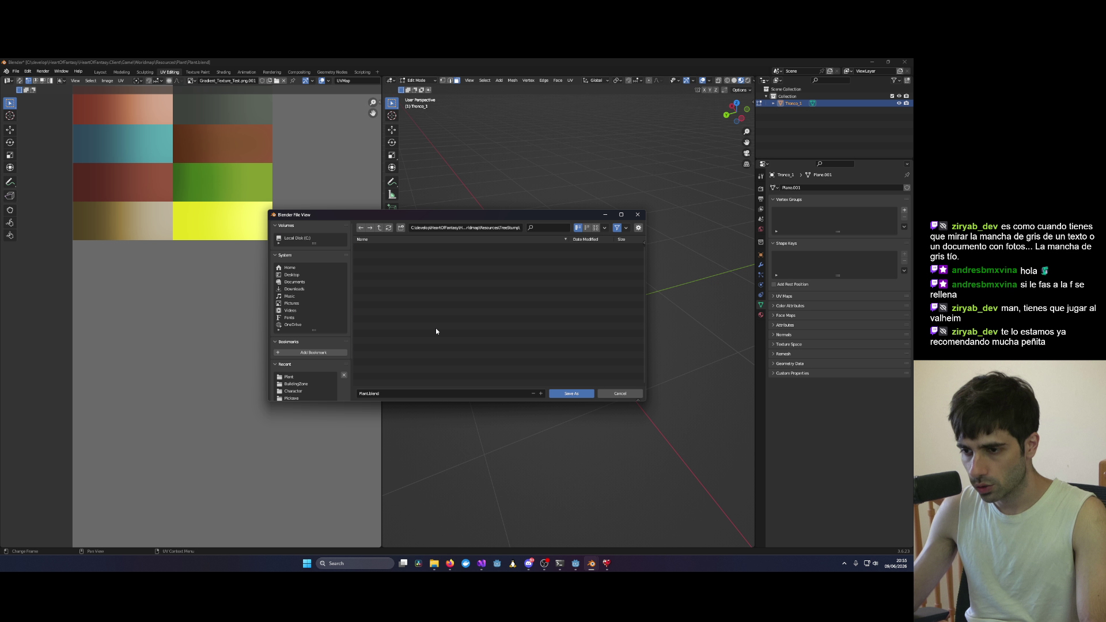
click(388, 394)
key(Home)
key(Delete)
key(Delete)
key(Delete)
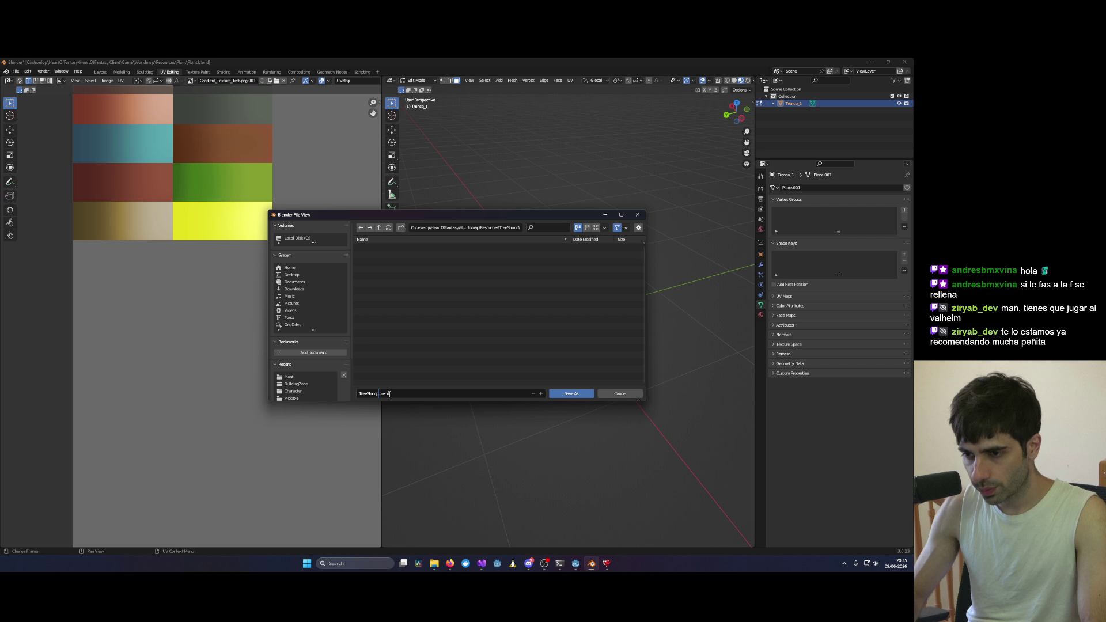
key(Return)
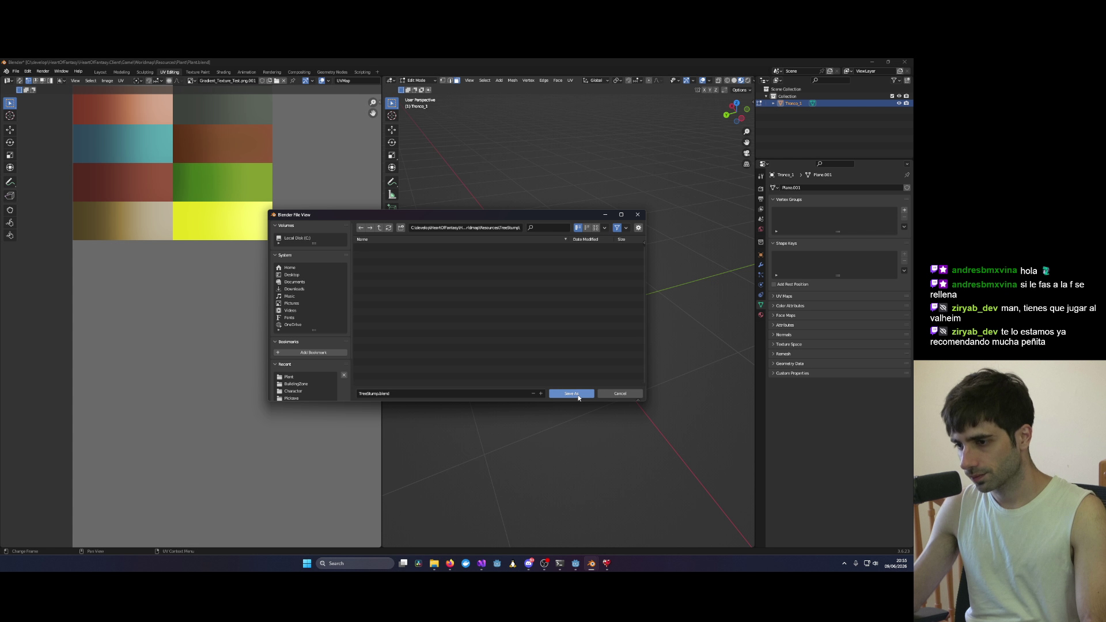
click(573, 393)
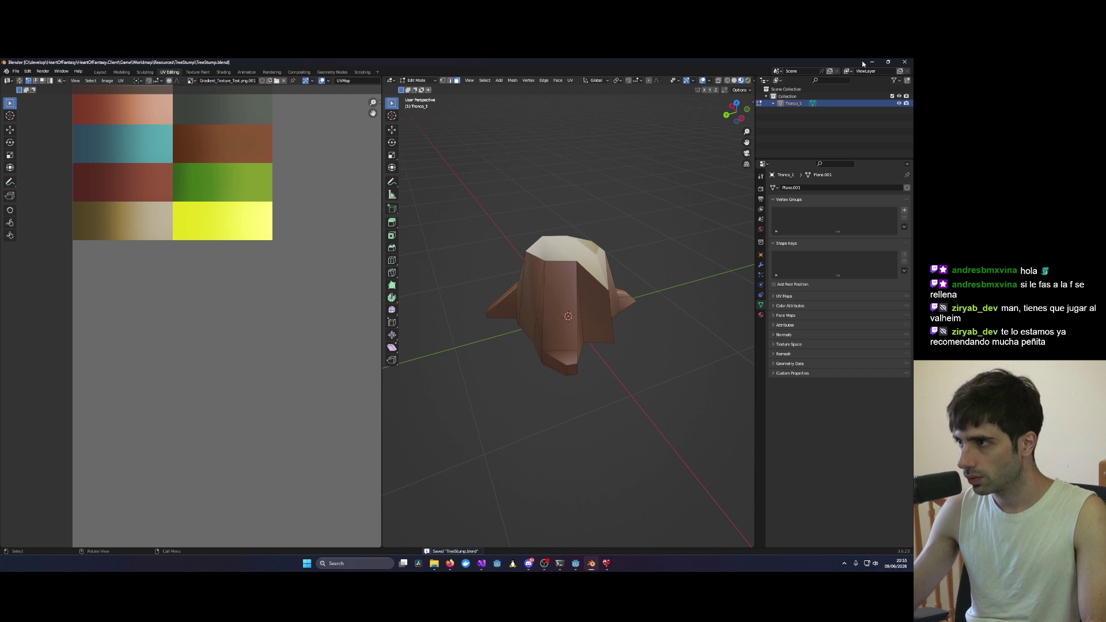
click(872, 62)
click(576, 563)
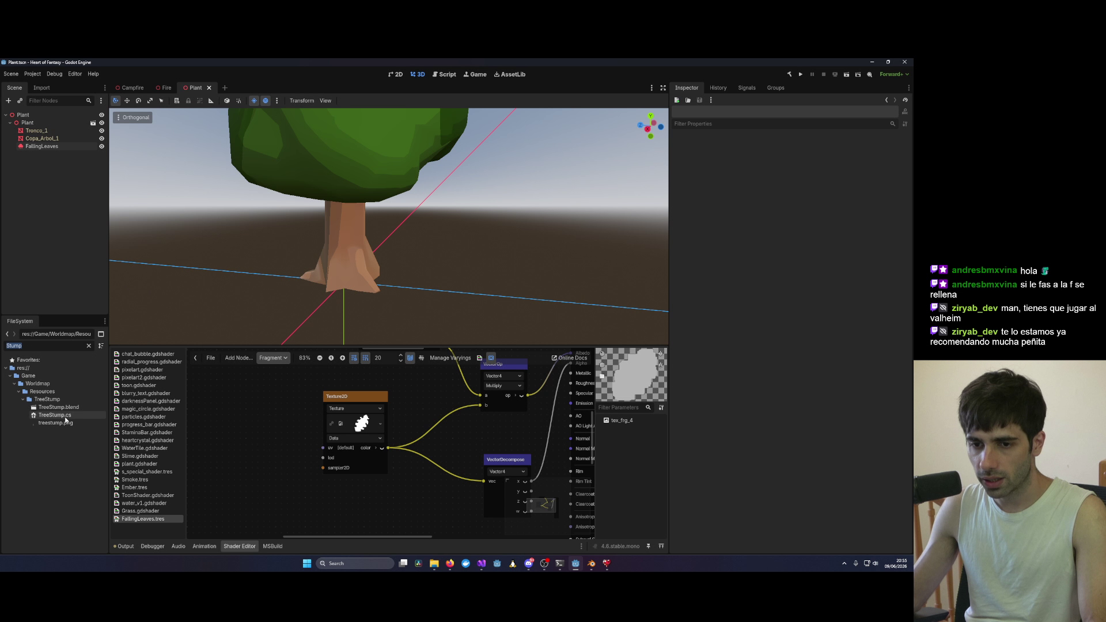
Step: Create a new TreeStump scene inside the TreeStump folder
right_click(52, 400)
mouse_move(85, 408)
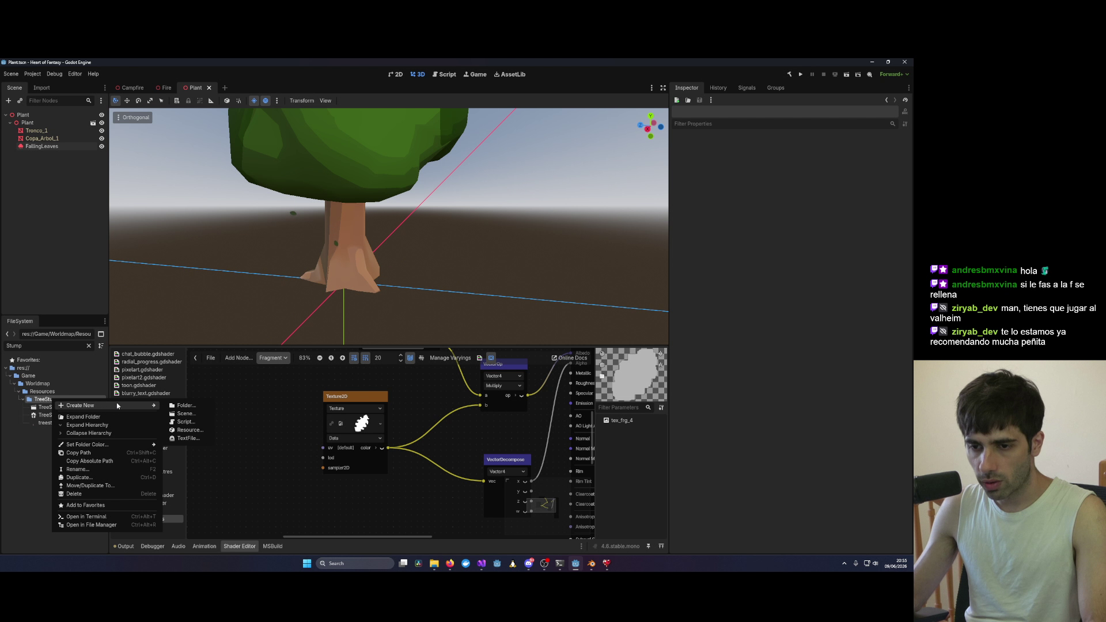
click(184, 415)
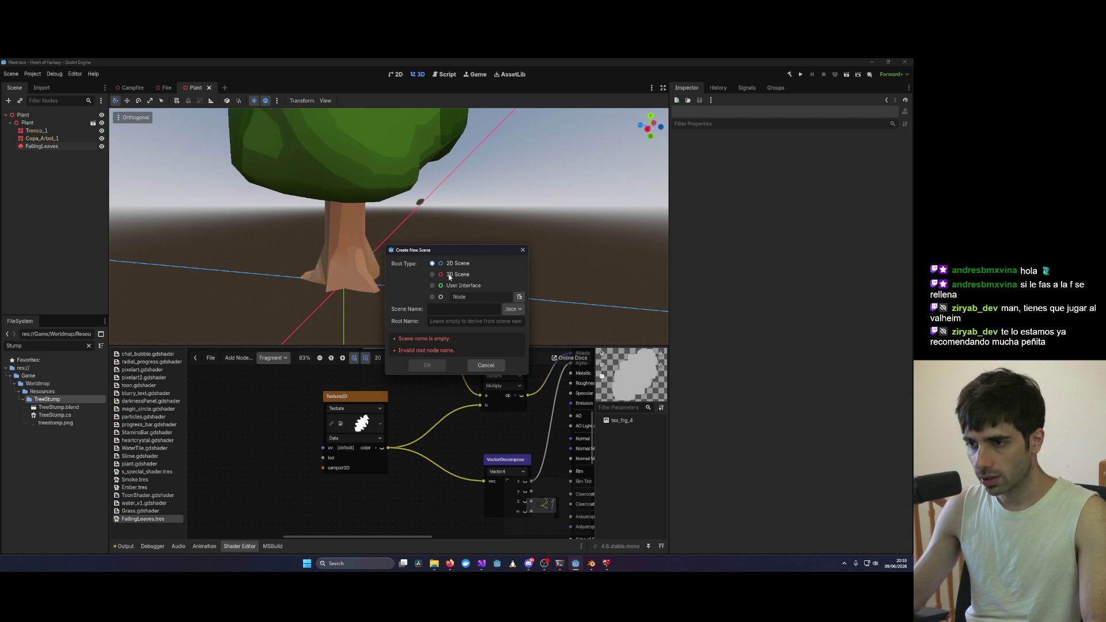
text(TreeStump)
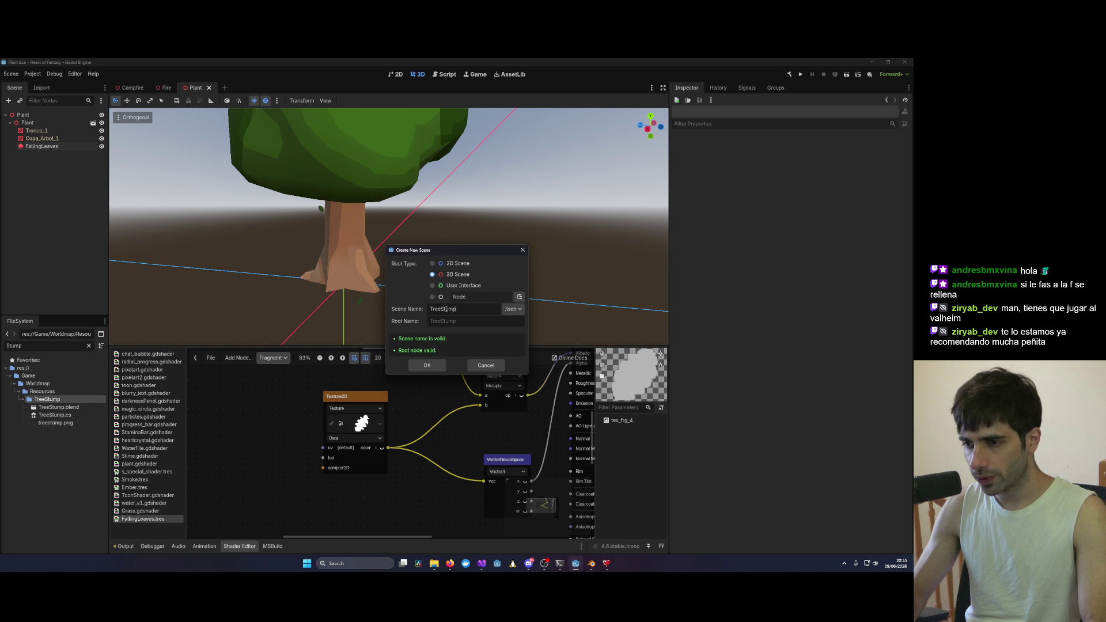
key(Return)
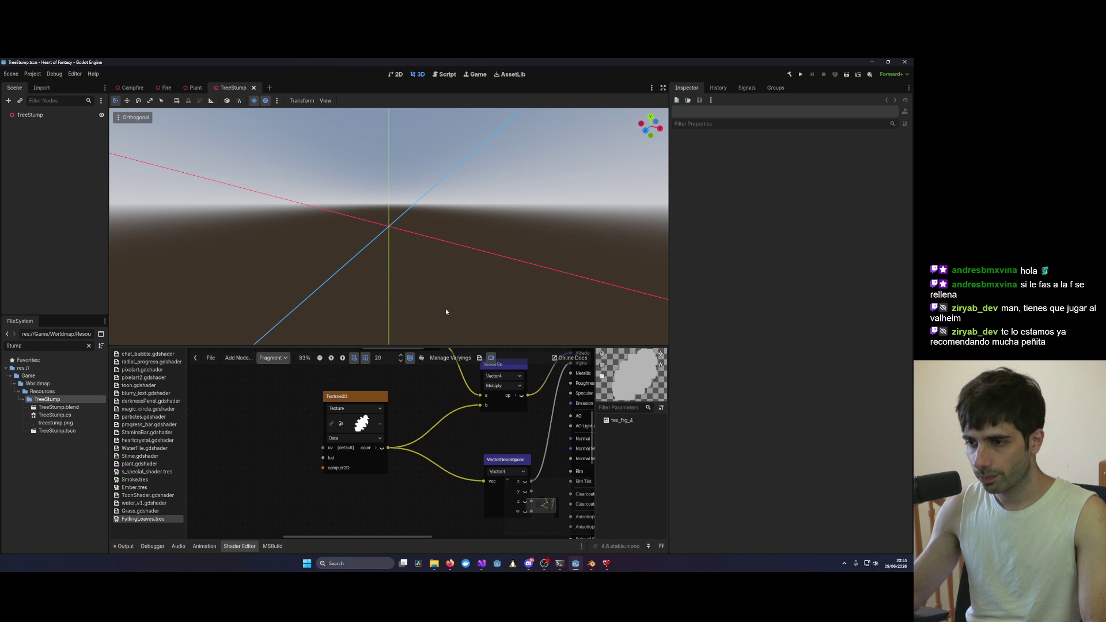
Step: Add the TreeStump.blend model to the scene at position 0, 0, 0 and save it
mouse_move(32, 407)
mouse_down()
mouse_move(133, 398)
mouse_move(403, 225)
mouse_move(385, 232)
mouse_up()
click(690, 149)
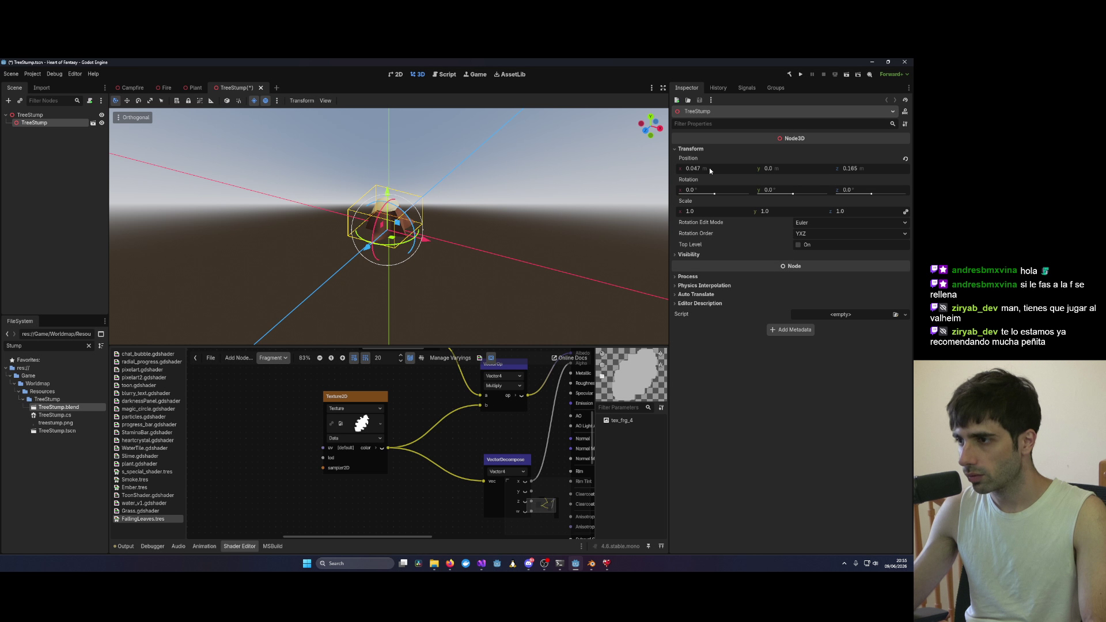
click(709, 167)
key(Tab)
text(0)
key(Tab)
text(0)
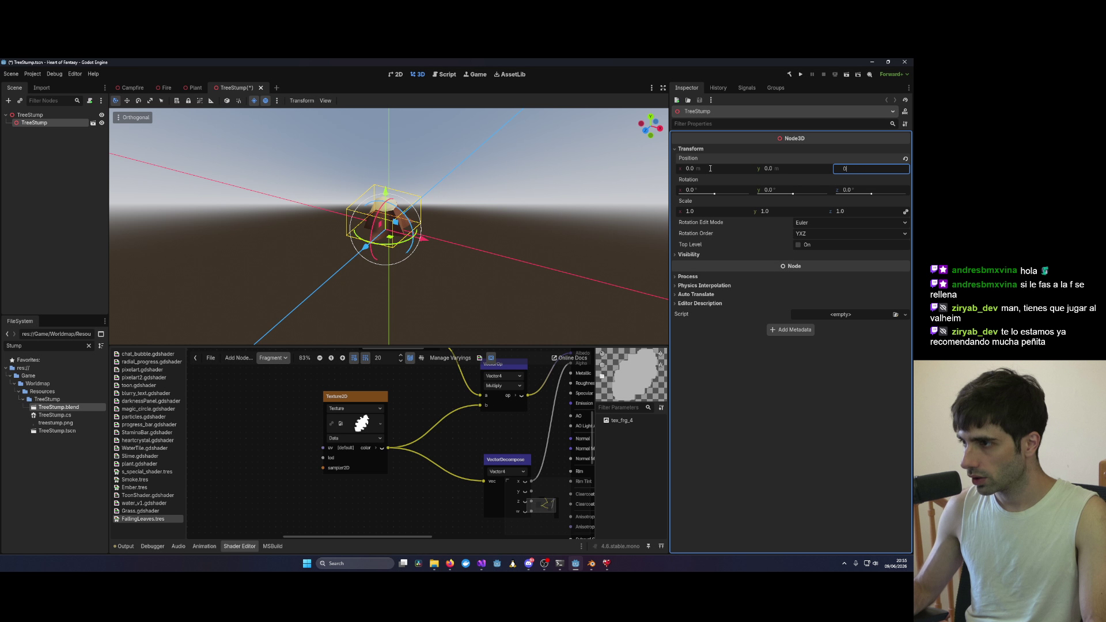
click(561, 197)
key(ctrl+s)
key(KP_1)
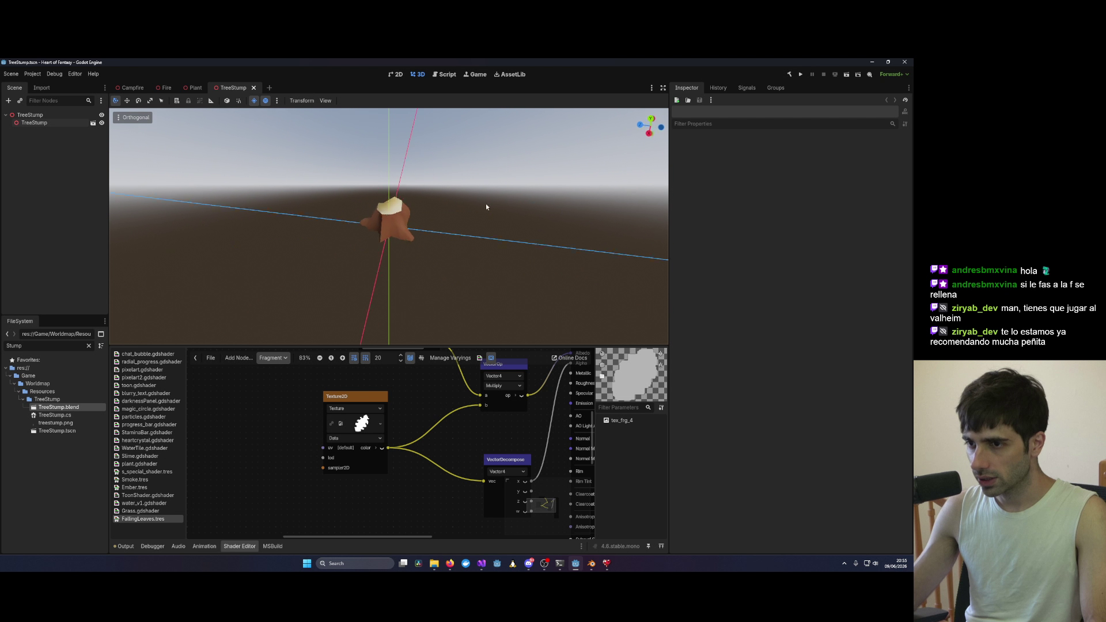
click(31, 123)
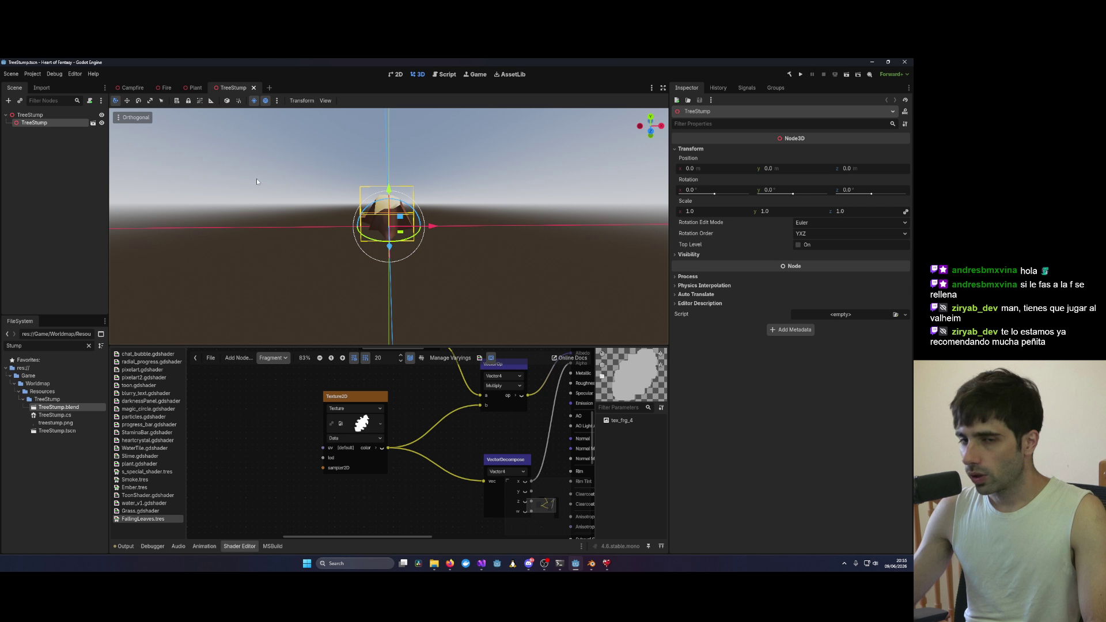
Step: Enable Editable Children on the TreeStump instance and select its Tronco_1 mesh
right_click(48, 124)
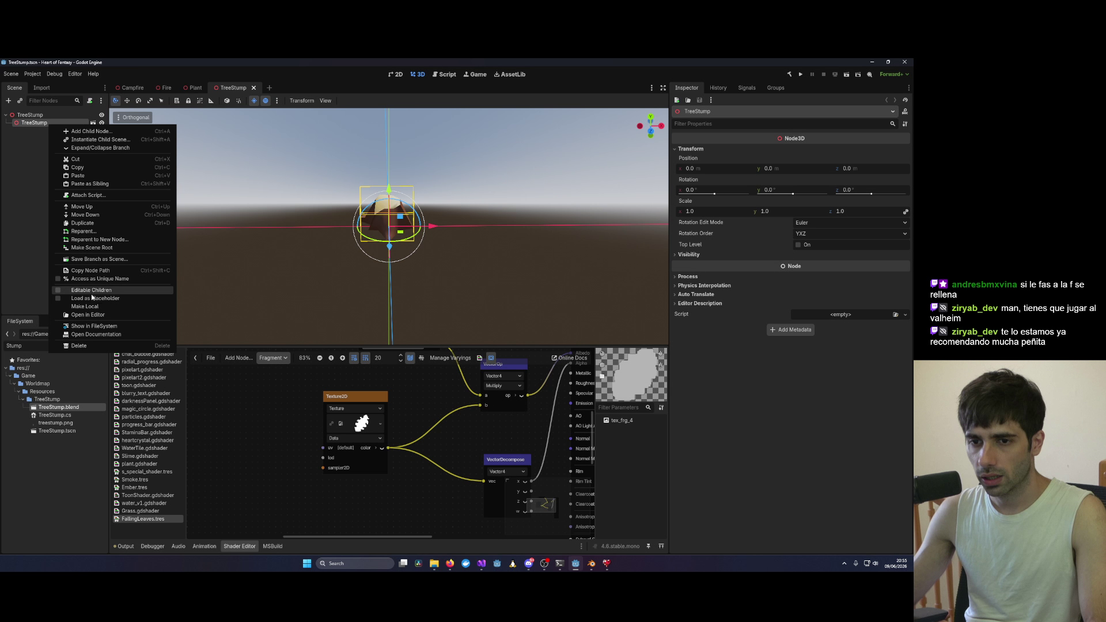
click(96, 291)
click(39, 131)
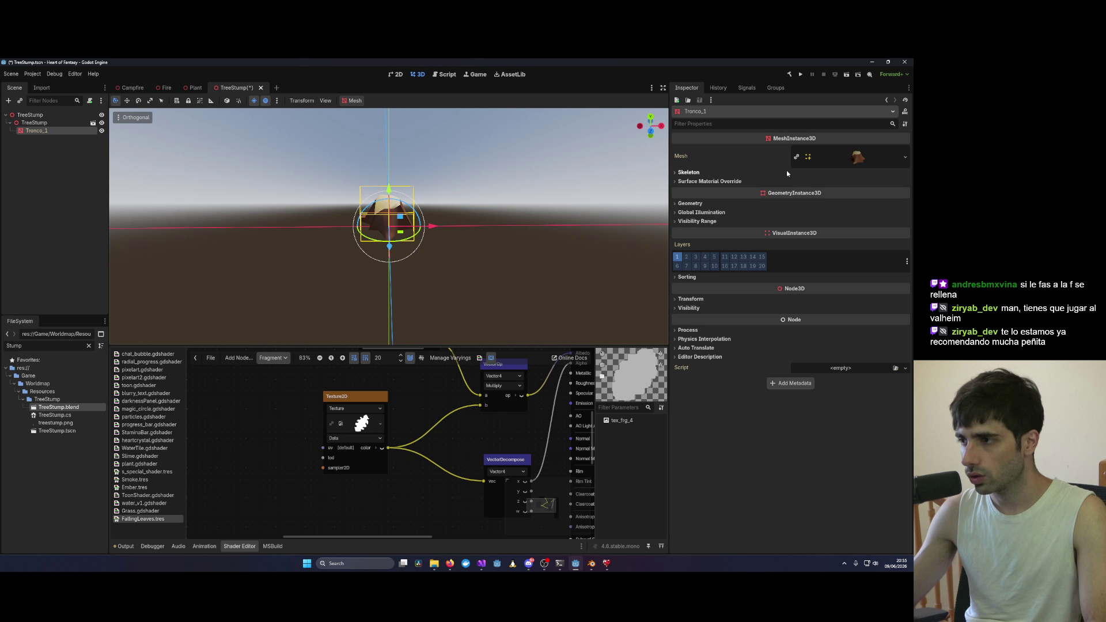
Step: Quick Load a material into Tronco_1's Surface Material Override slot 0 and save the scene
click(719, 182)
click(905, 190)
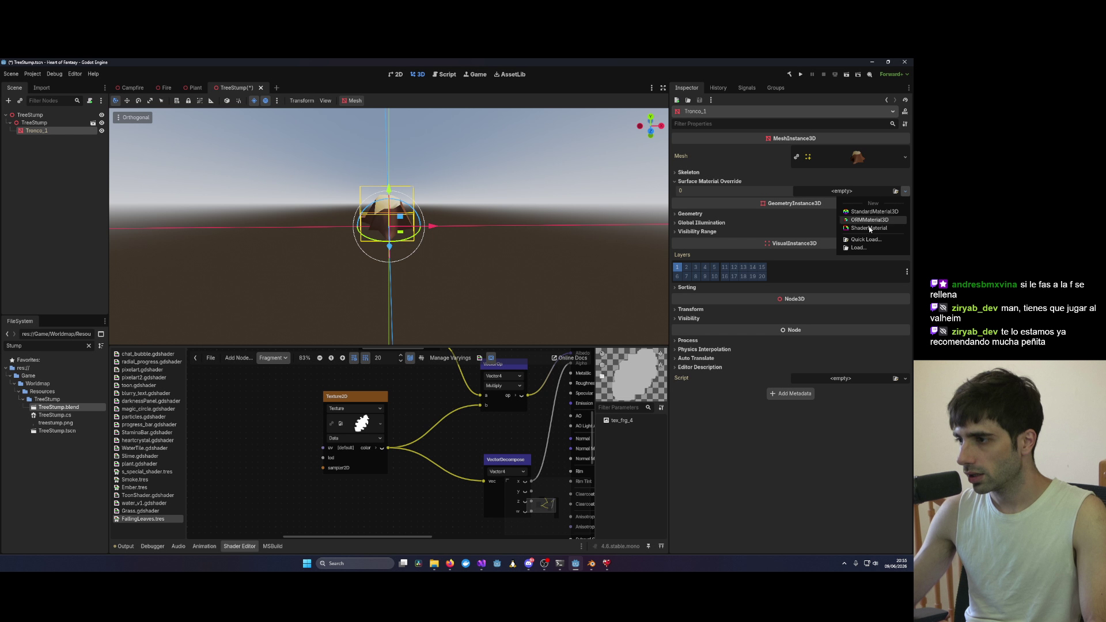
click(868, 240)
double_click(559, 230)
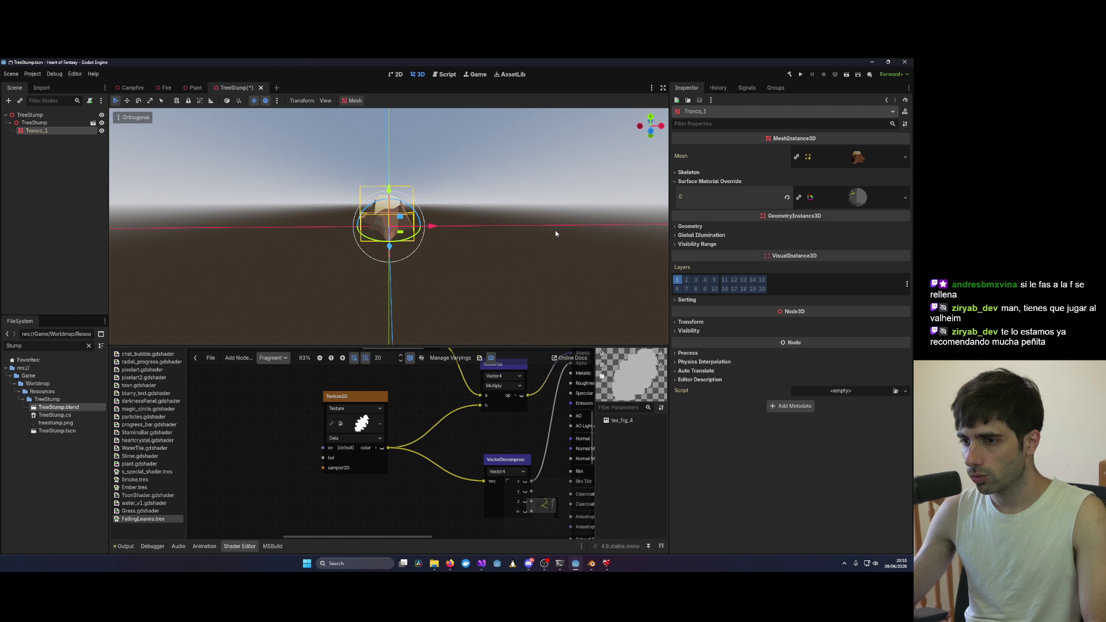
click(486, 198)
scroll(485, 198, up, 5)
mouse_move(486, 197)
mouse_down()
mouse_move(400, 209)
mouse_move(555, 181)
mouse_move(495, 229)
mouse_up()
key(ctrl+s)
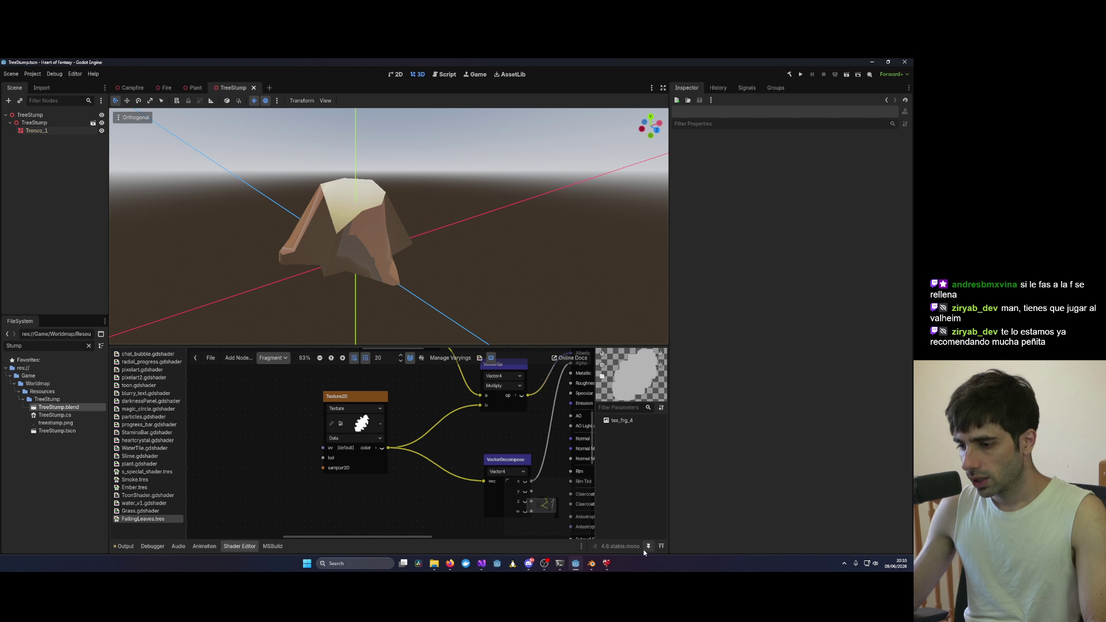
Step: Stop debugging, open TreeStump.cs from Solution Explorer, and relaunch the game with F5
mouse_move(482, 563)
click(597, 521)
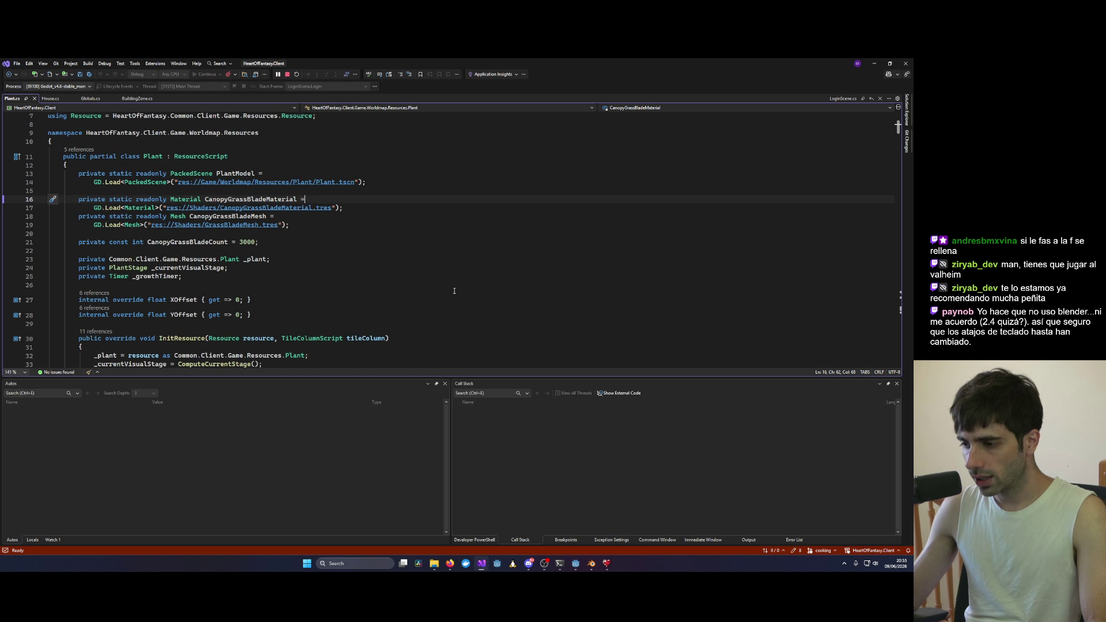
click(286, 73)
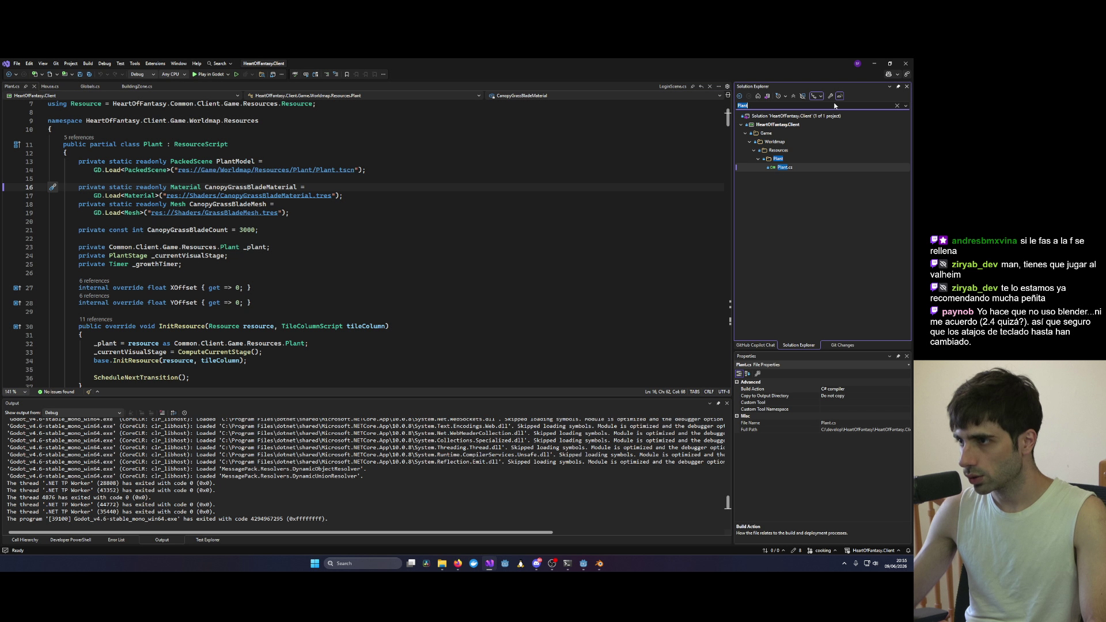
text(TreeStump)
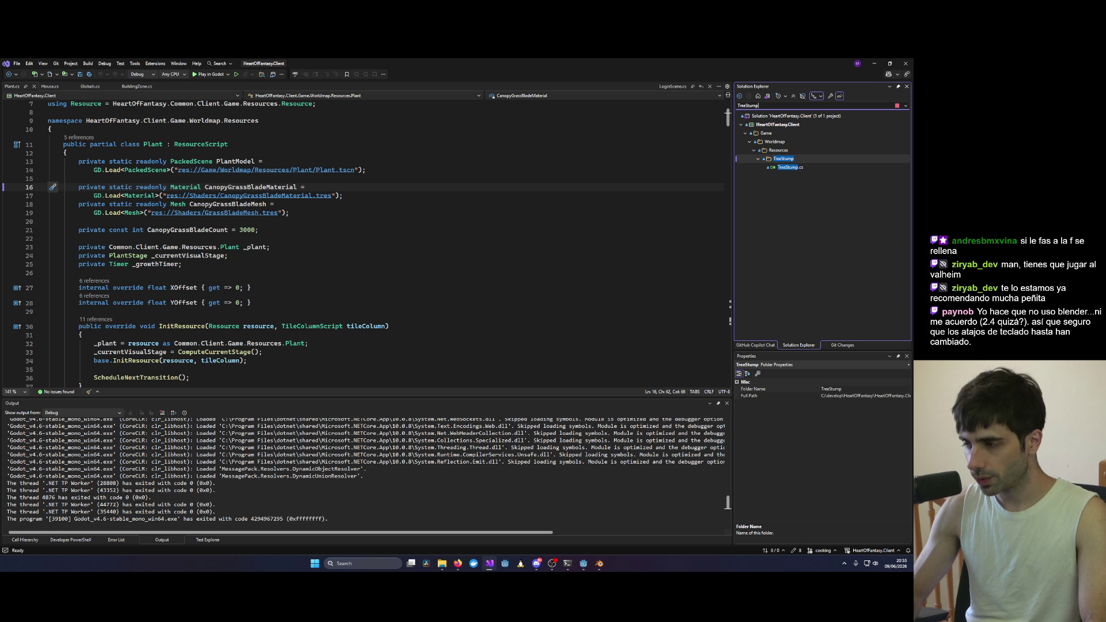
double_click(813, 167)
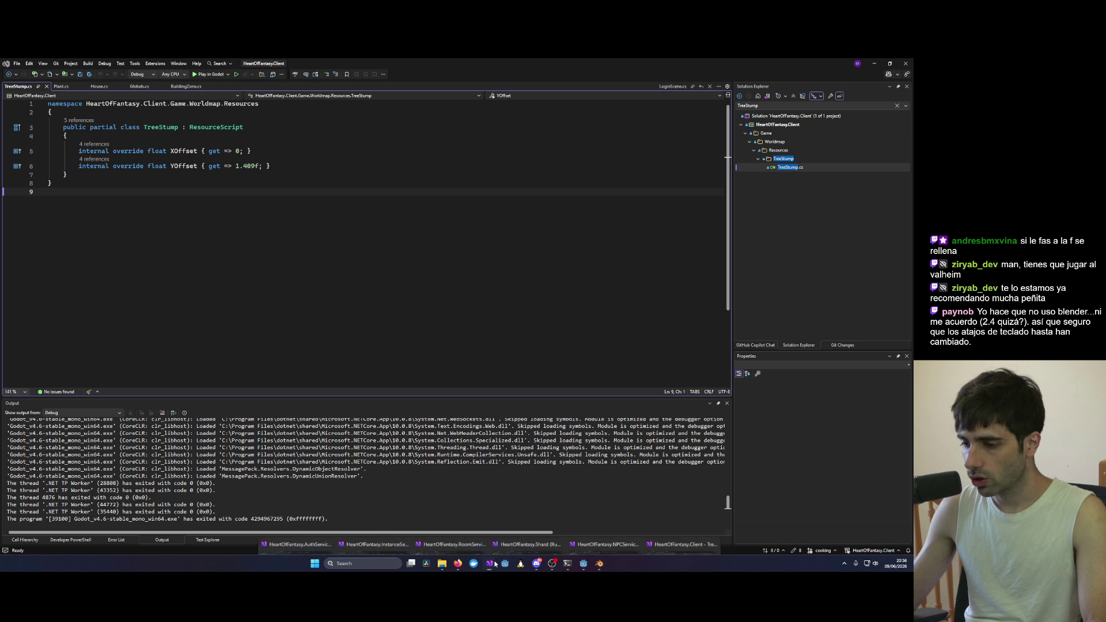
key(F5)
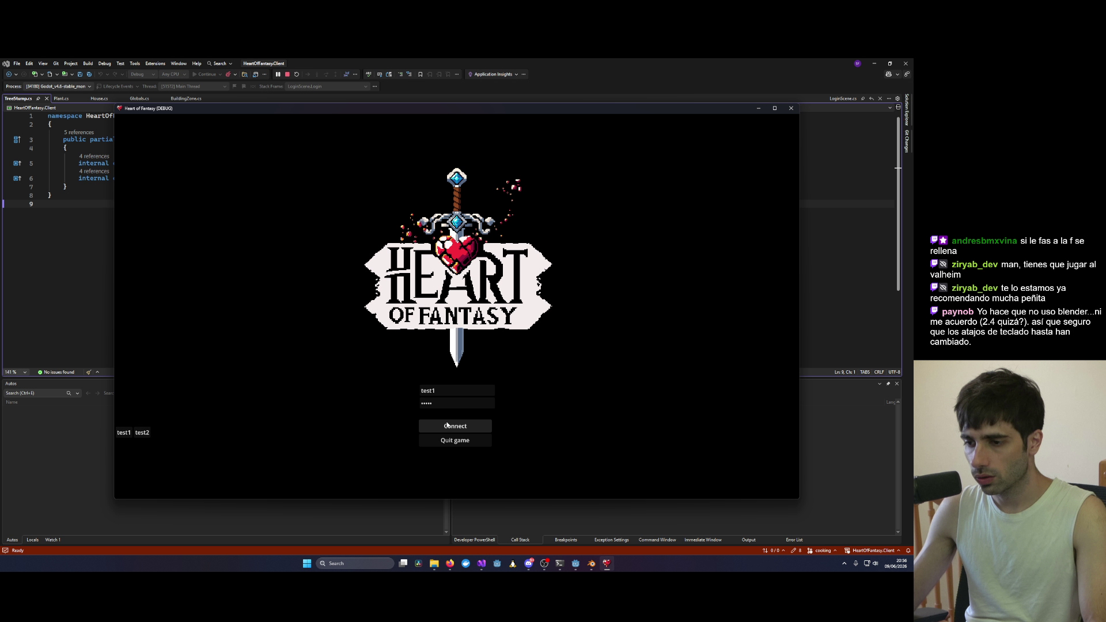
click(447, 424)
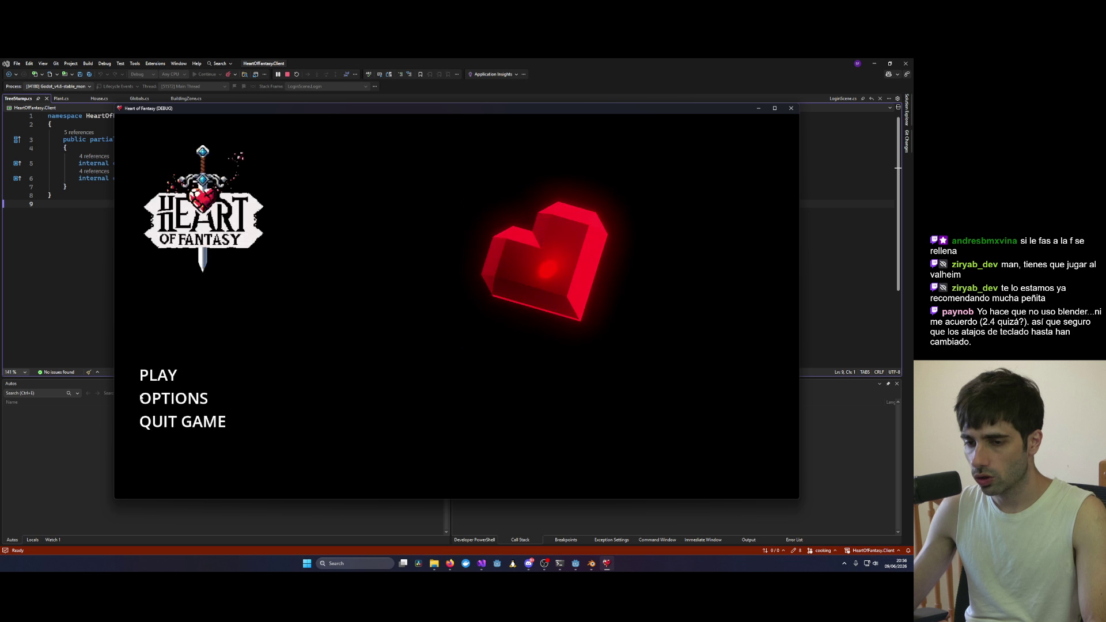
Step: Enter the forest with the existing character, close the game, and clear the search filter
click(176, 375)
click(444, 443)
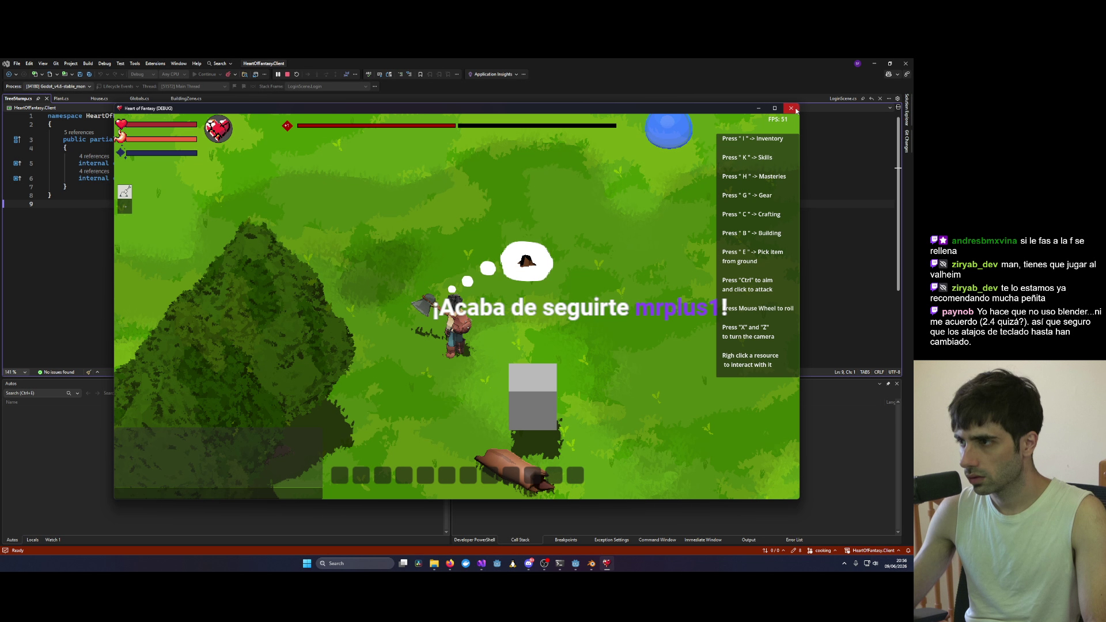
key(alt+F4)
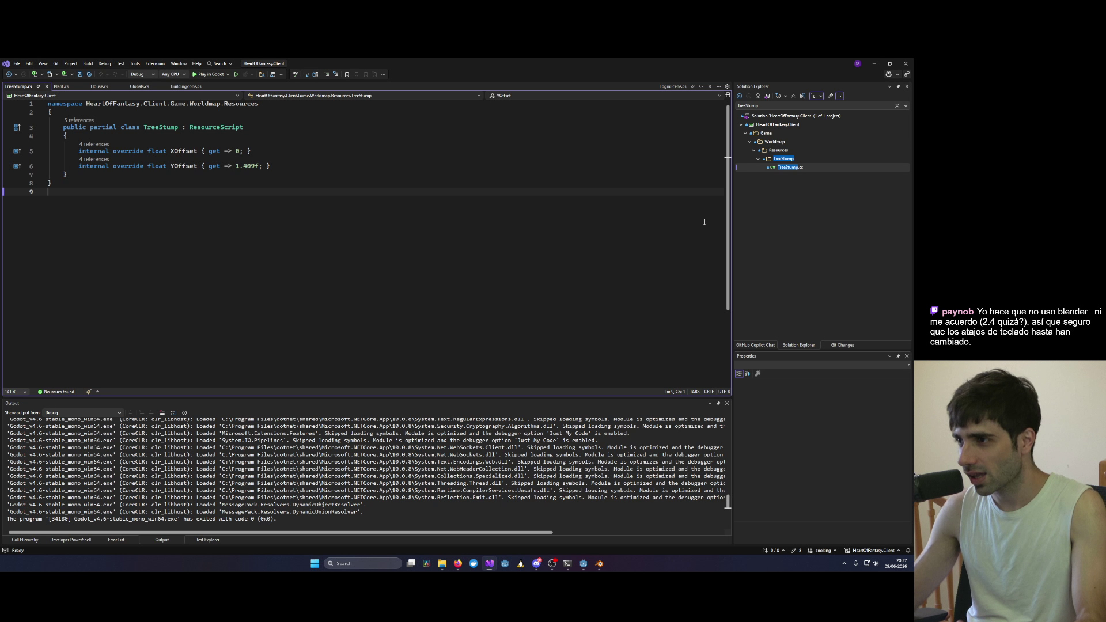
click(896, 105)
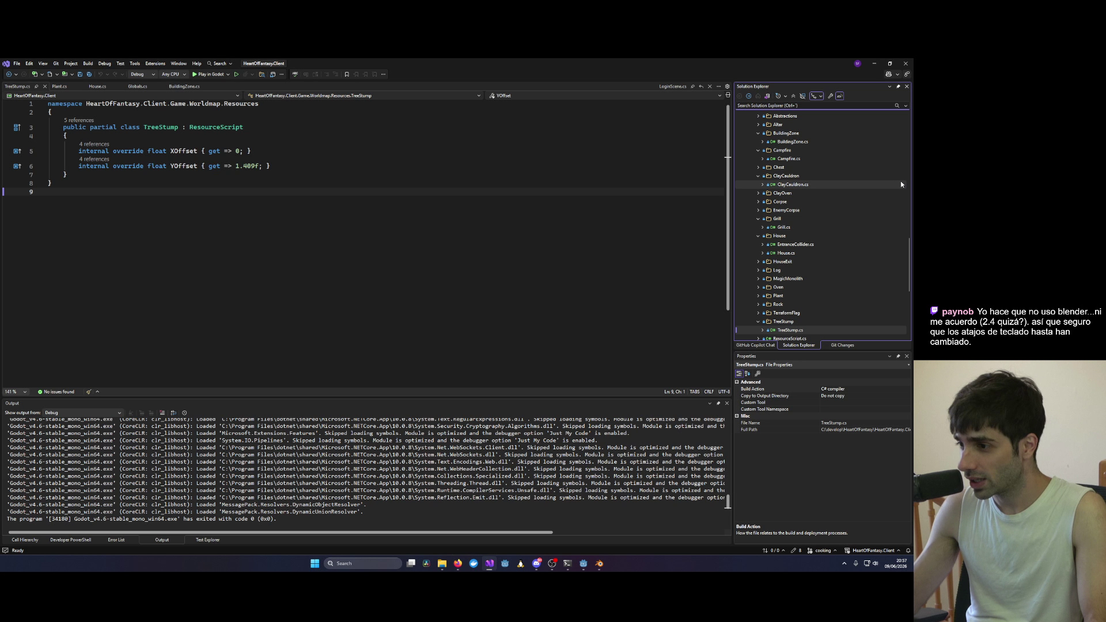
Step: Open TerraformFlag.cs from its folder in Solution Explorer for reference
click(620, 212)
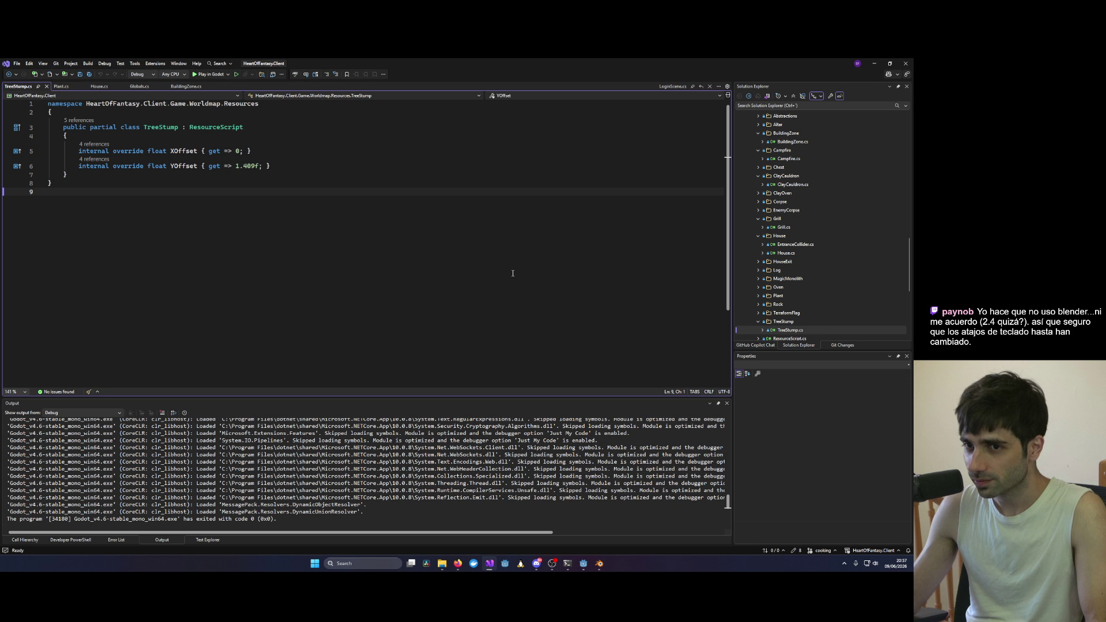
click(758, 313)
scroll(783, 309, down, 2)
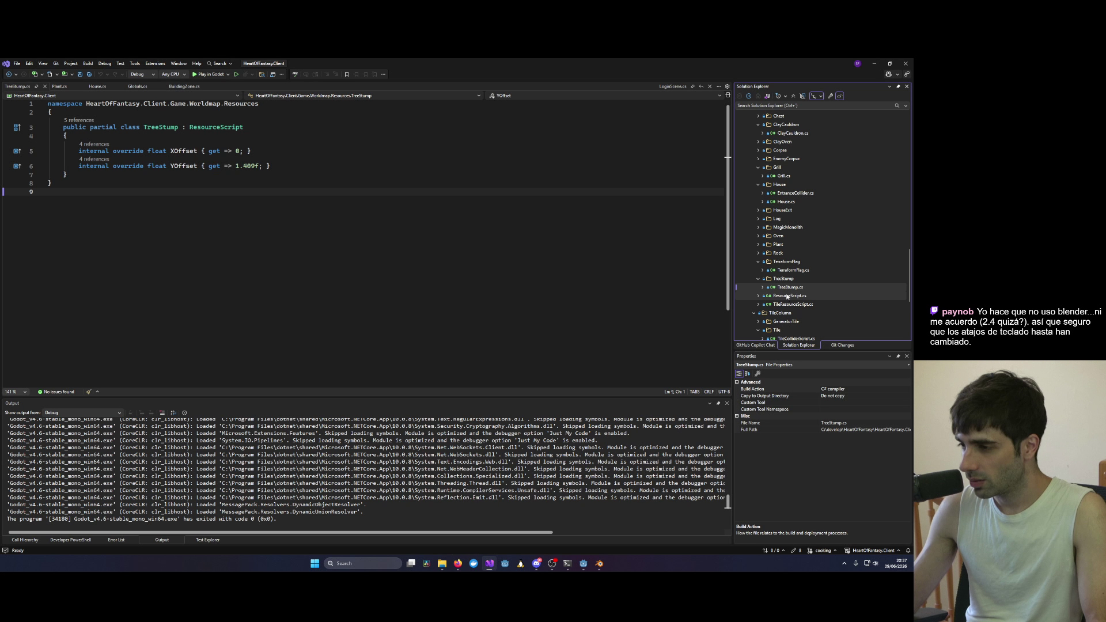
double_click(792, 270)
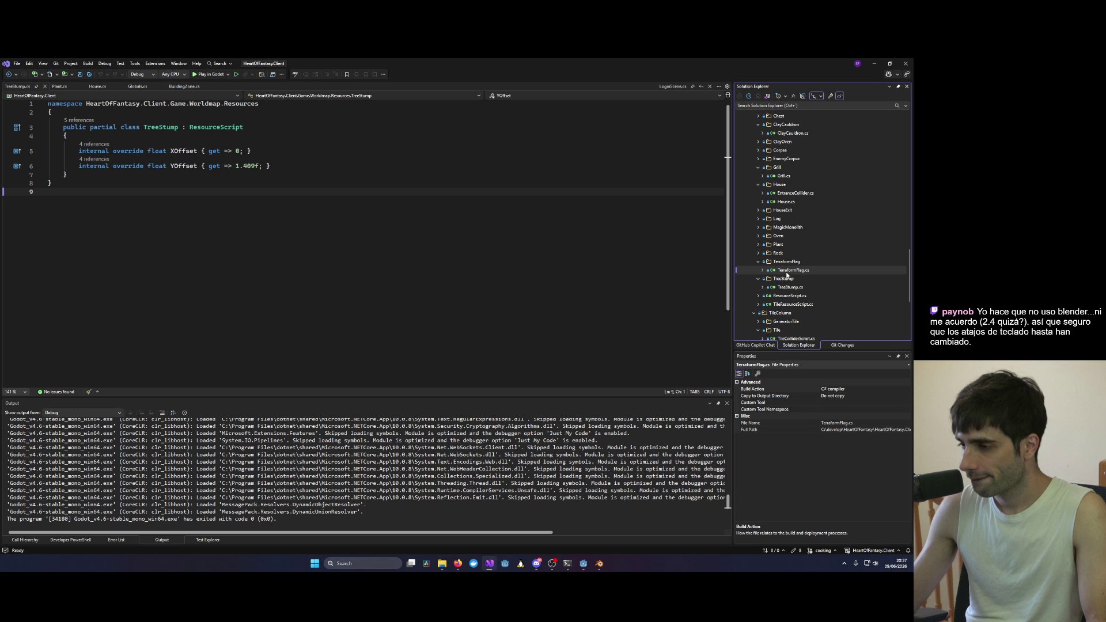
scroll(428, 205, down, 20)
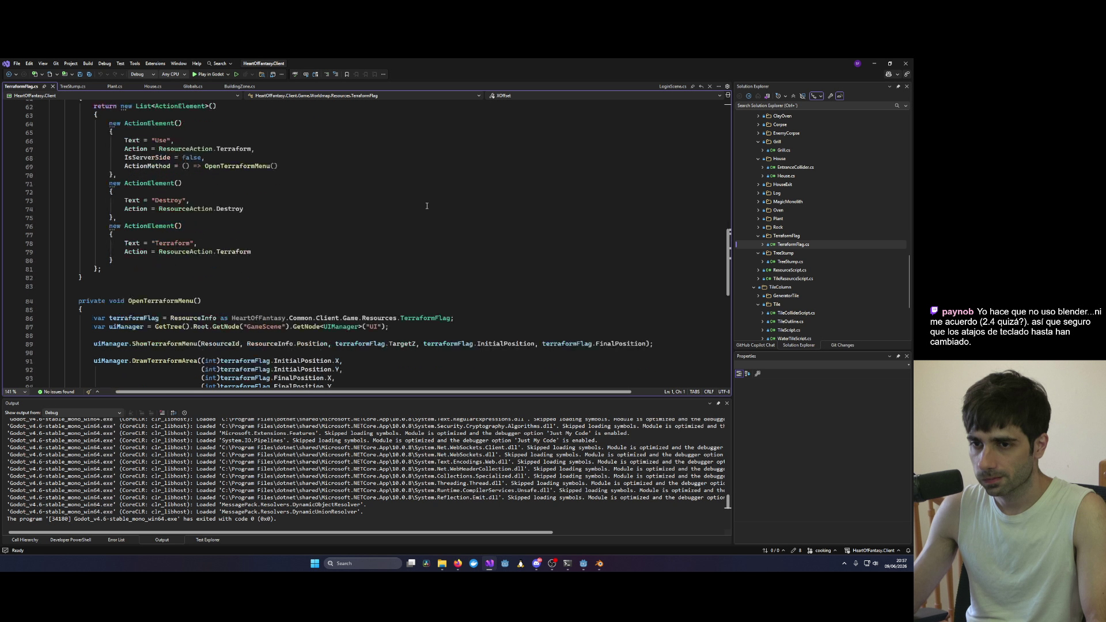
click(756, 235)
Step: Open Rock.cs and select its class code, lines 8 to 47
click(757, 227)
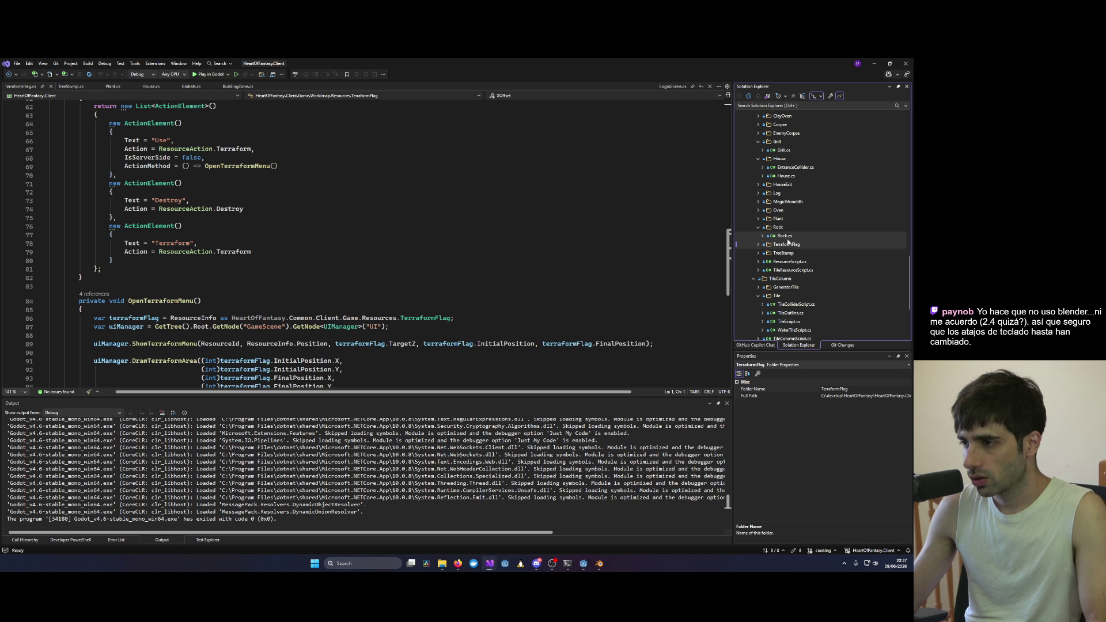
double_click(785, 236)
scroll(369, 231, down, 8)
scroll(369, 230, up, 8)
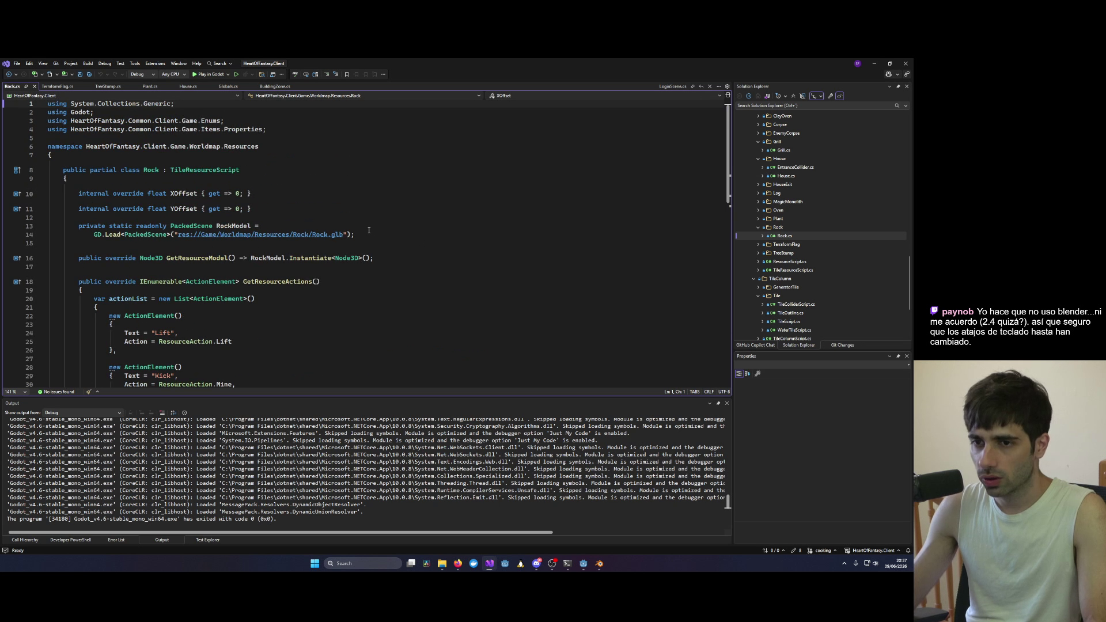
mouse_move(61, 170)
mouse_down()
mouse_move(345, 245)
mouse_move(385, 298)
mouse_up()
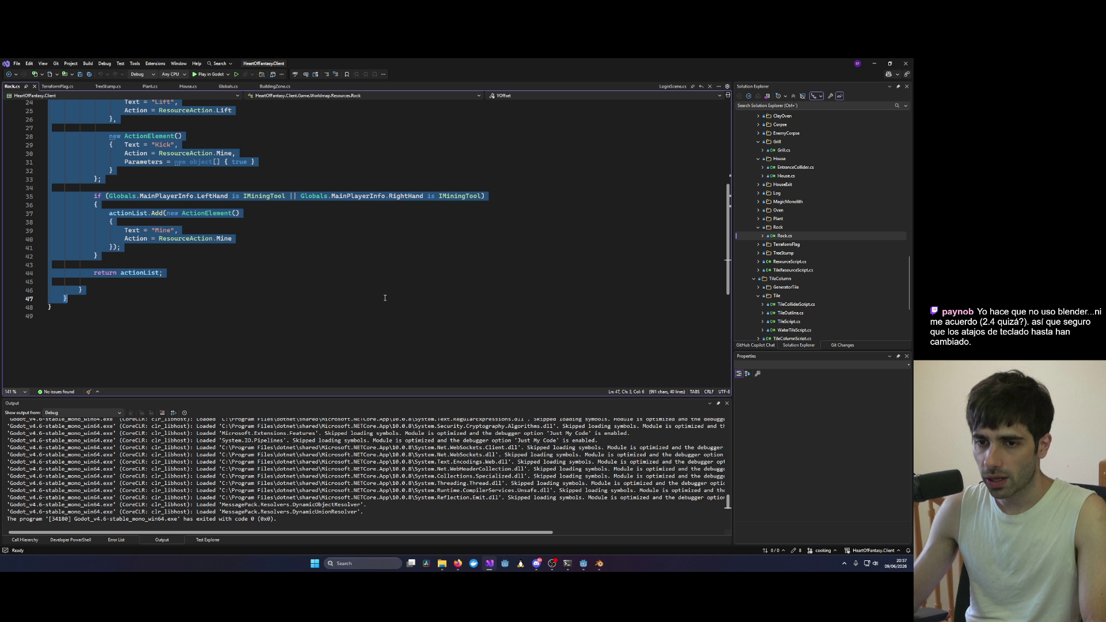
Step: Reopen TreeStump.cs and select its XOffset and YOffset lines
double_click(783, 253)
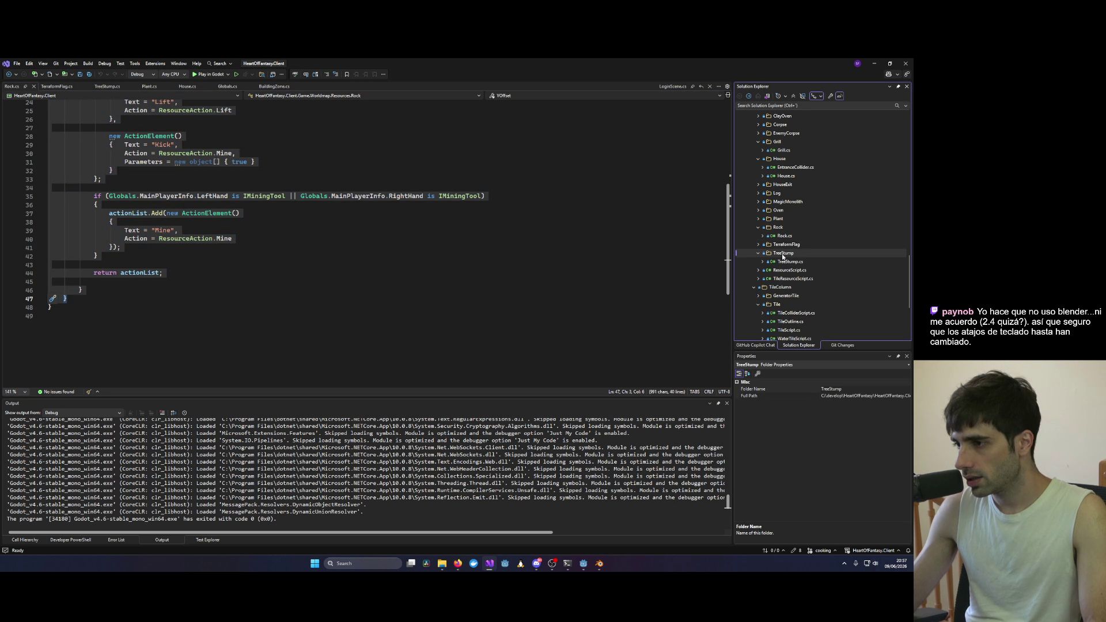
double_click(788, 262)
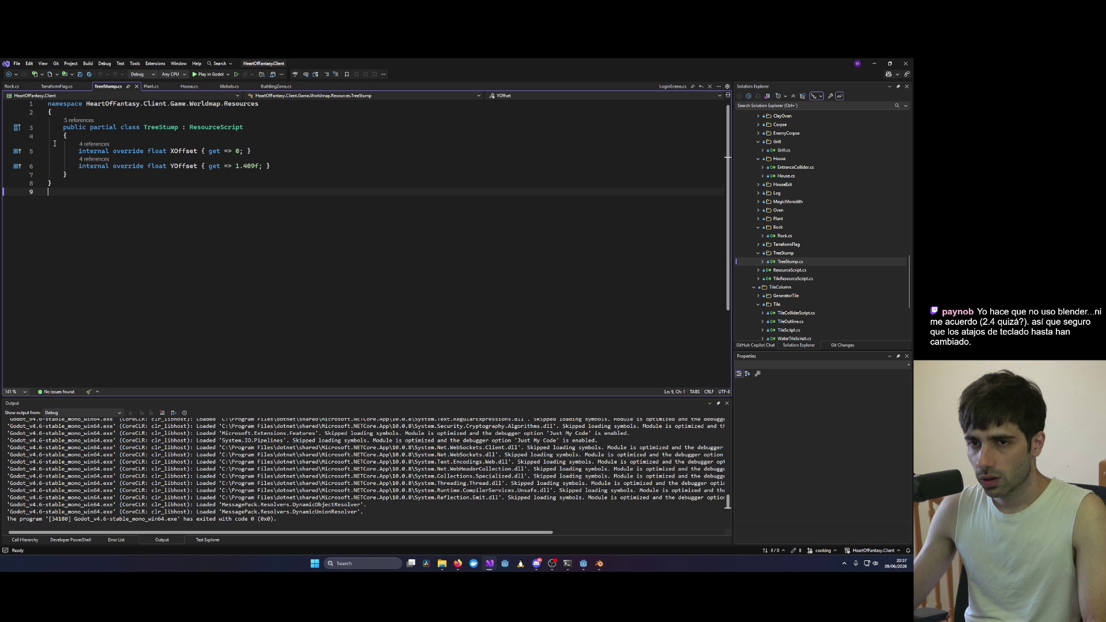
drag(74, 146, 321, 164)
Step: Paste the Rock class code into TreeStump.cs, drop the duplicate offset lines, and save
key(ctrl+v)
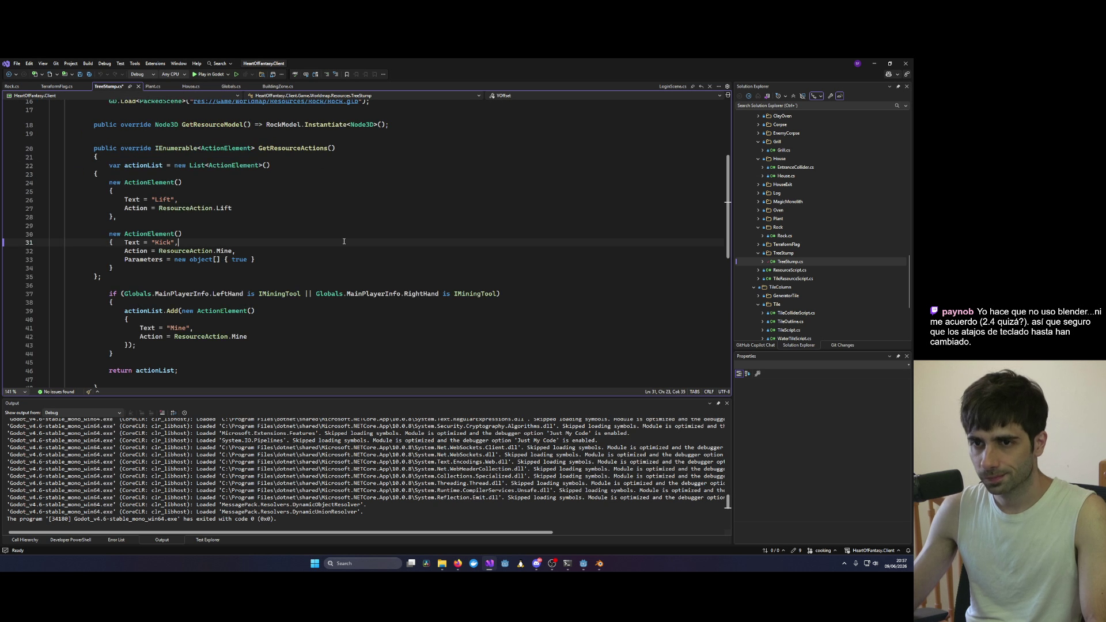
drag(297, 235, 14, 217)
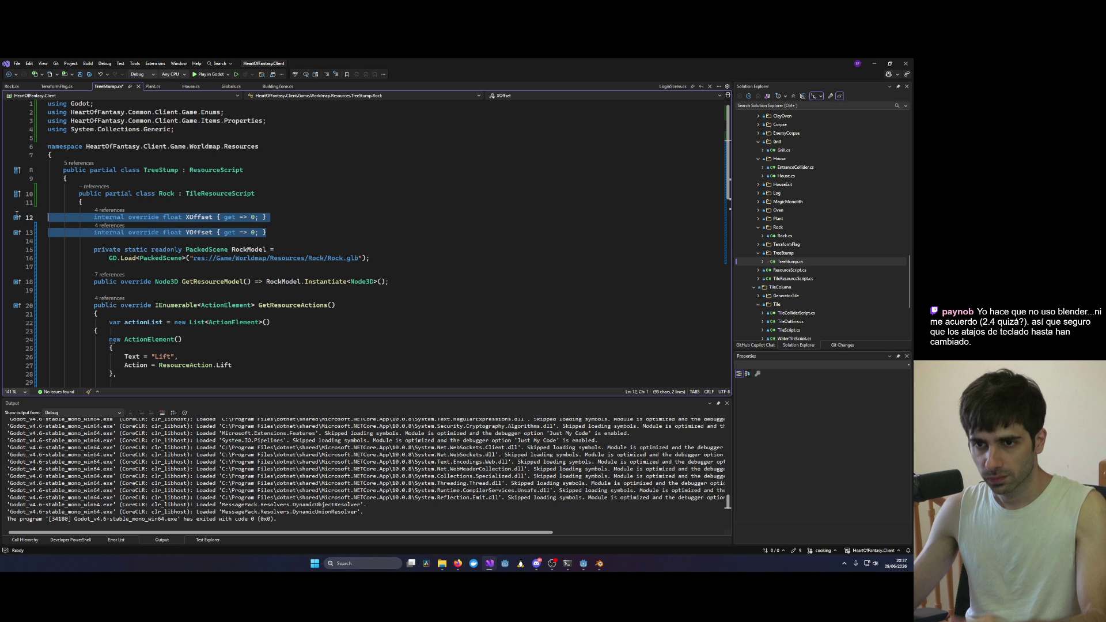
key(BackSpace)
key(BackSpace)
key(BackSpace)
key(ctrl+s)
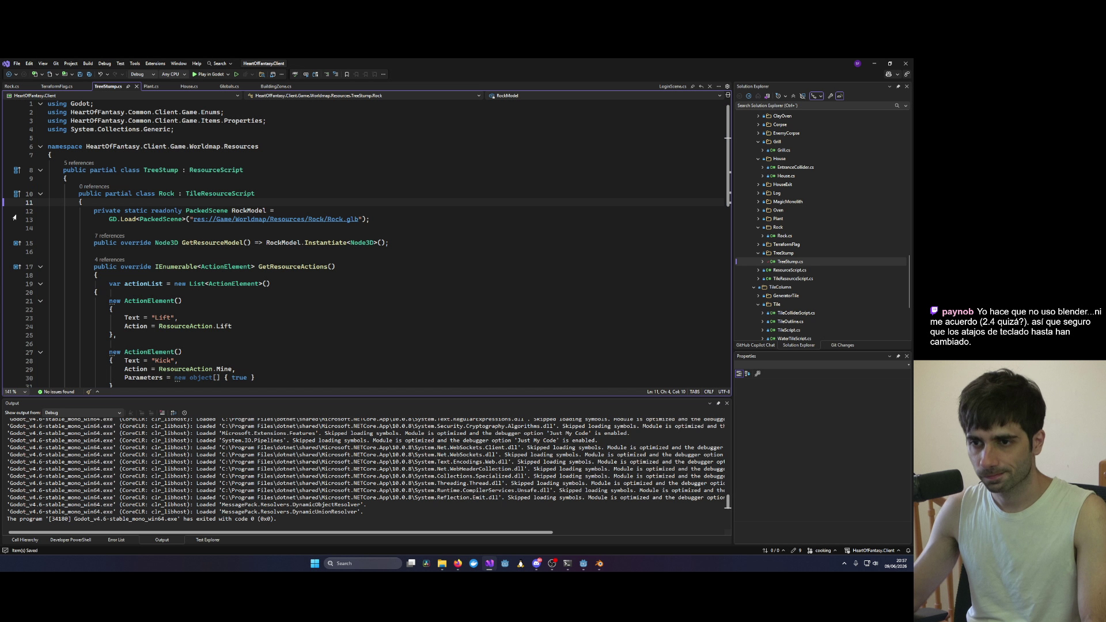
Step: Rename the pasted class to TreeStump, removing the old declaration and stray brace, then save
double_click(172, 194)
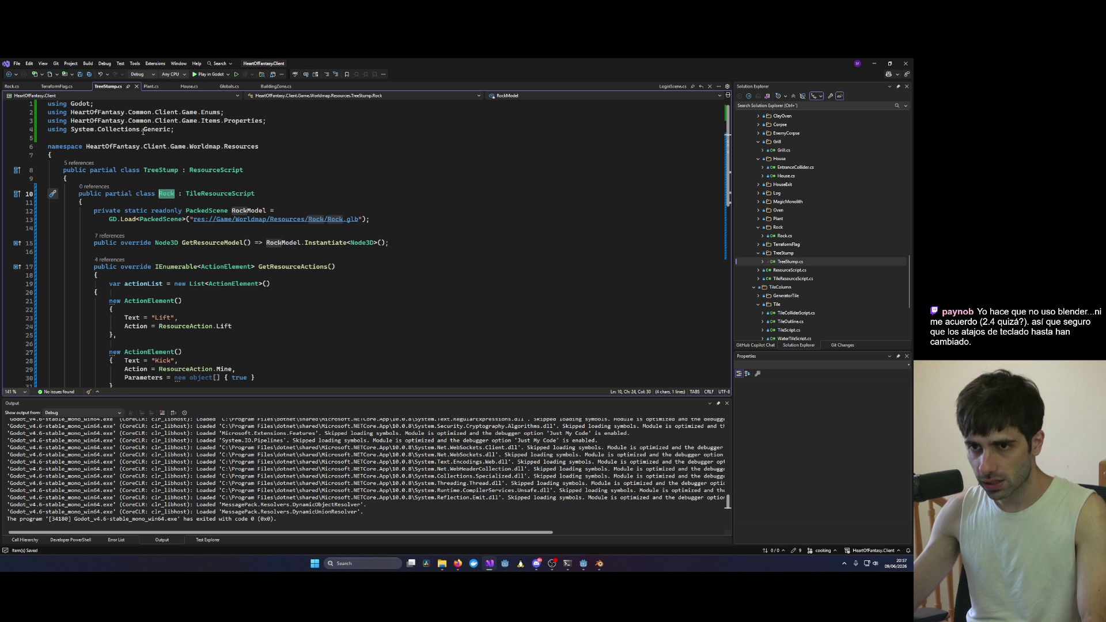
text(TreeStump)
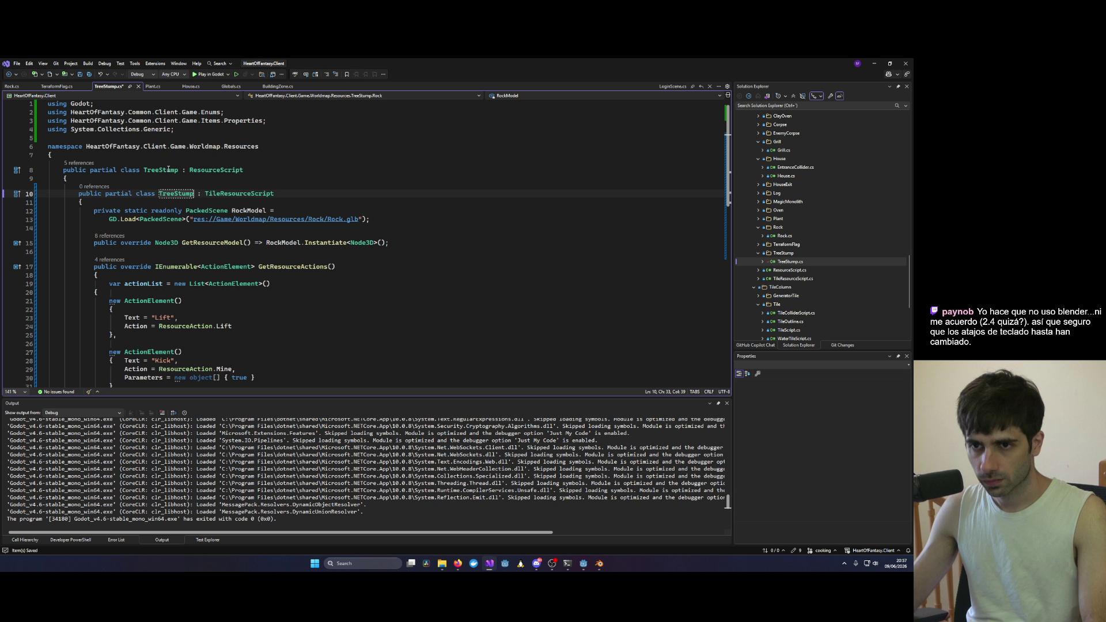
triple_click(169, 169)
key(Delete)
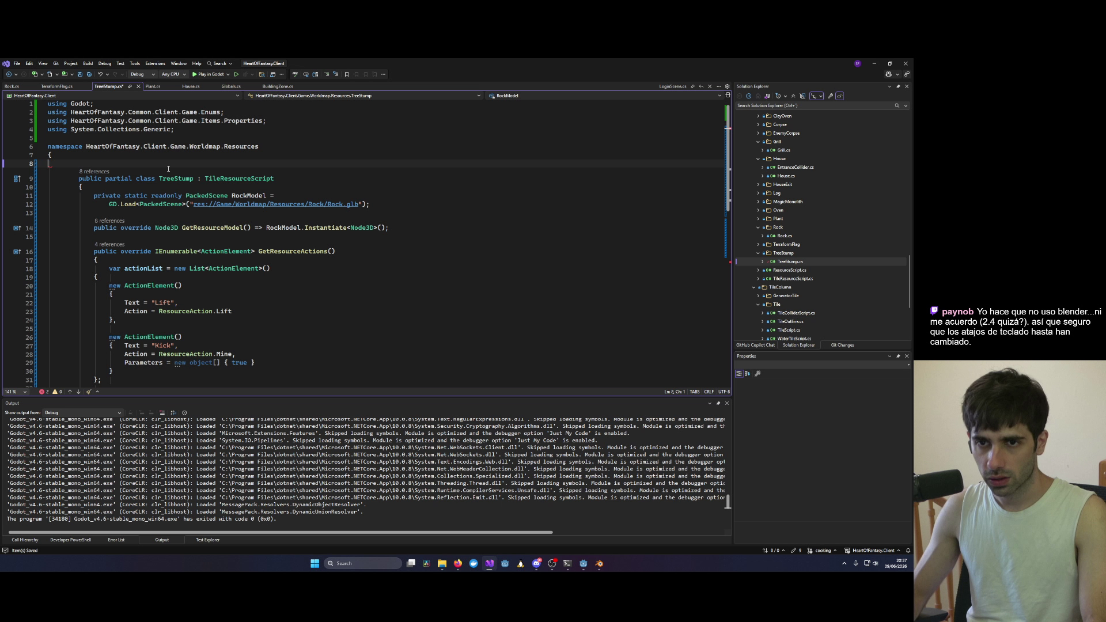
scroll(119, 273, down, 8)
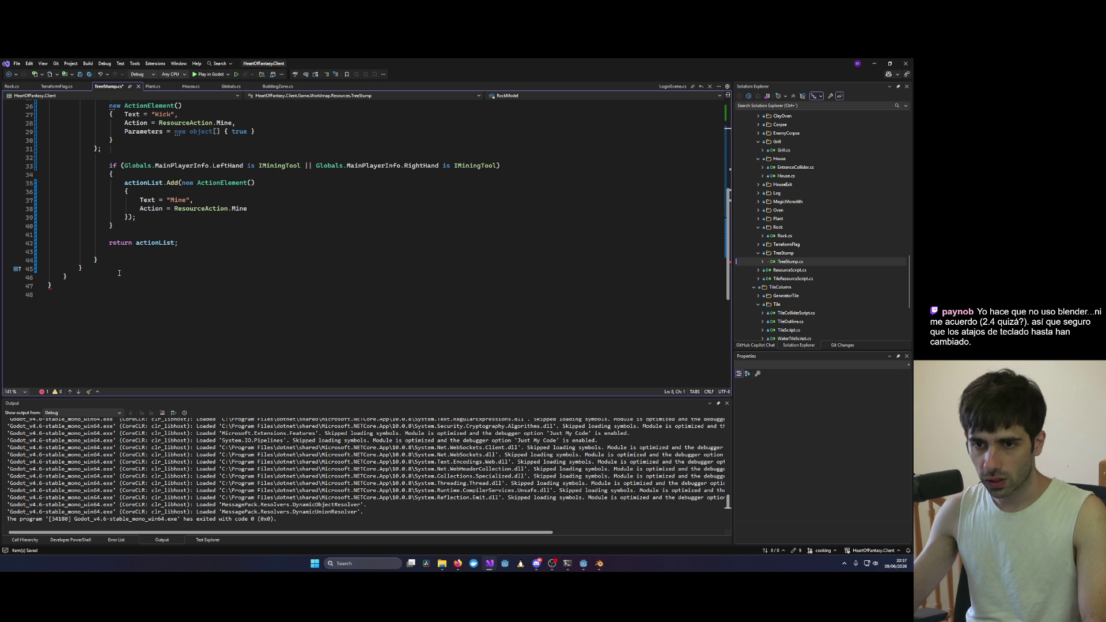
key(BackSpace)
key(ctrl+s)
Step: Change the model path to TreeStump/TreeStump.tscn and save
click(88, 277)
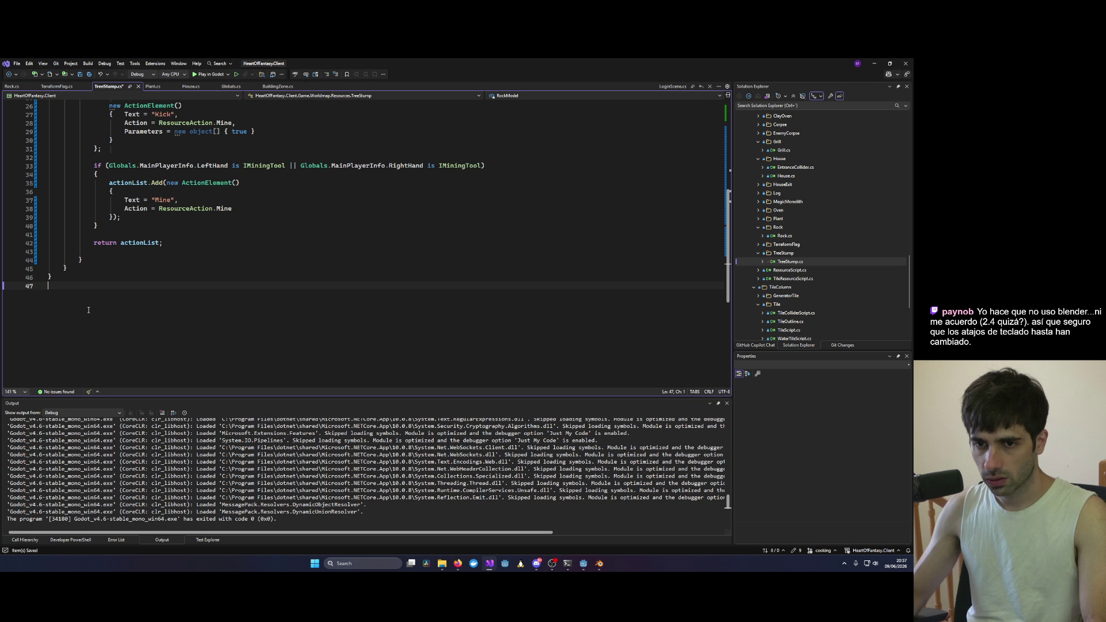
scroll(357, 223, up, 8)
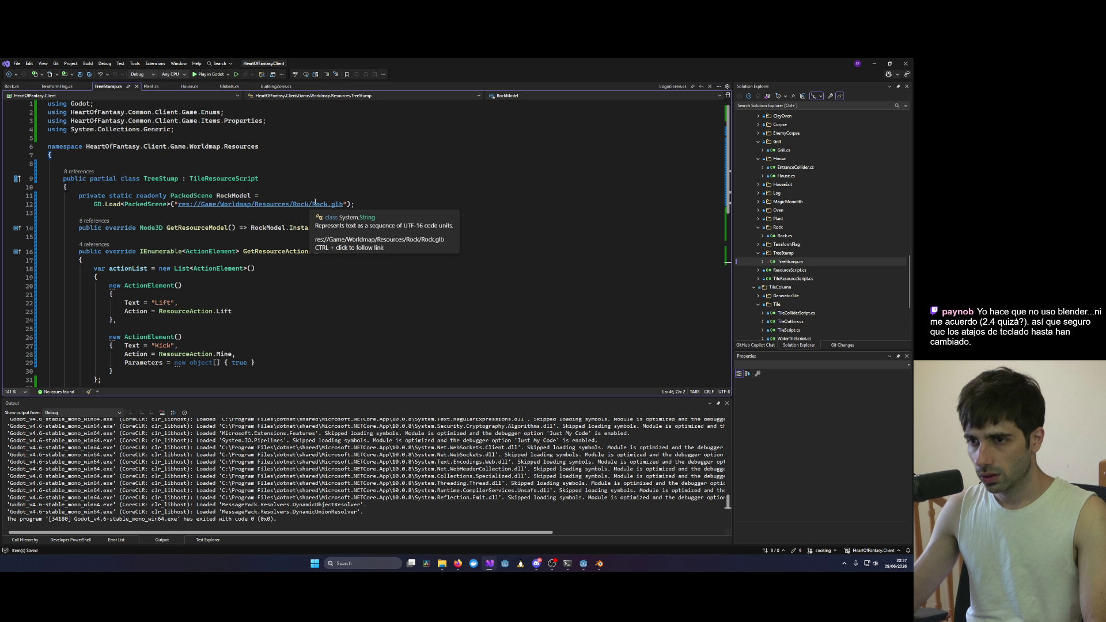
double_click(298, 204)
text(TreeStump)
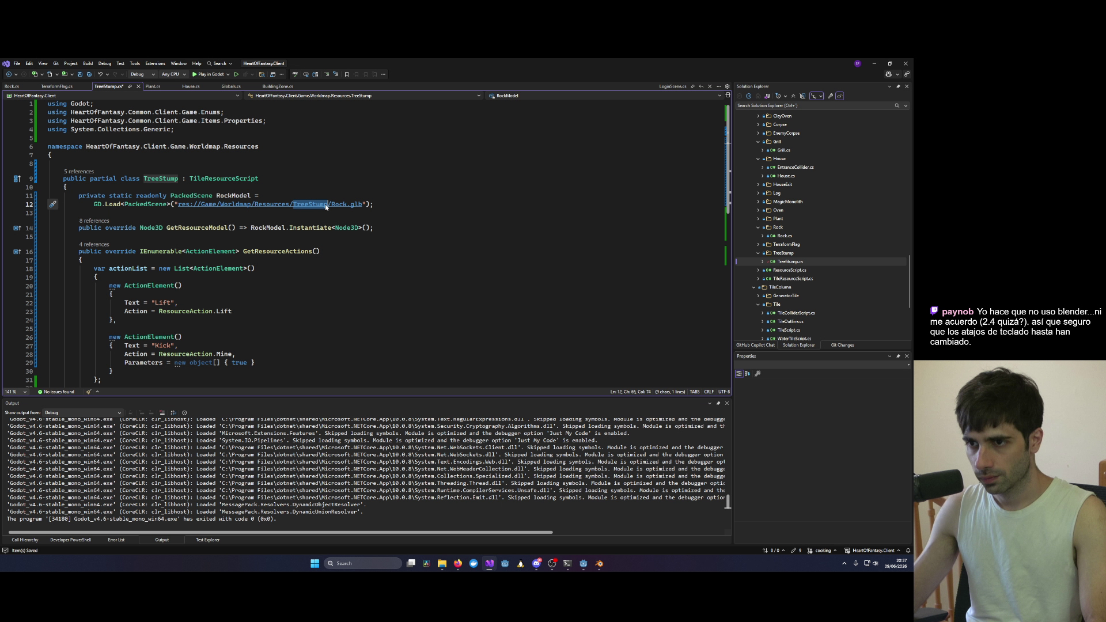
double_click(339, 203)
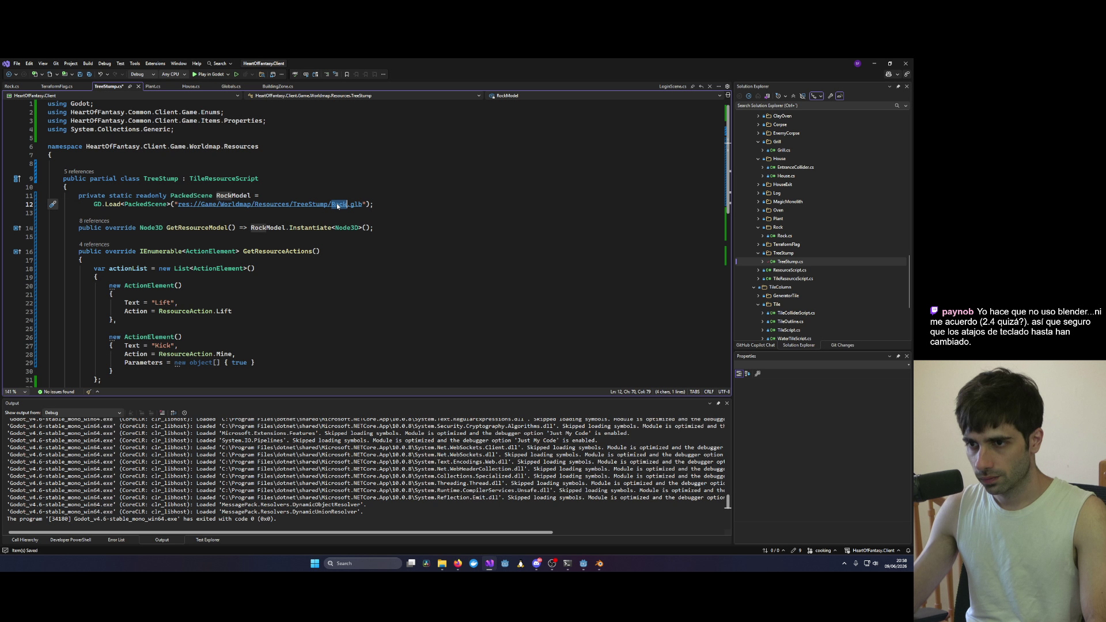
text(TreeStump.)
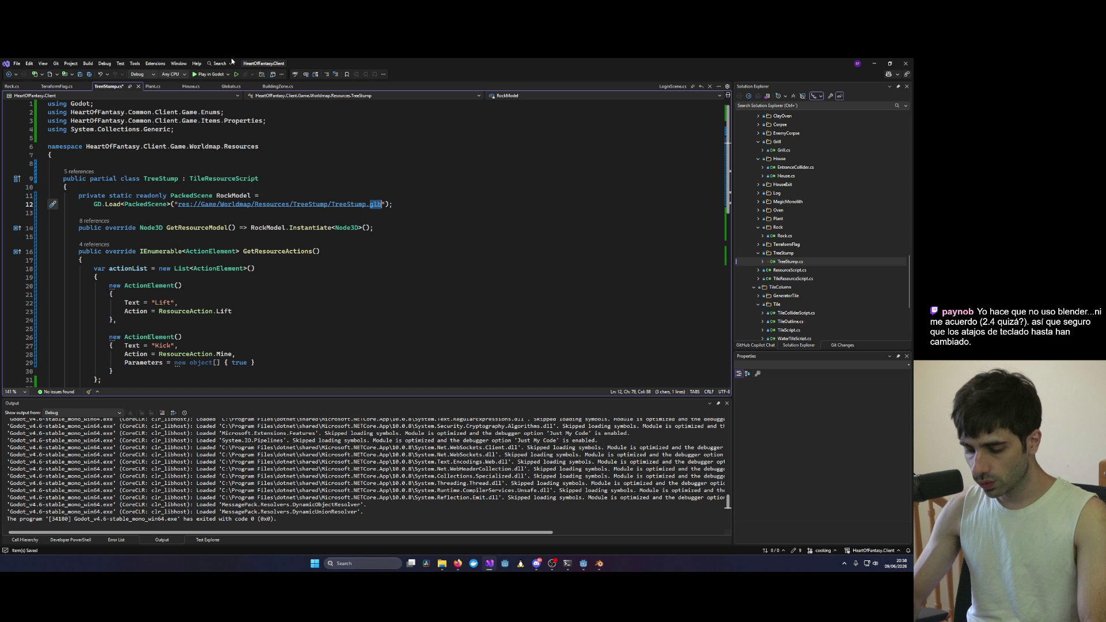
text(tscn)
key(ctrl+s)
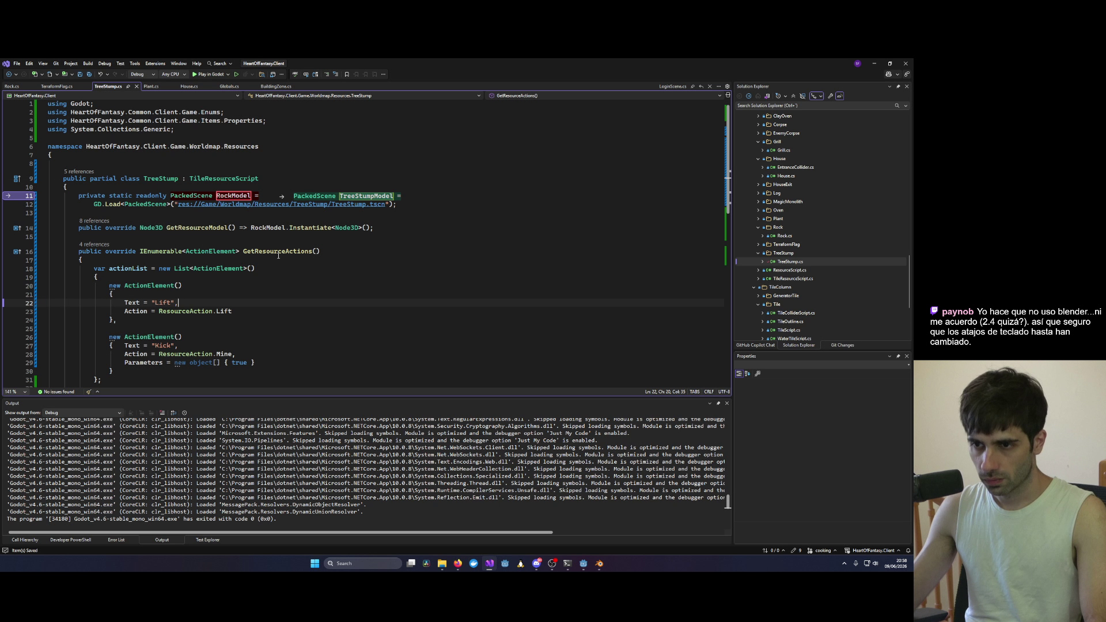
Step: Delete the Kick ActionElement entry and its trailing comma
scroll(170, 298, down, 2)
drag(109, 285, 114, 321)
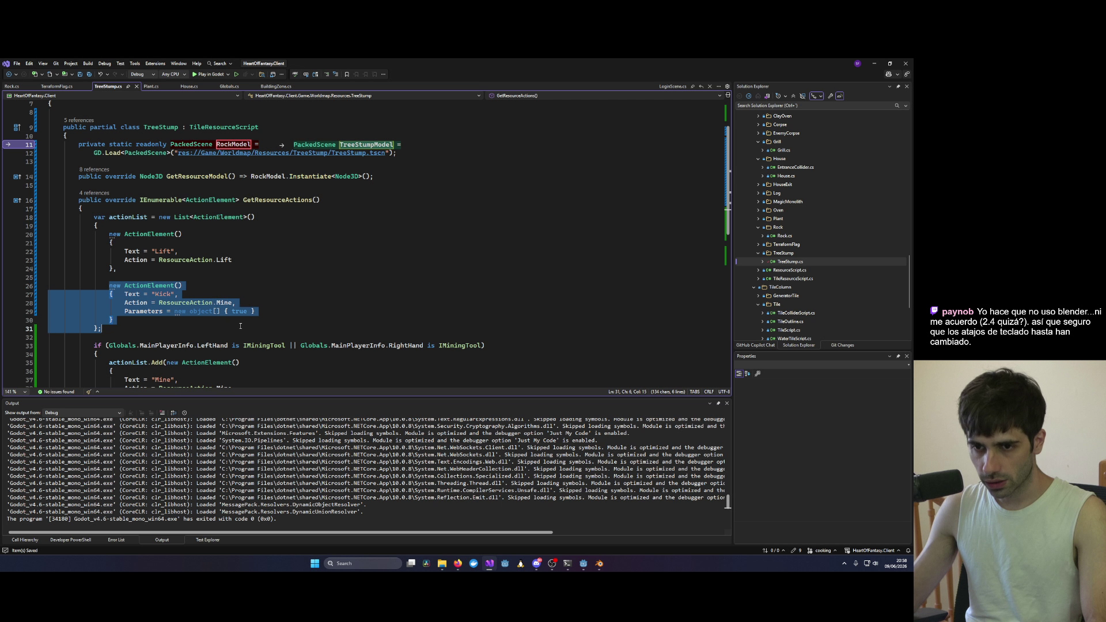
key(Delete)
key(ctrl+shift+Home)
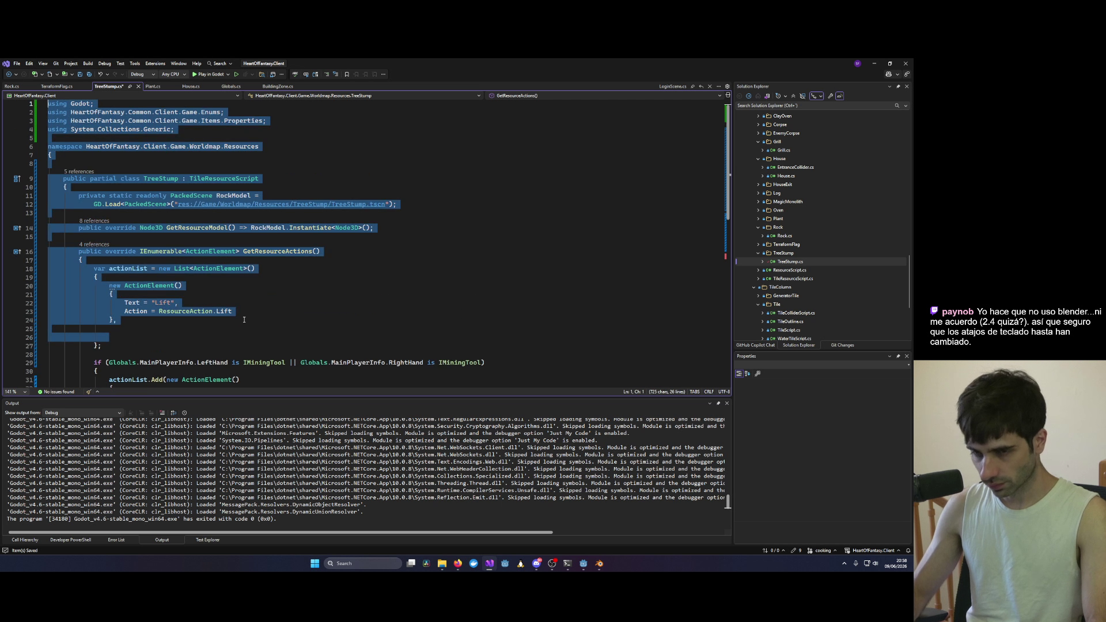
click(186, 340)
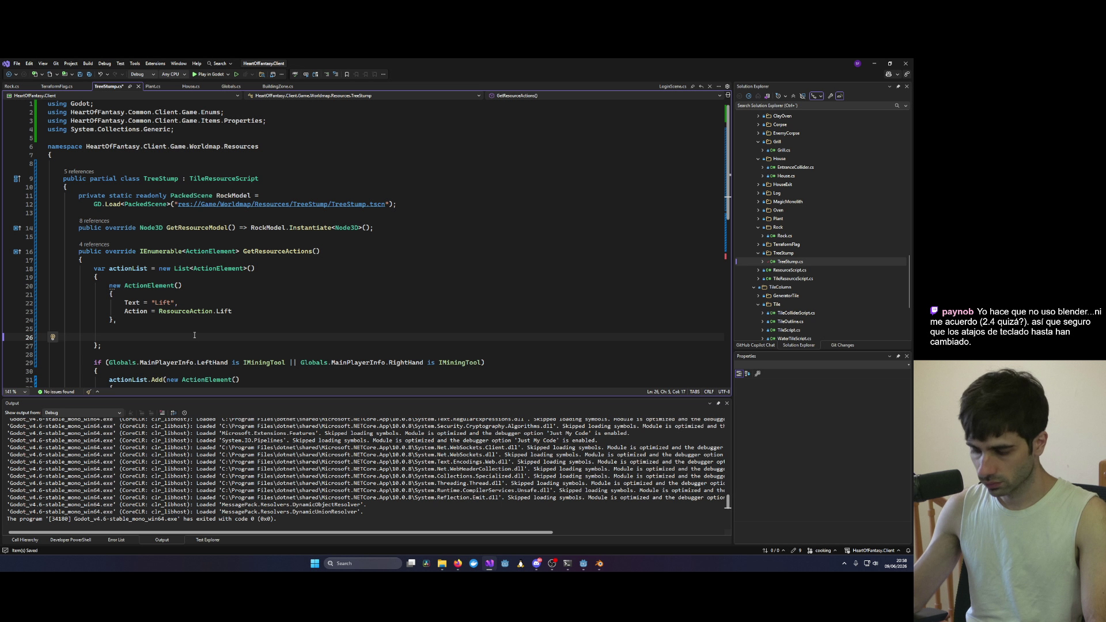
key(BackSpace)
key(BackSpace)
key(BackSpace)
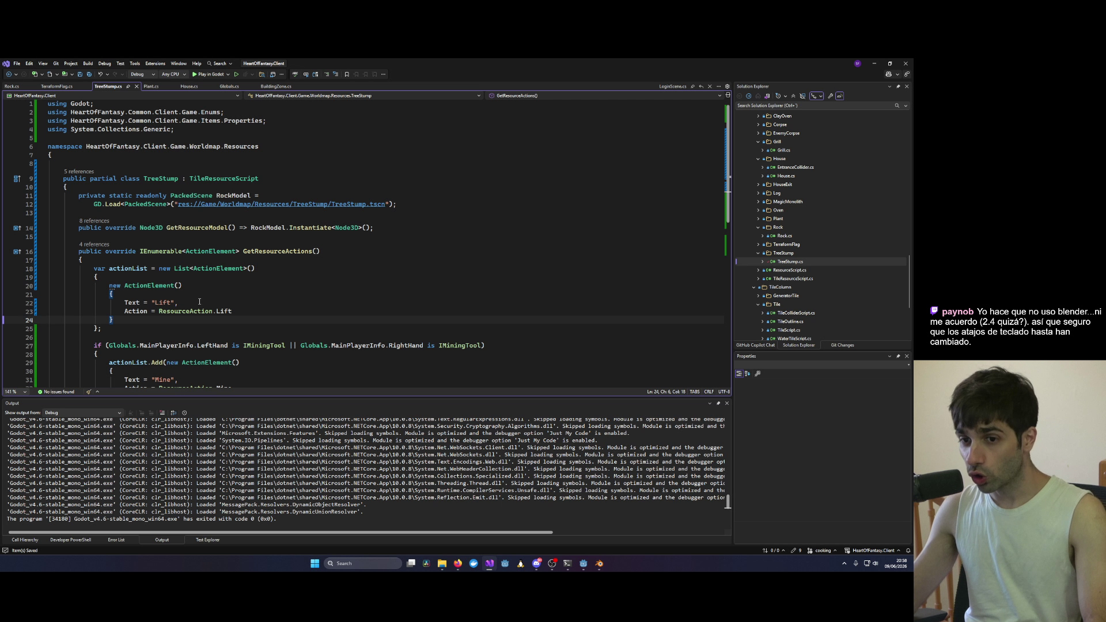
Step: Delete the mining-tool if block above the return statement
scroll(171, 277, down, 2)
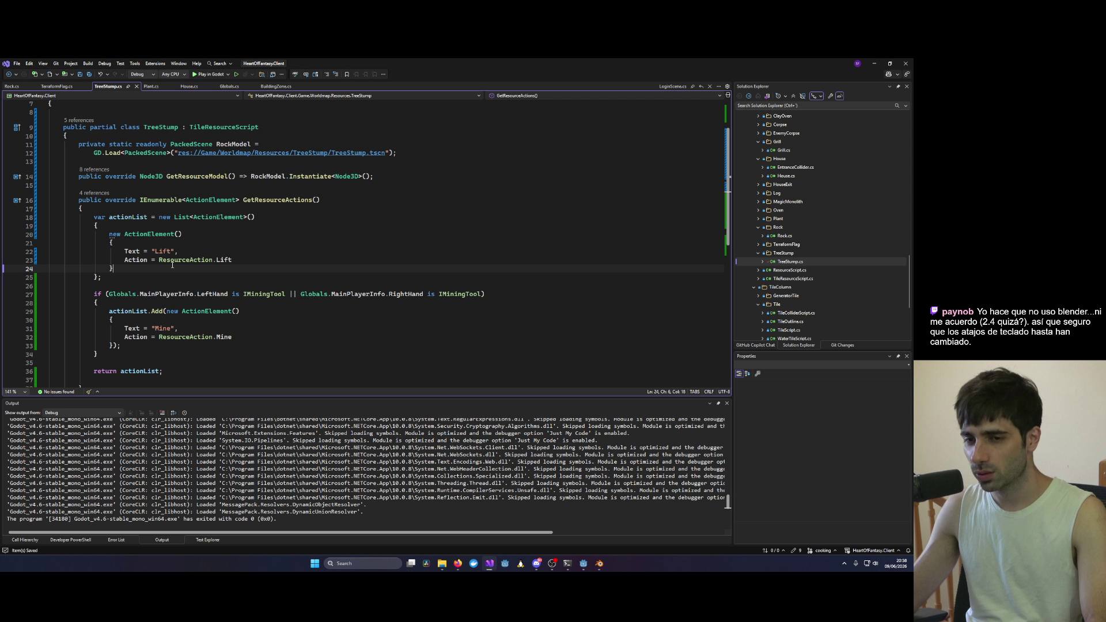
scroll(198, 346, down, 3)
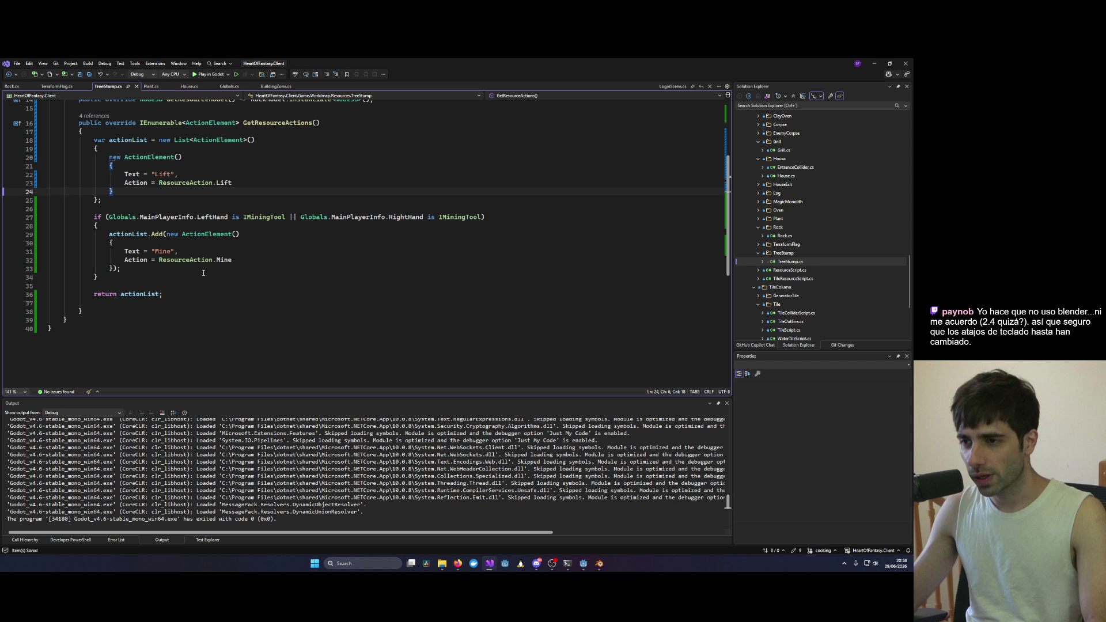
scroll(203, 273, up, 2)
click(164, 286)
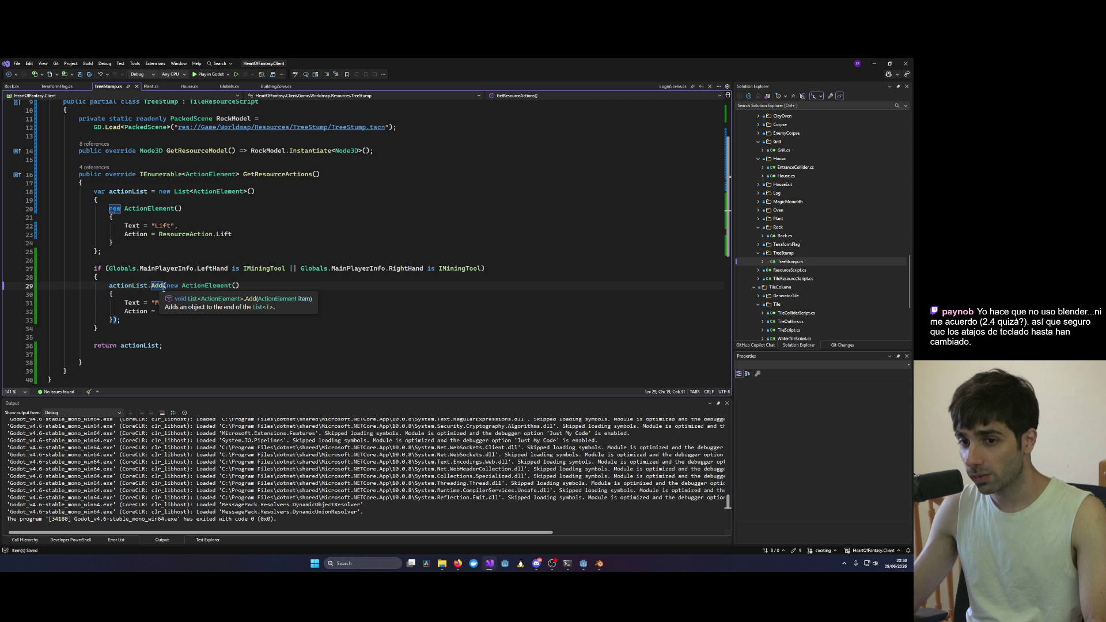
click(165, 334)
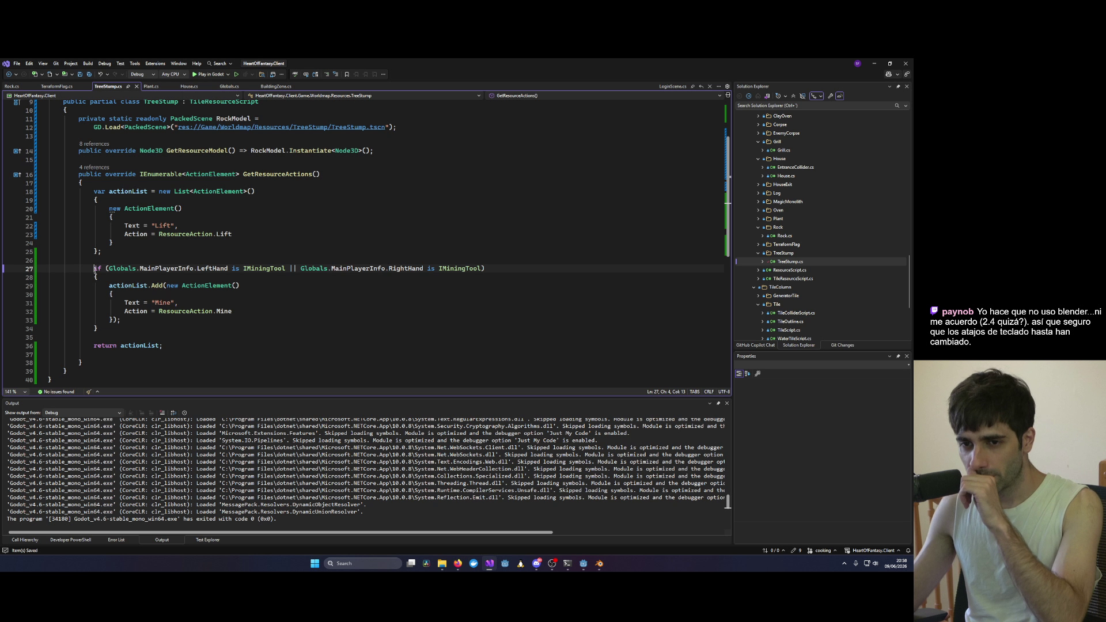
drag(95, 269, 152, 327)
key(Delete)
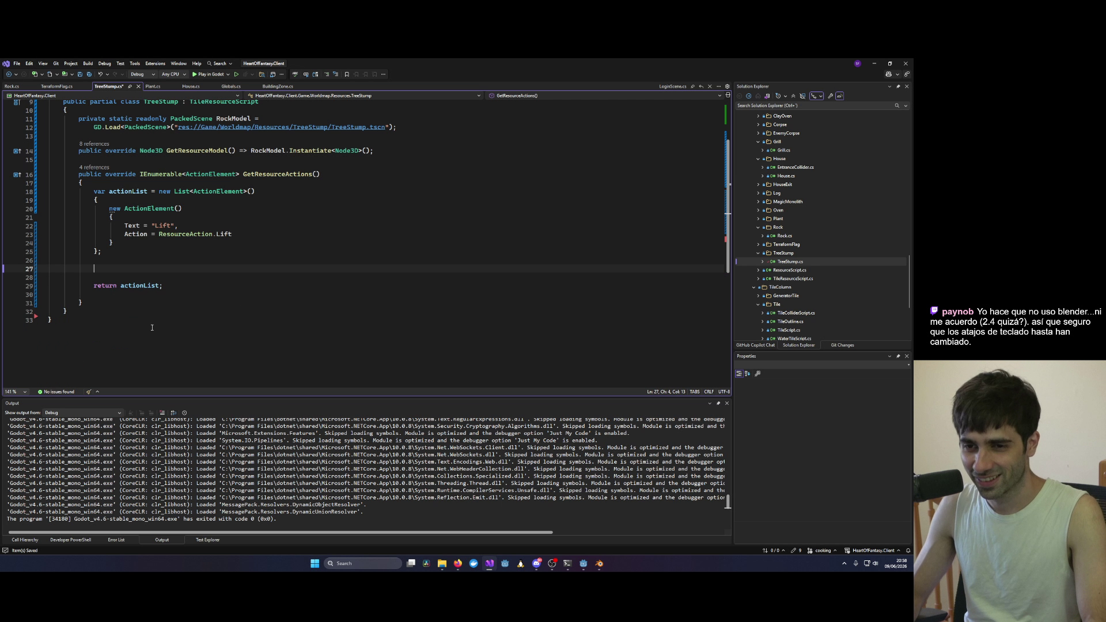
key(ctrl+shift+l)
key(BackSpace)
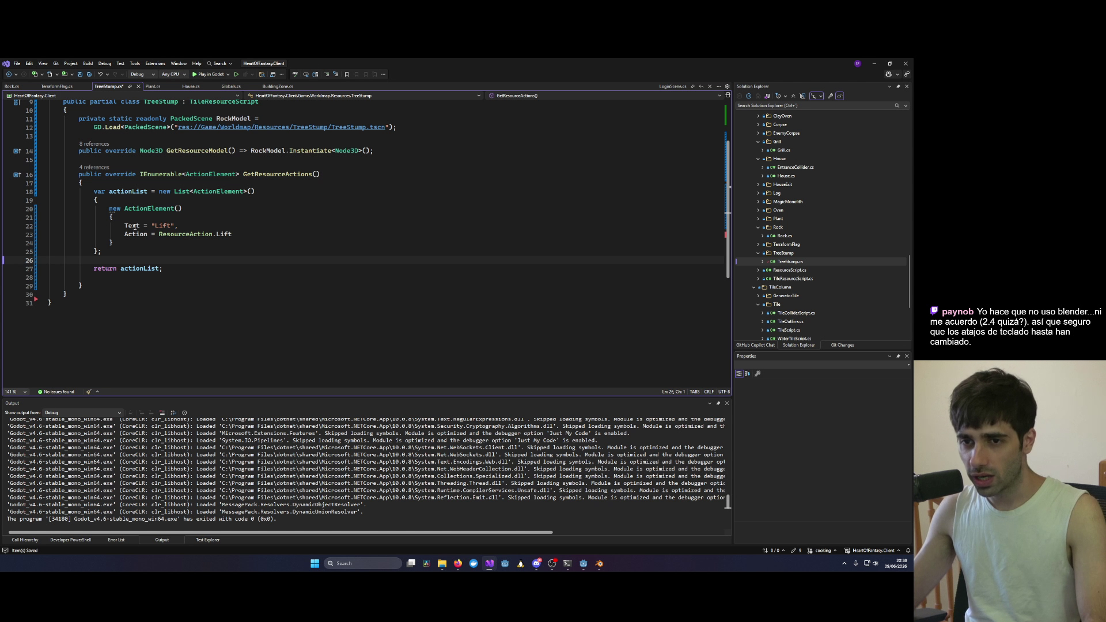
Step: Delete the Lift ActionElement entry, leaving the list initializer empty
drag(127, 245, 182, 209)
click(182, 208)
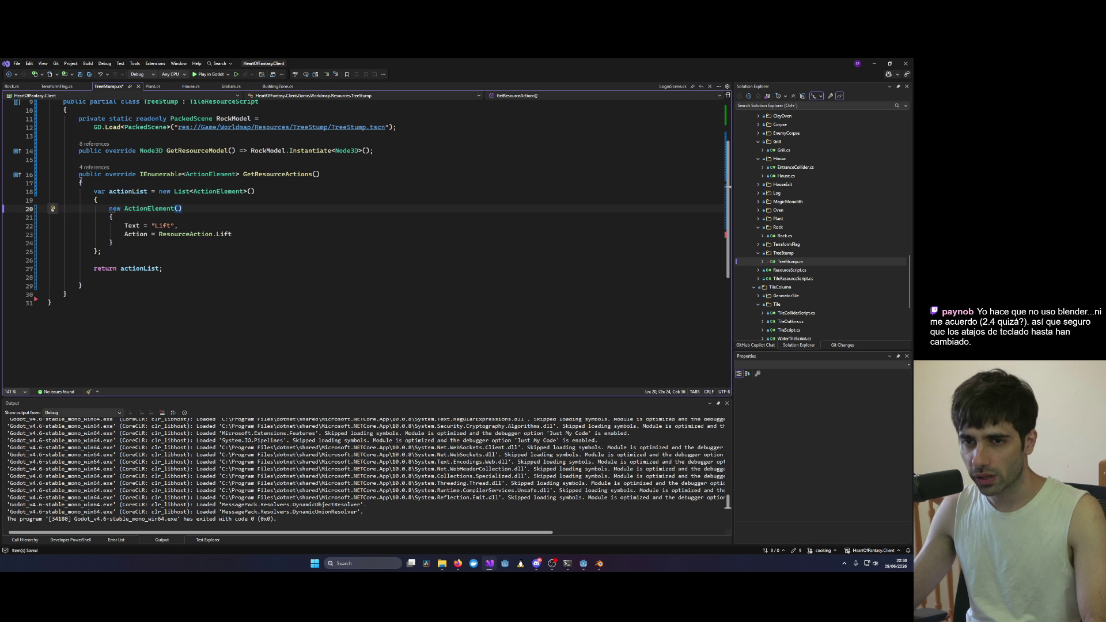
mouse_move(81, 182)
mouse_down()
mouse_move(115, 242)
mouse_move(164, 271)
mouse_up()
click(189, 239)
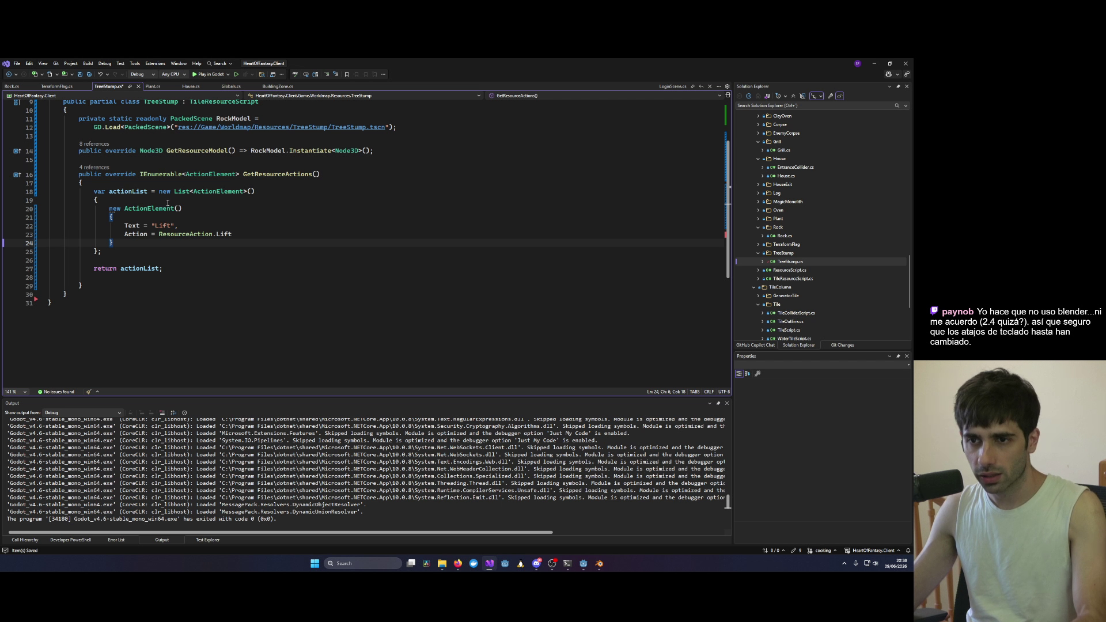
click(127, 194)
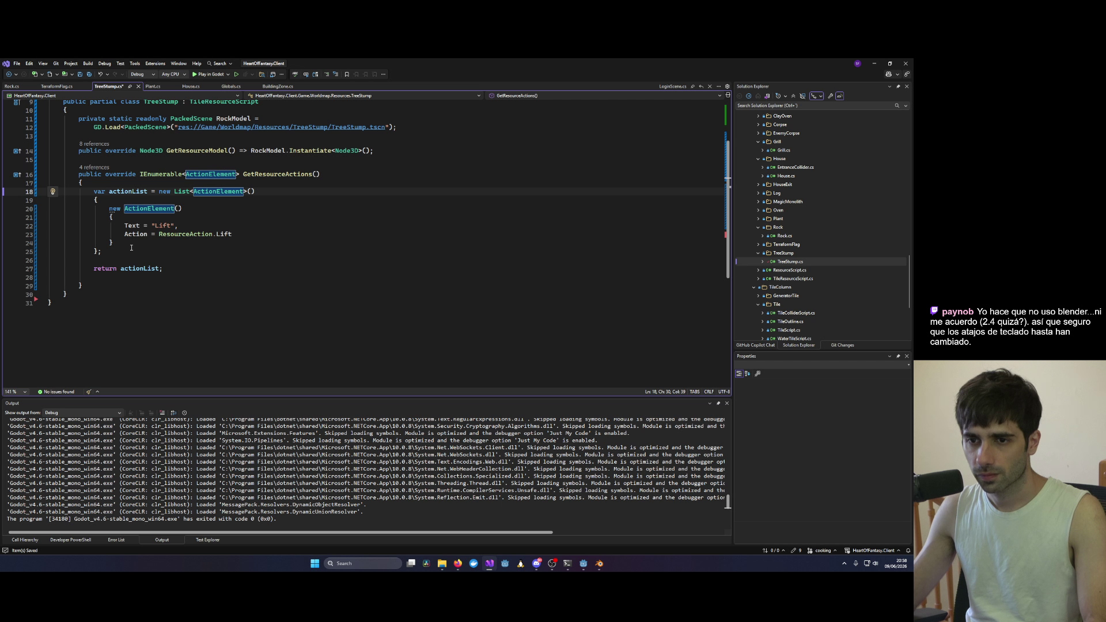
mouse_move(102, 251)
mouse_down()
mouse_move(94, 217)
mouse_move(111, 210)
mouse_move(200, 239)
mouse_up()
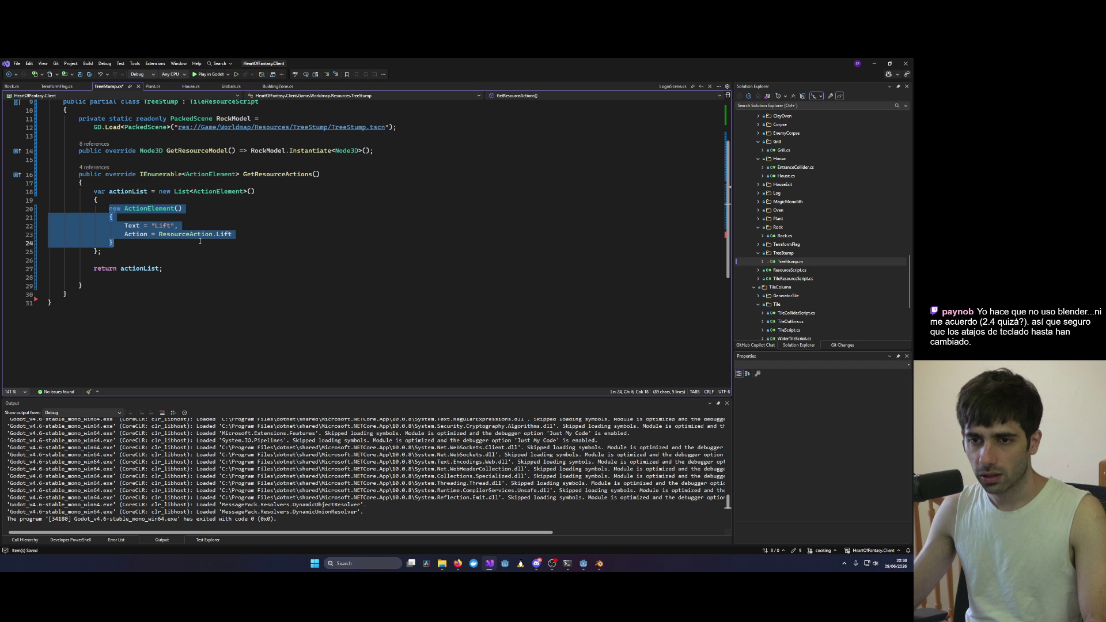
key(BackSpace)
key(BackSpace)
key(BackSpace)
key(BackSpace)
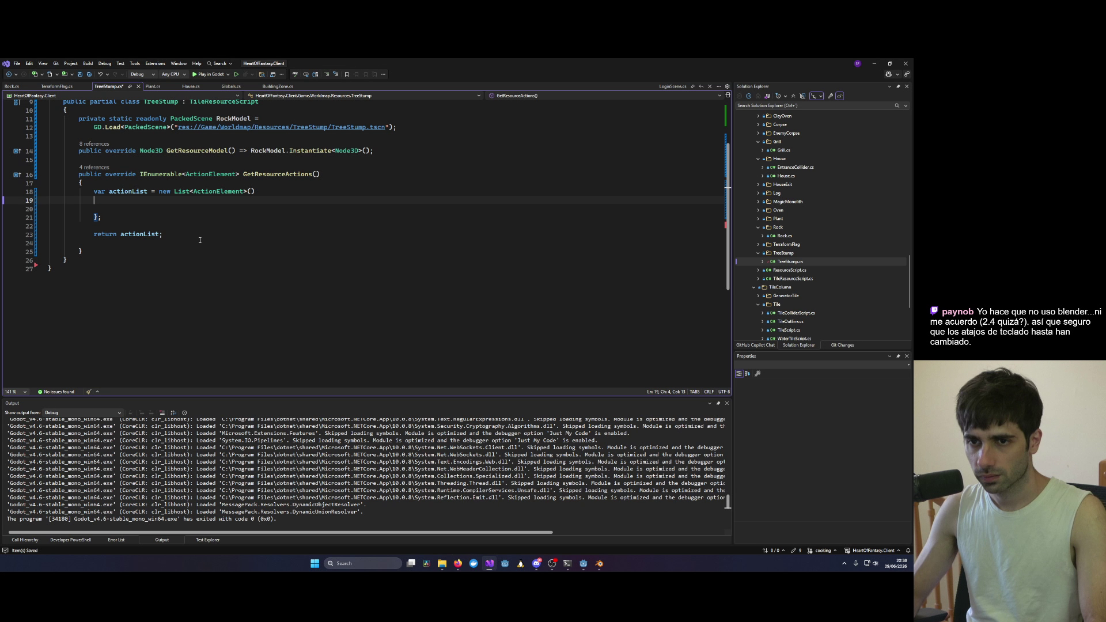
key(Delete)
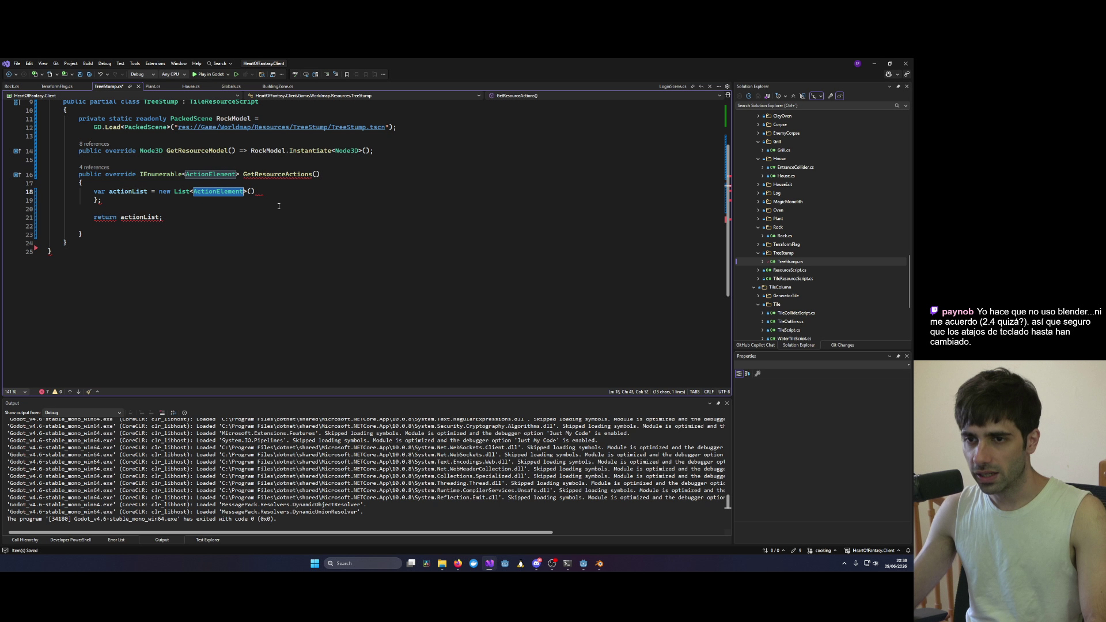
key(Down)
Step: Replace the list declaration with a return of a new List<ActionElement>, and save
drag(191, 213, 86, 194)
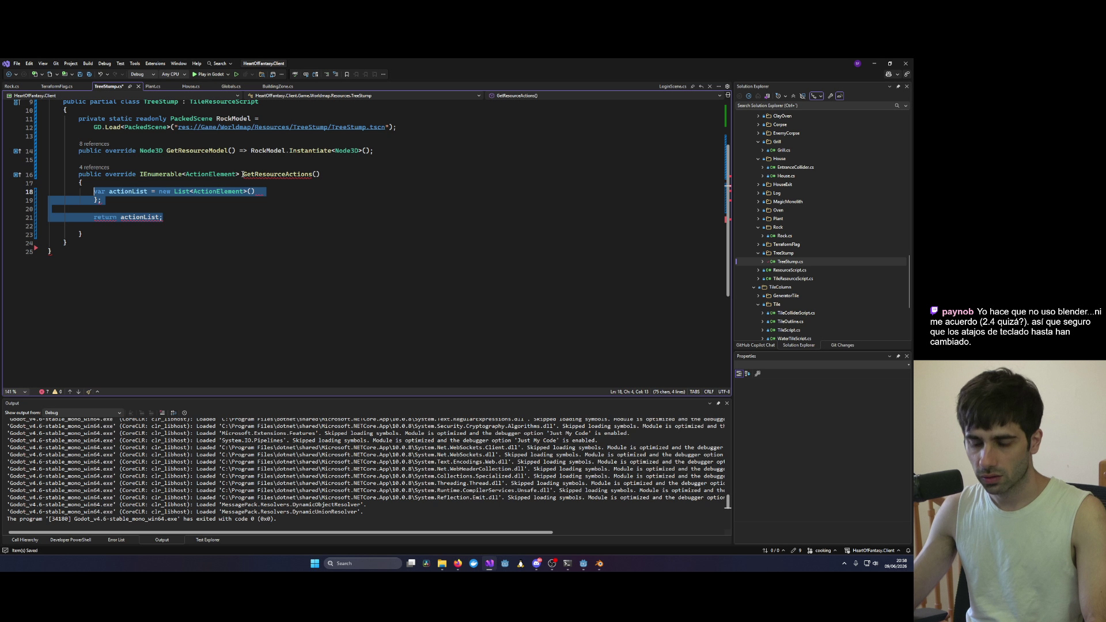
text(return List)
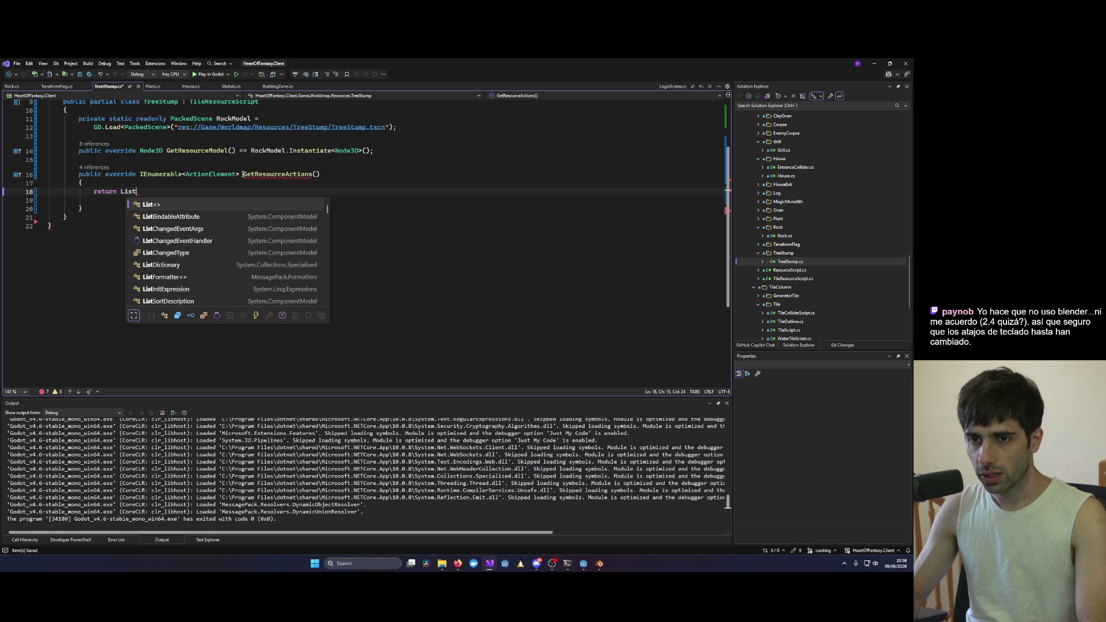
text(<Ac>)
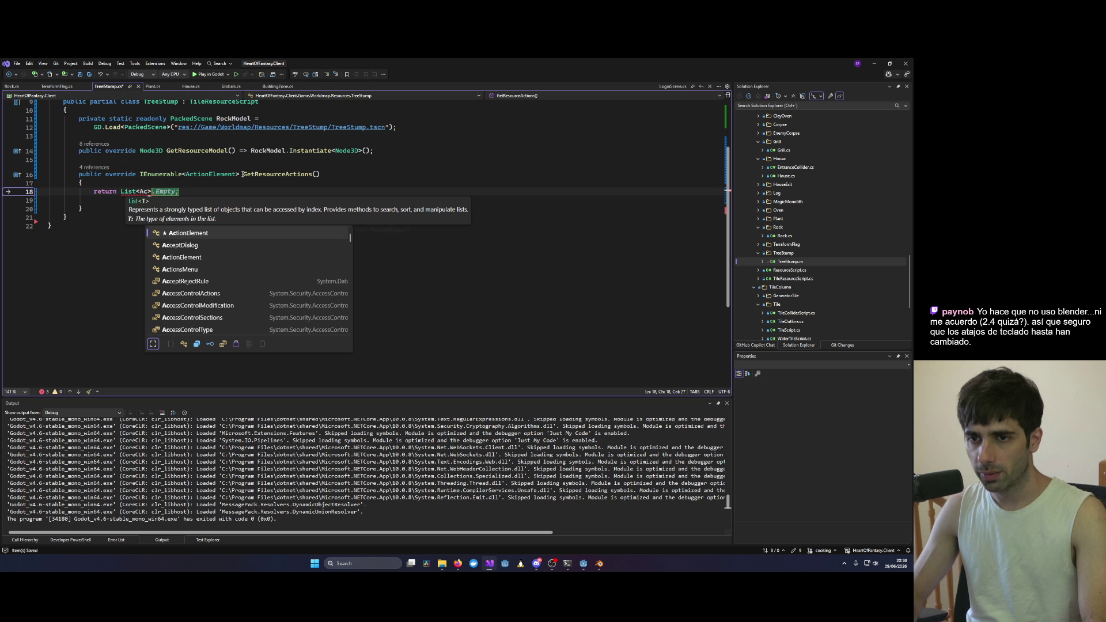
key(Tab)
key(Tab)
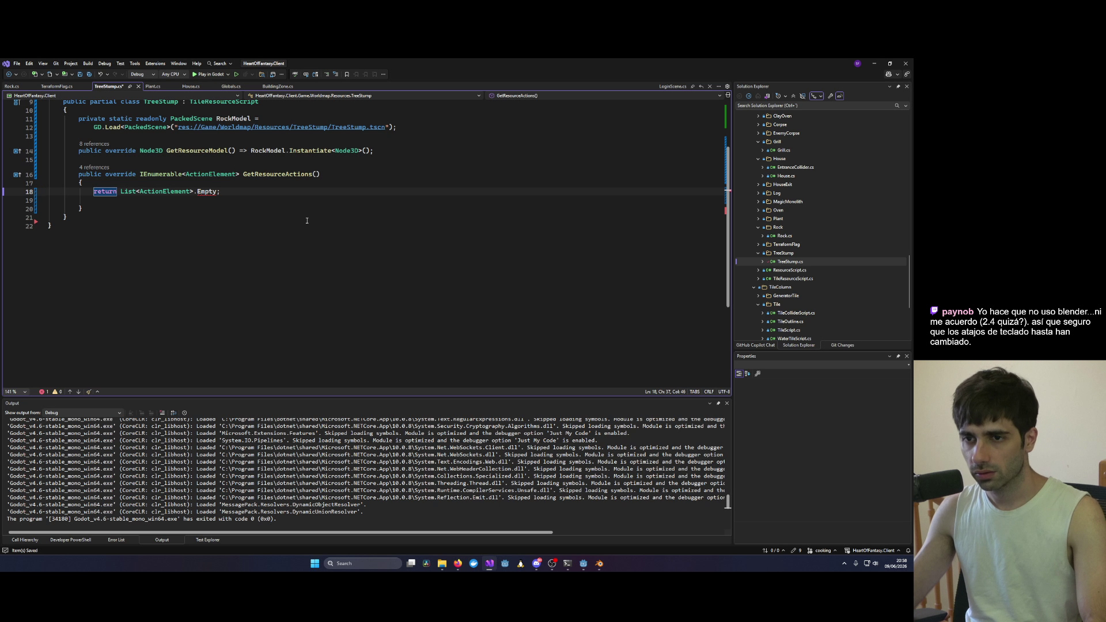
click(307, 221)
key(ctrl+s)
Step: Clean up the return line, removing a blank line and the invalid .Empty member, then save
click(147, 199)
key(ctrl+shift+l)
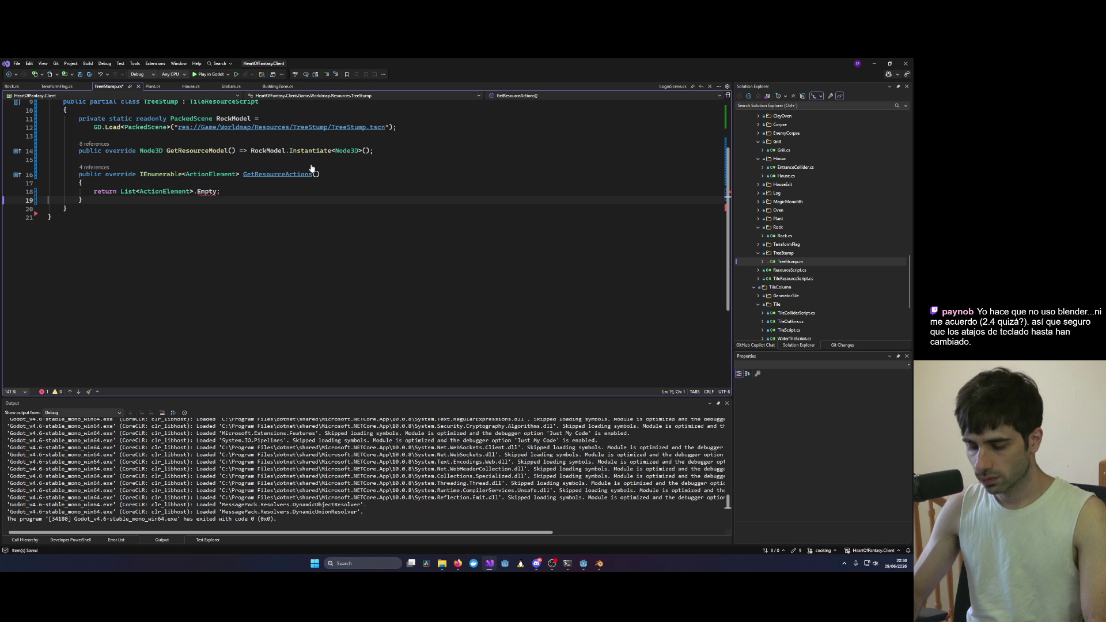
key(Up)
key(ctrl+Right)
key(ctrl+Right)
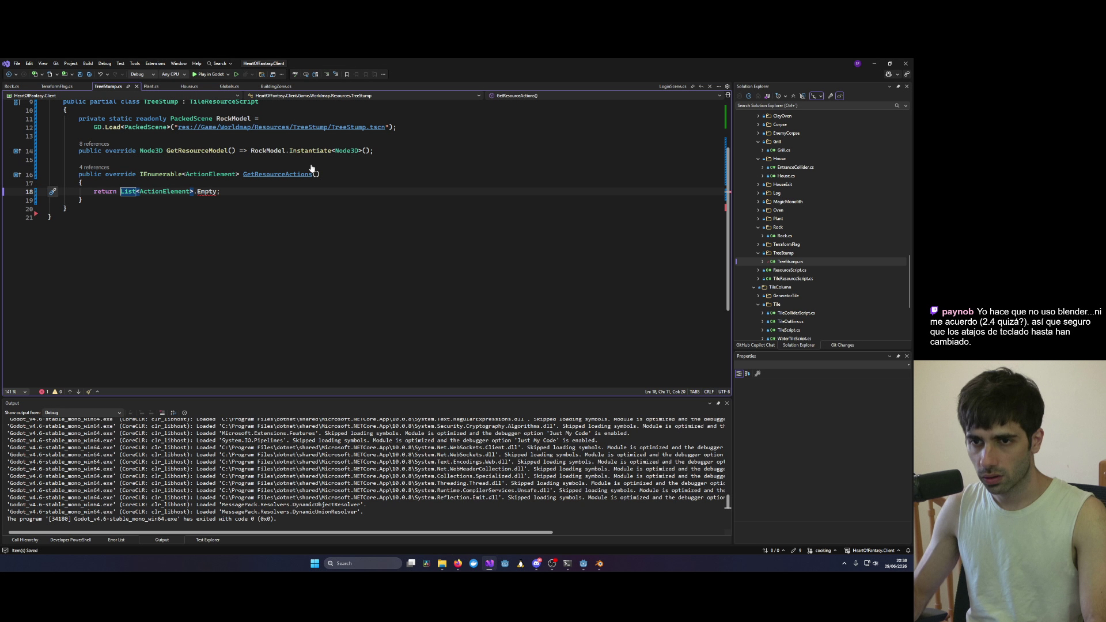
text(new)
key(ctrl+BackSpace)
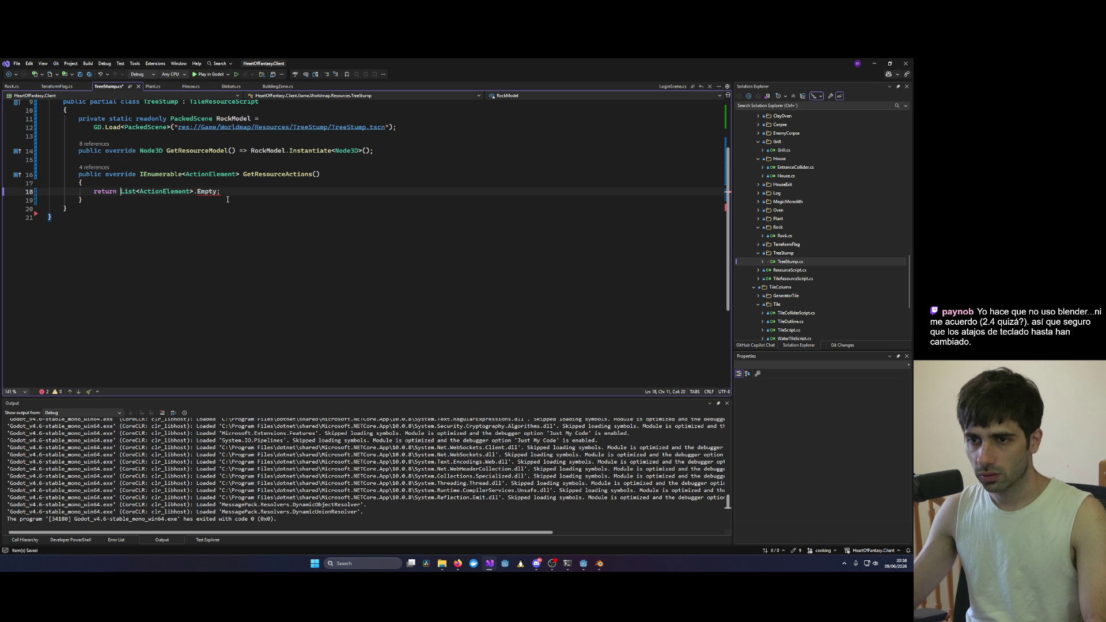
mouse_move(211, 192)
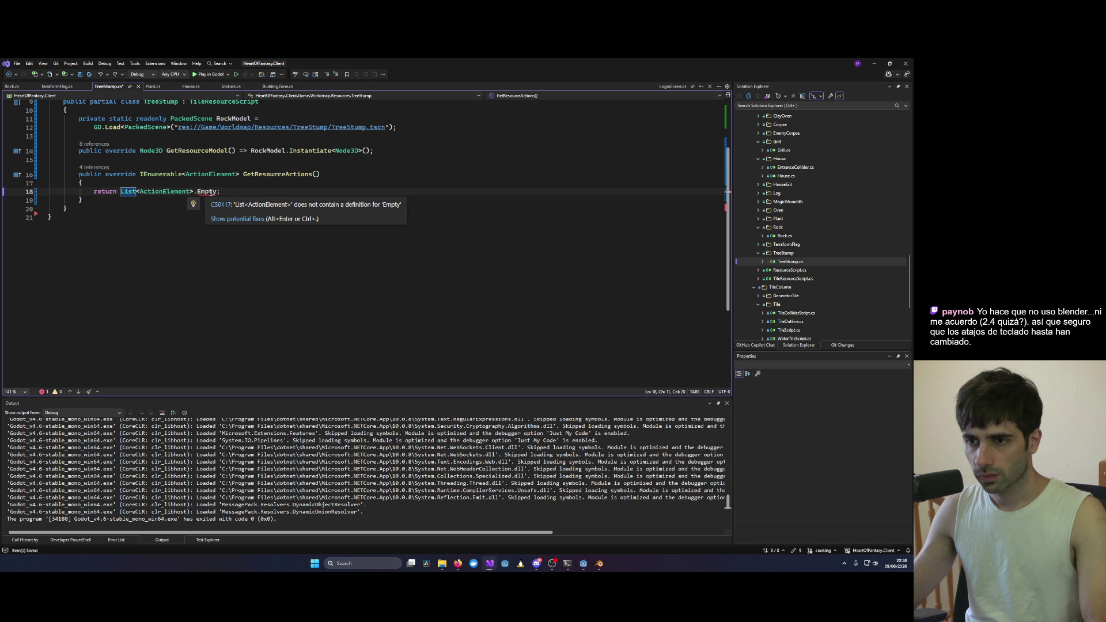
double_click(211, 192)
text(Emp)
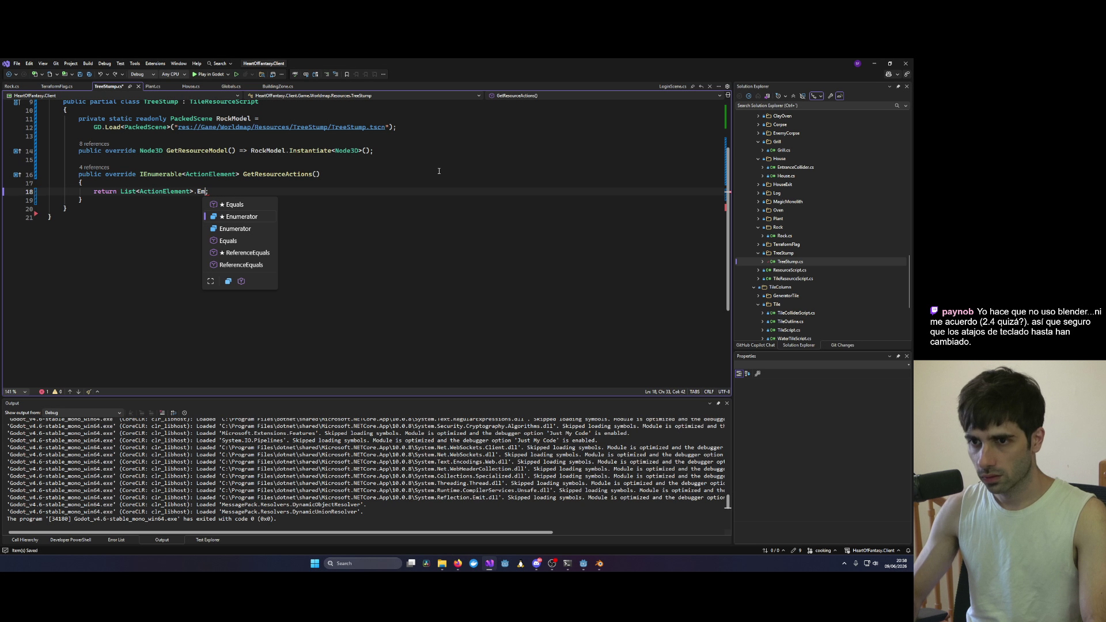
key(BackSpace)
key(BackSpace)
key(BackSpace)
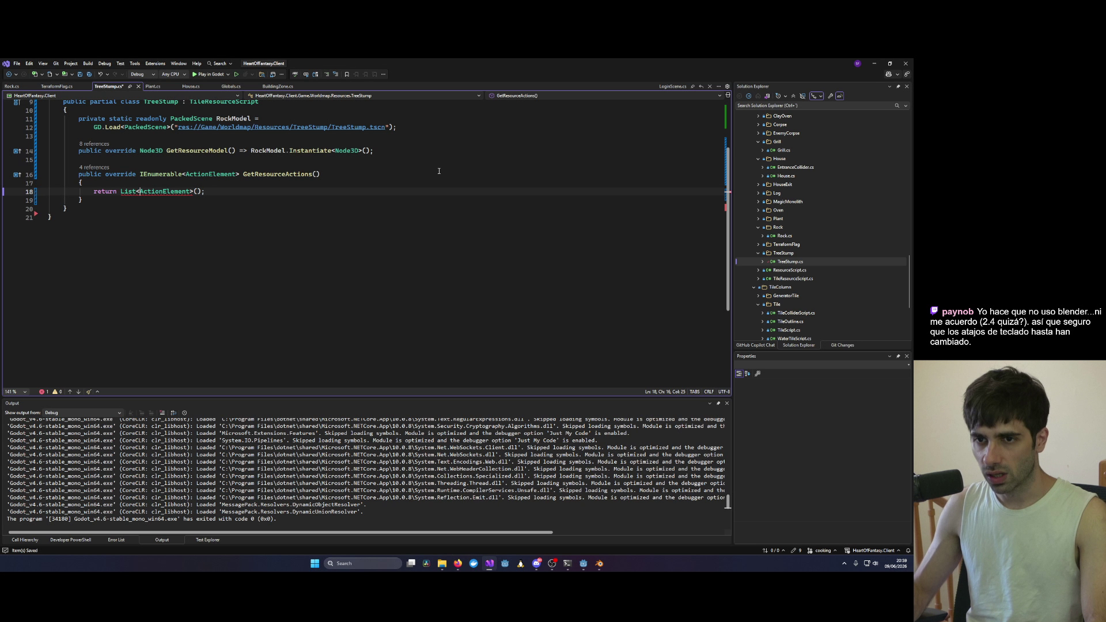
text(new)
key(ctrl+s)
Step: Remove and sort the unused usings in TreeStump.cs, then launch the rebuilt game
click(322, 300)
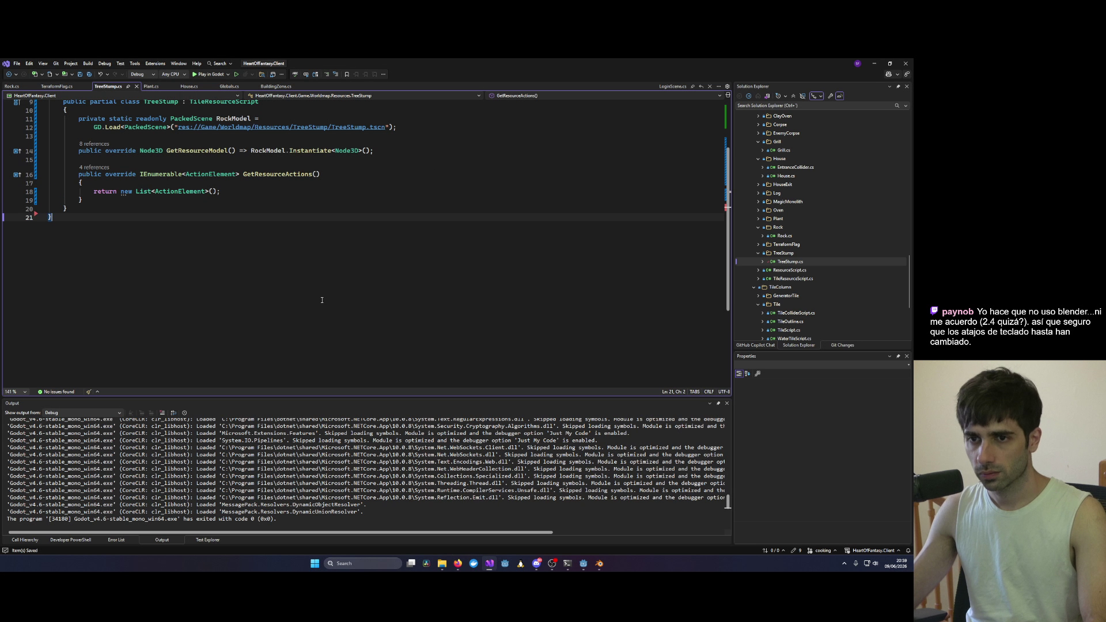
scroll(148, 220, up, 3)
click(371, 249)
right_click(293, 153)
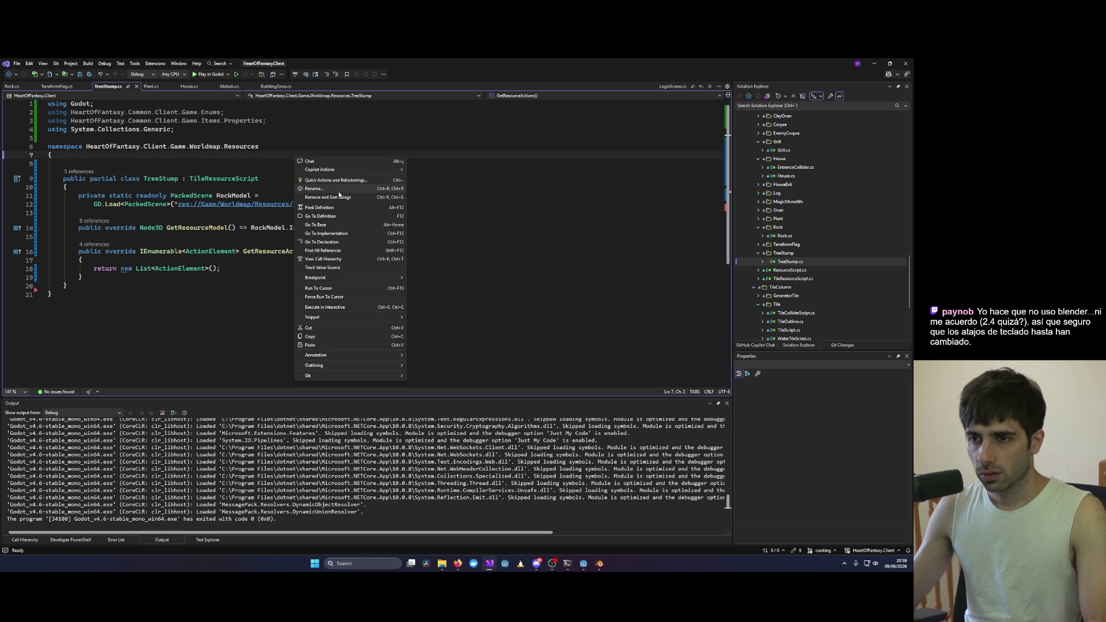
click(346, 193)
click(211, 75)
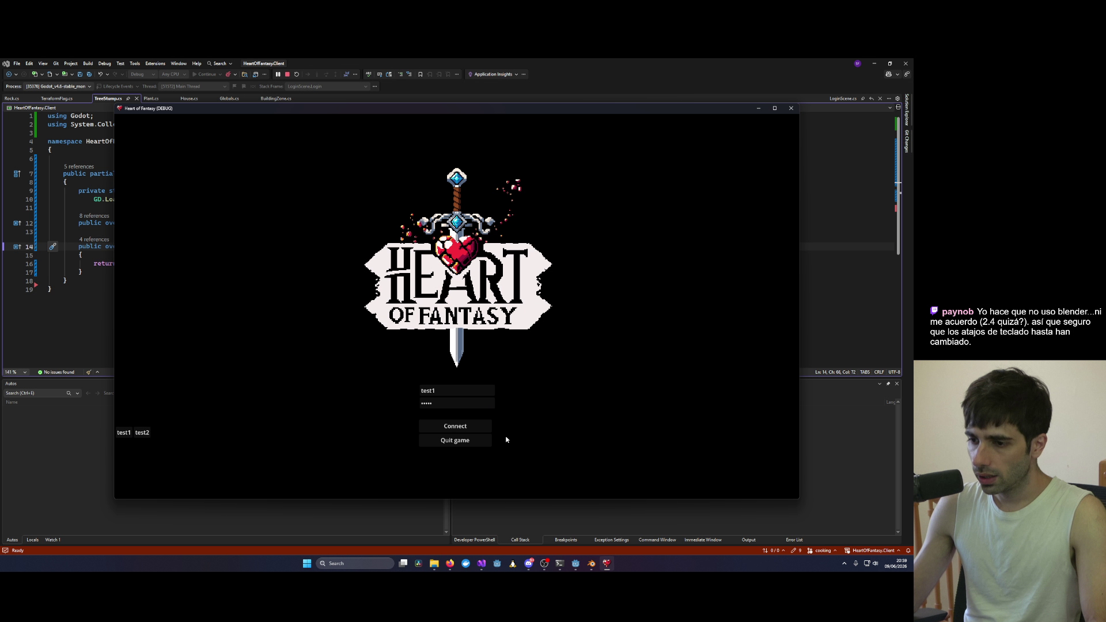
Step: Get past the start screen, press PLAY, and enter the world with the character
click(461, 426)
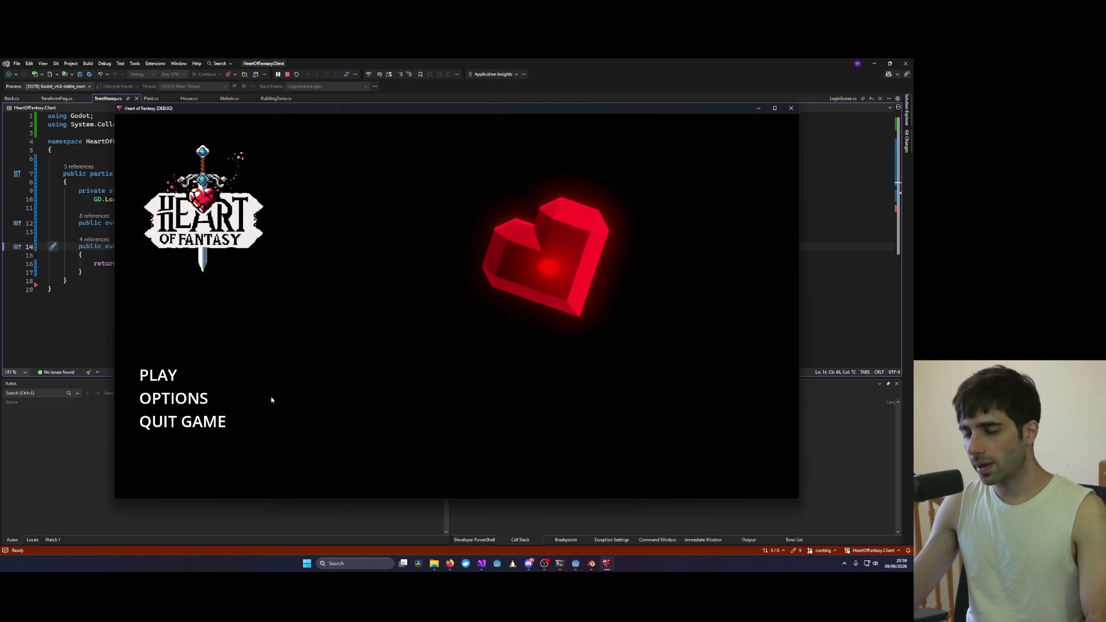
click(158, 375)
click(454, 447)
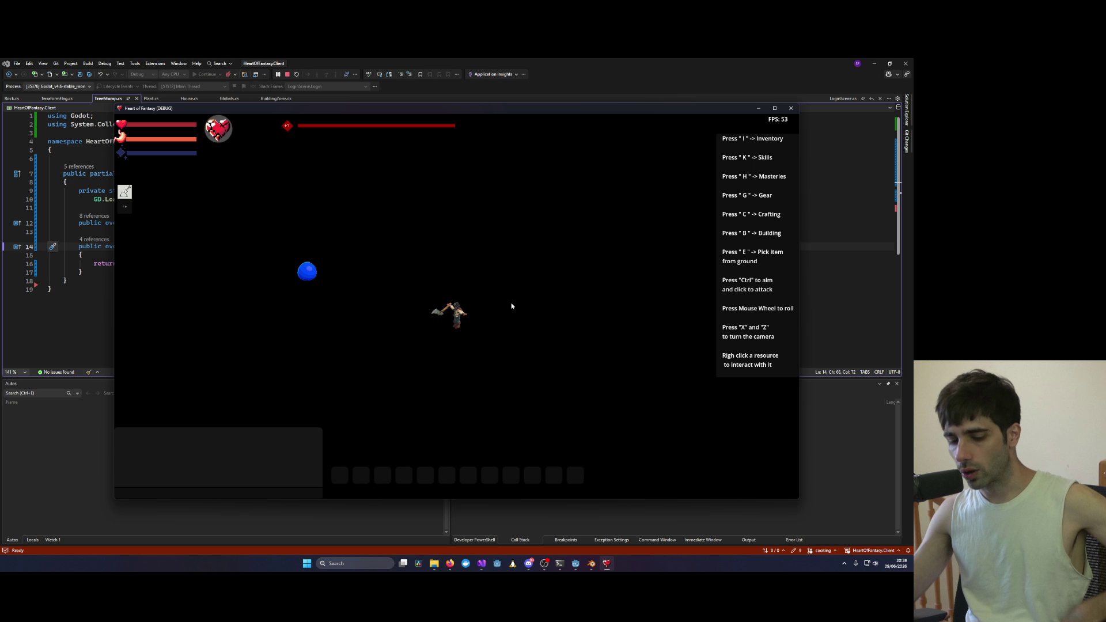
Step: Chop the tree stump while rotating the camera around the character
key(x)
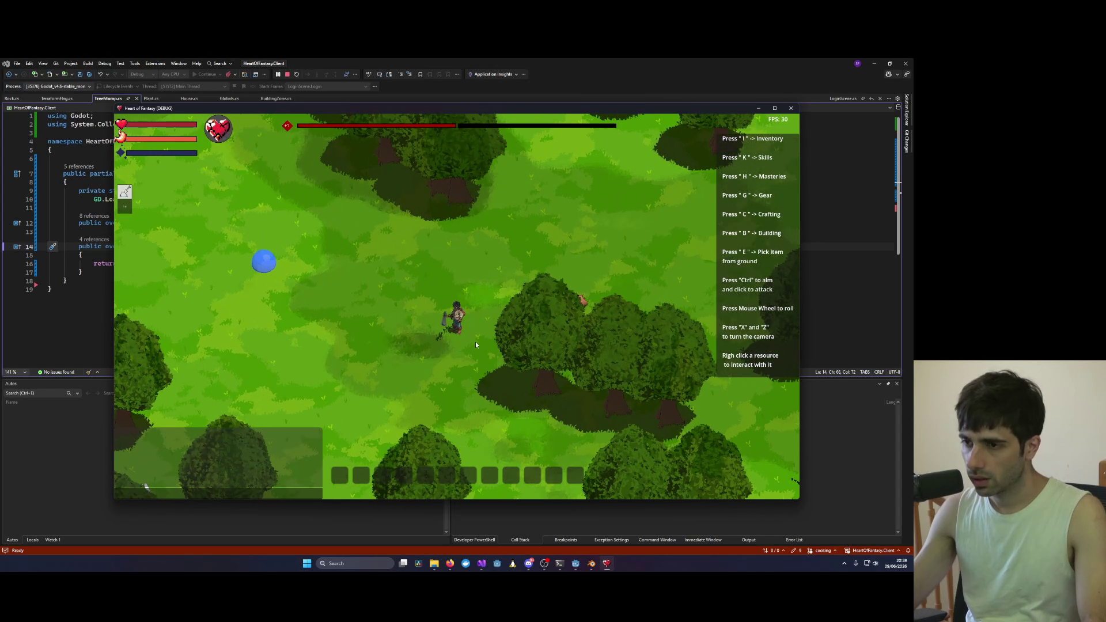
key(x)
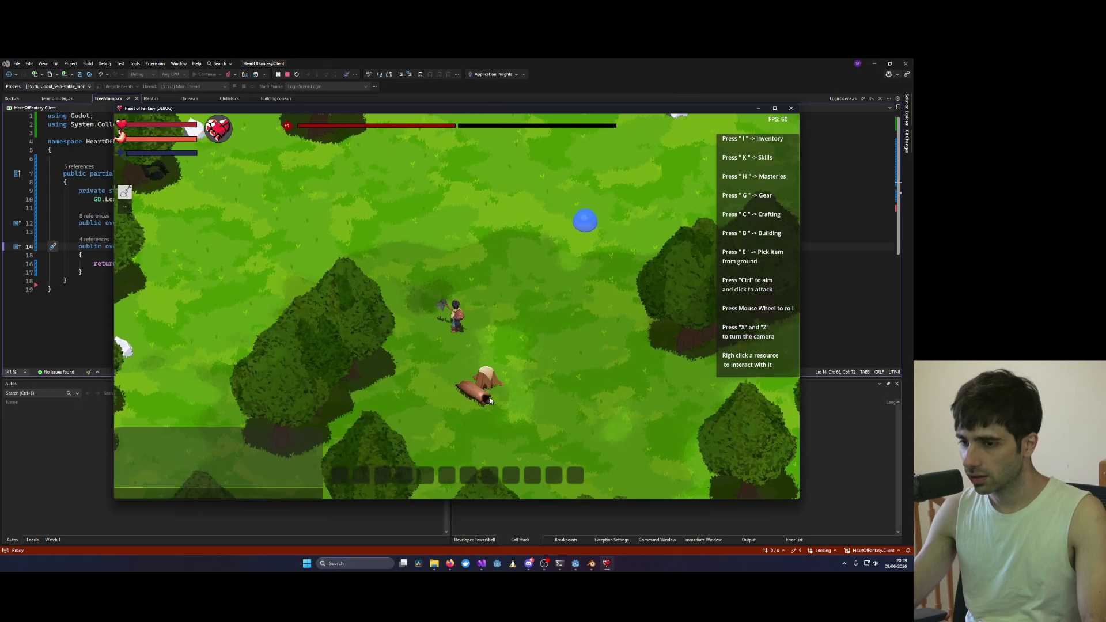
right_click(425, 379)
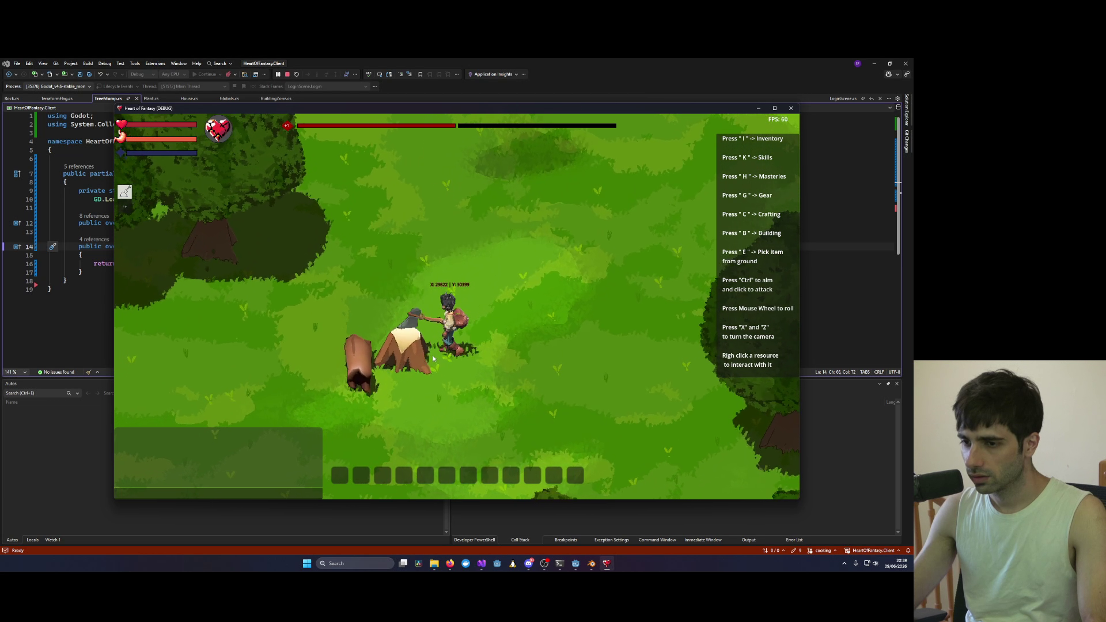
key(x)
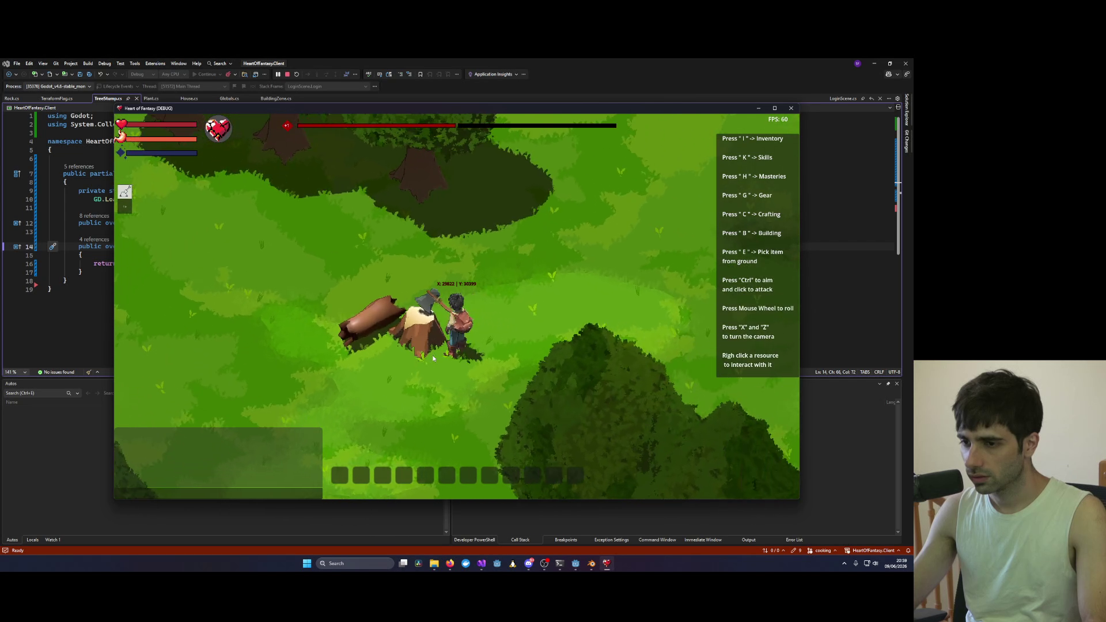
key(x)
key(x)
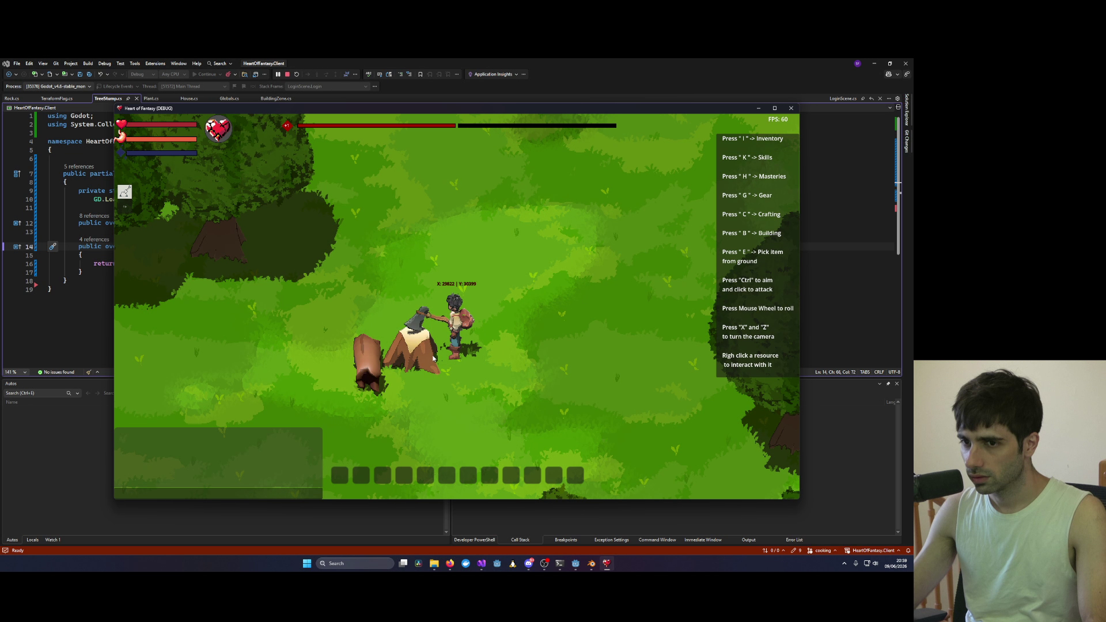
key(x)
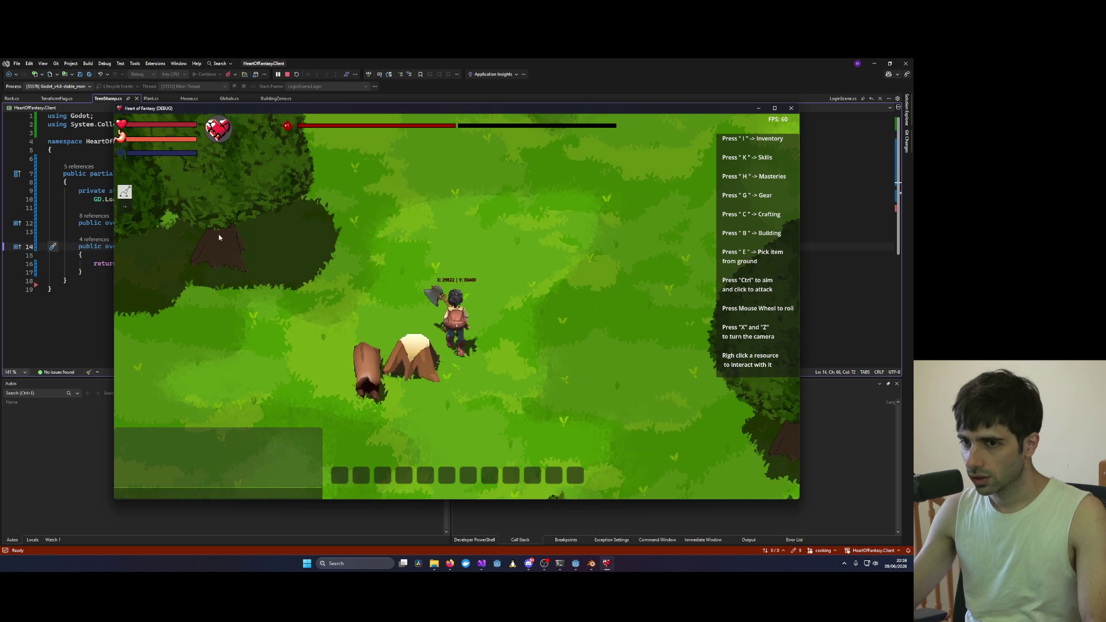
key(x)
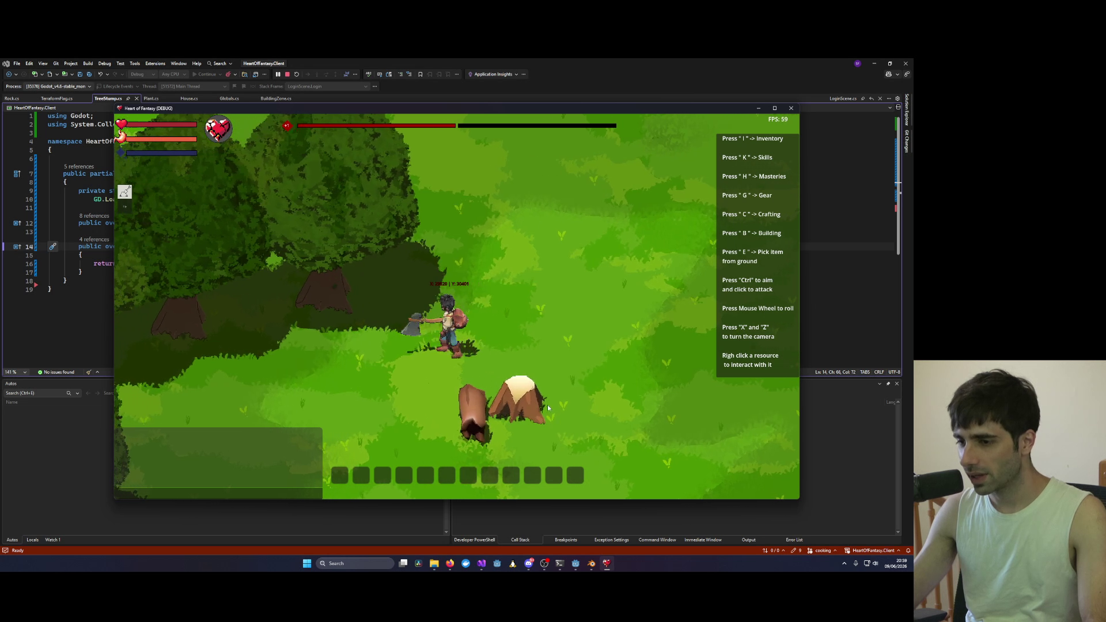
Step: Chop the nearby tree using its Chop action
right_click(422, 340)
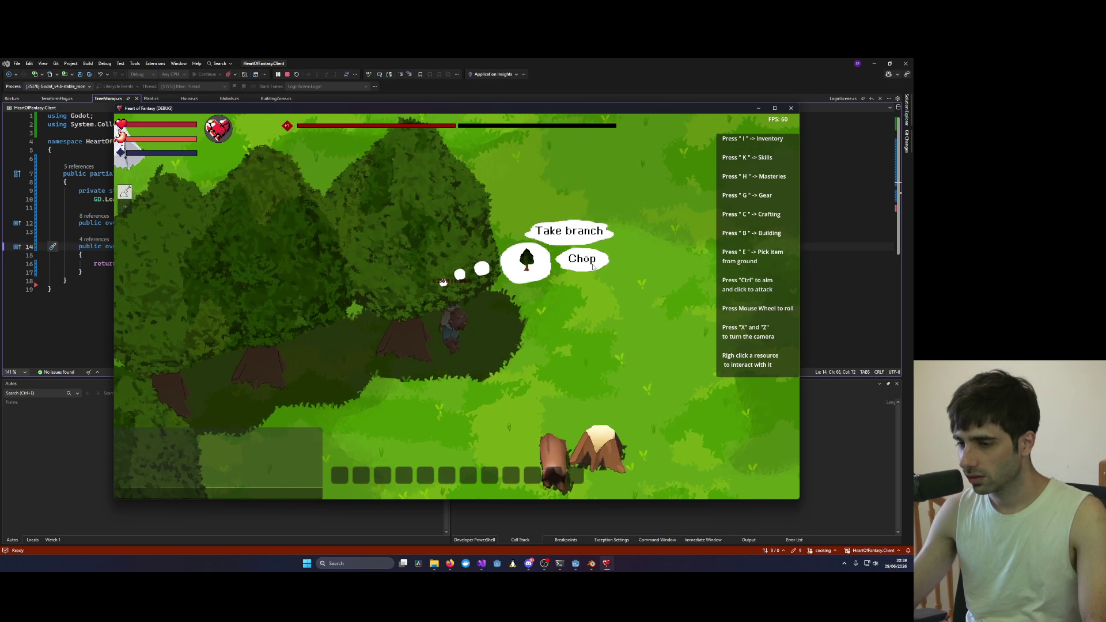
click(588, 259)
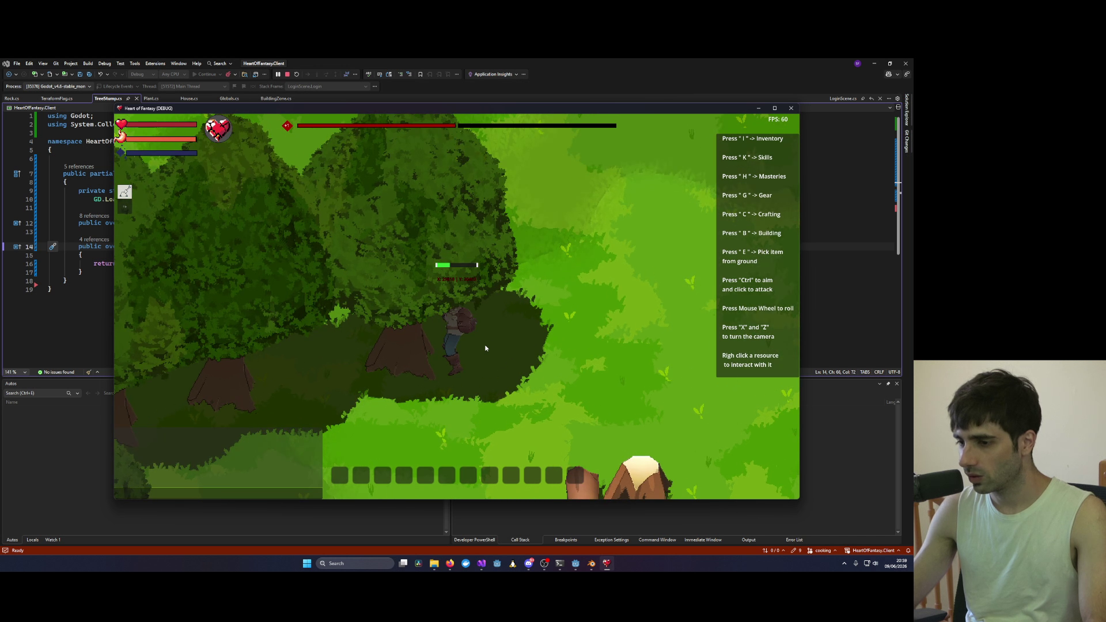
key(x)
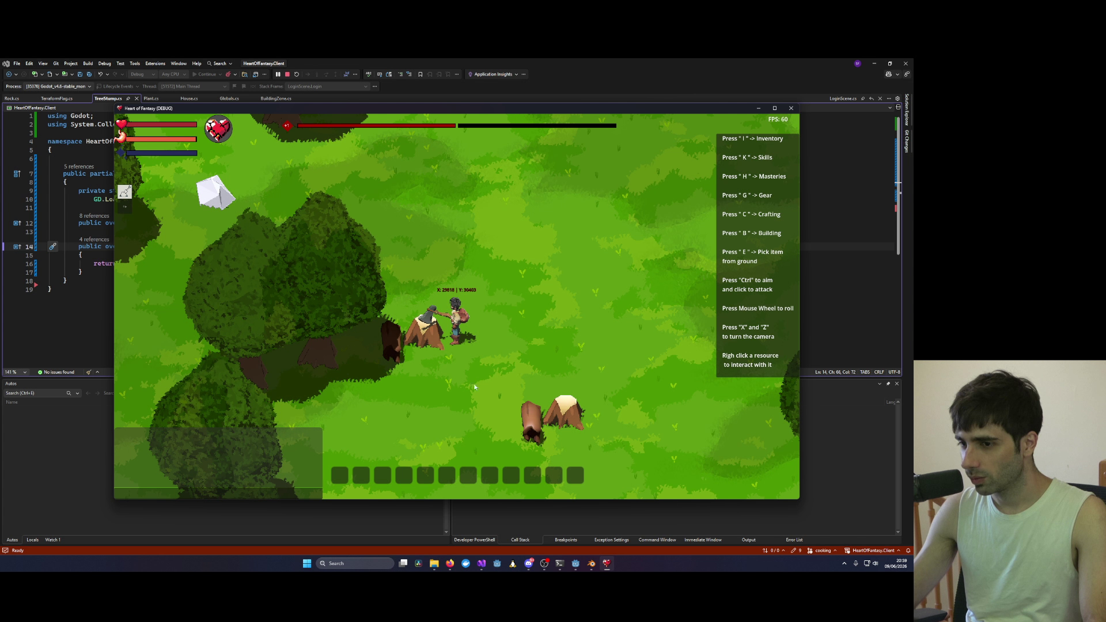
scroll(502, 392, up, 3)
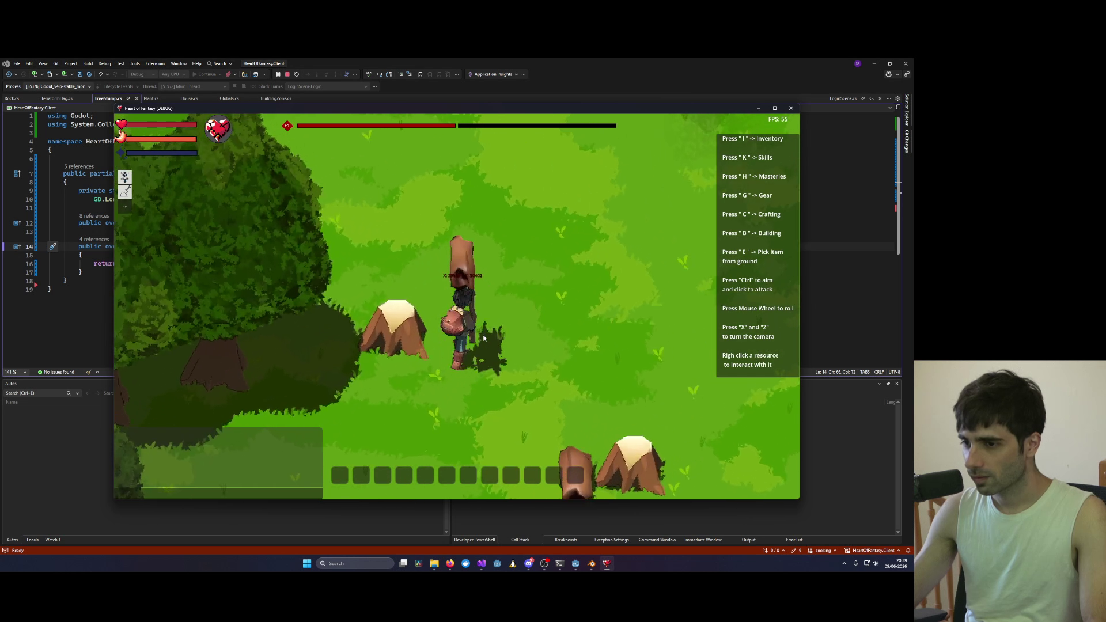
Step: Walk to the log, carry it beside the character, and drop it
key(w)
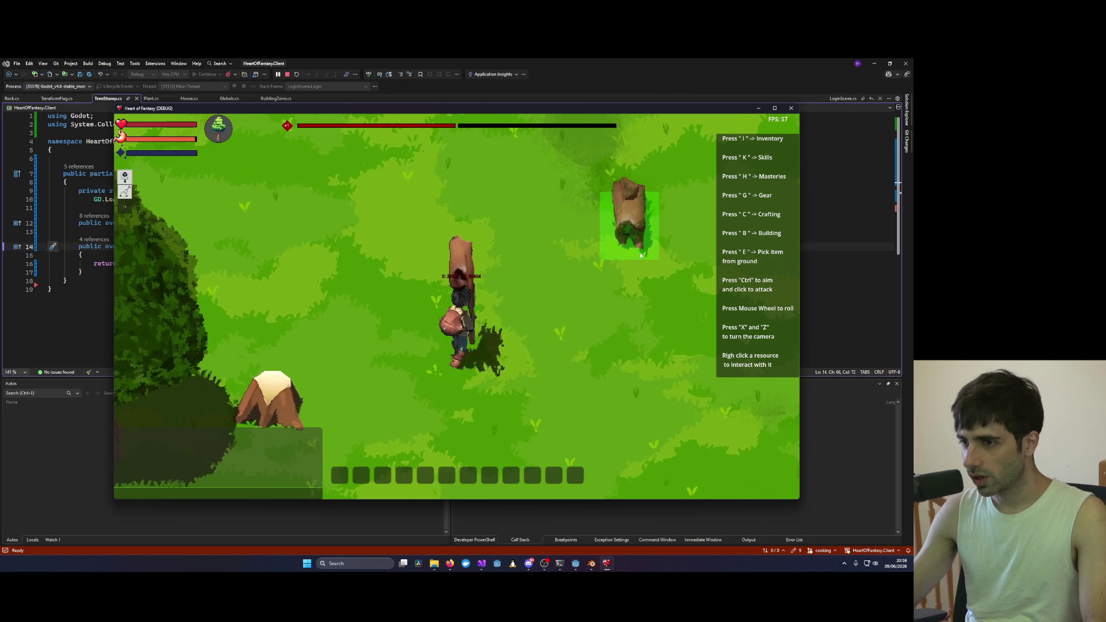
mouse_move(641, 256)
mouse_down()
mouse_move(607, 323)
mouse_move(611, 311)
mouse_move(558, 331)
mouse_move(550, 355)
mouse_move(595, 329)
mouse_up()
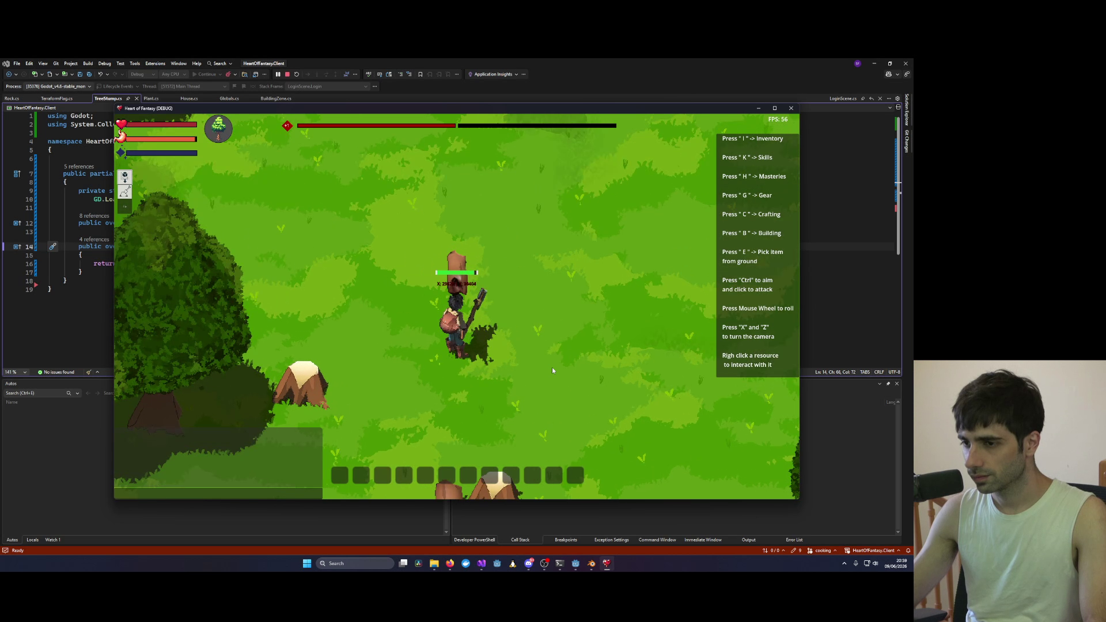
click(552, 368)
Step: Look around the trees and rocks, then chop a nearby stump
key(x)
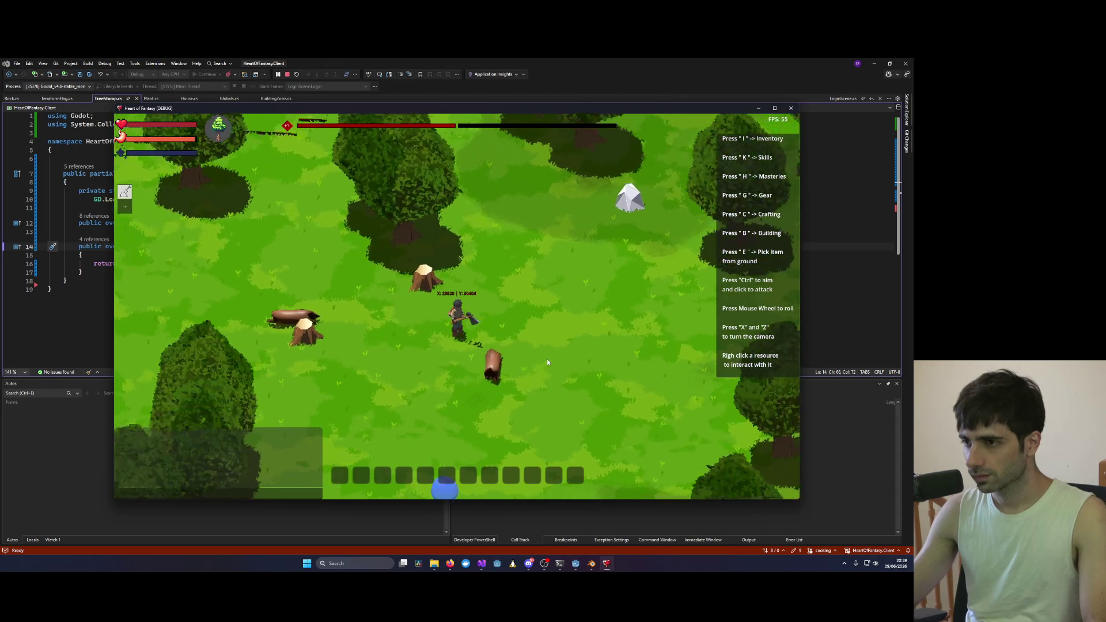
key(x)
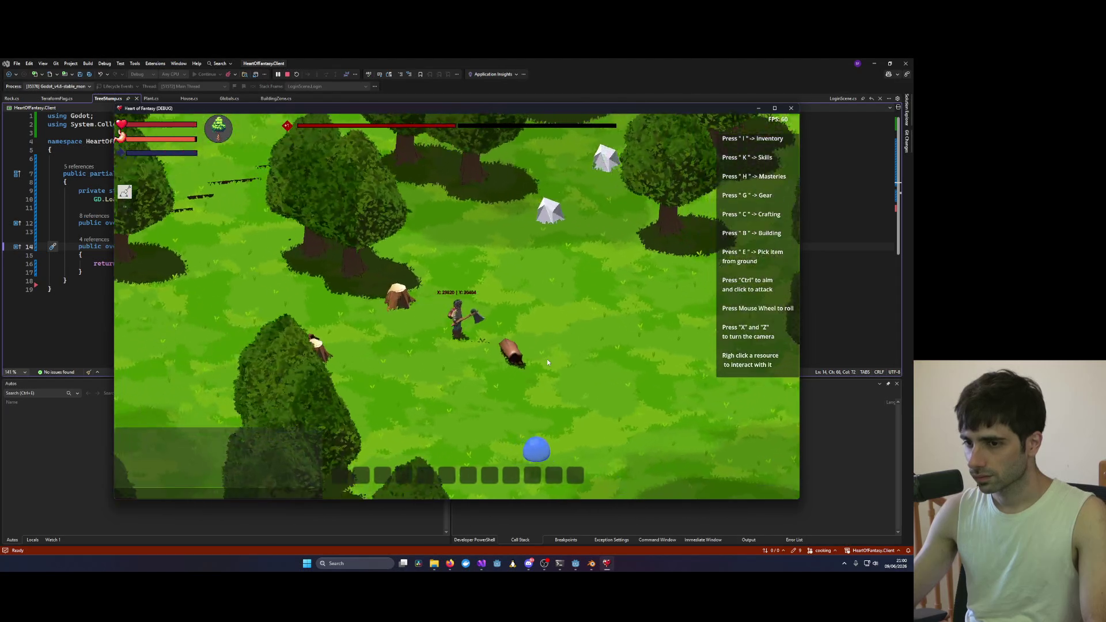
key(x)
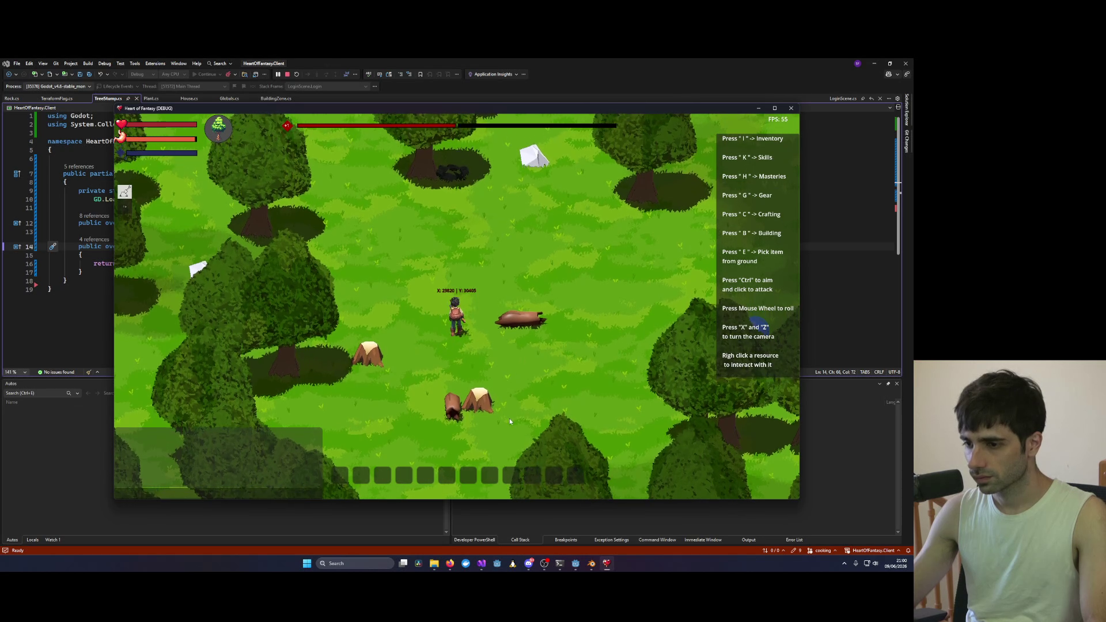
scroll(509, 421, up, 3)
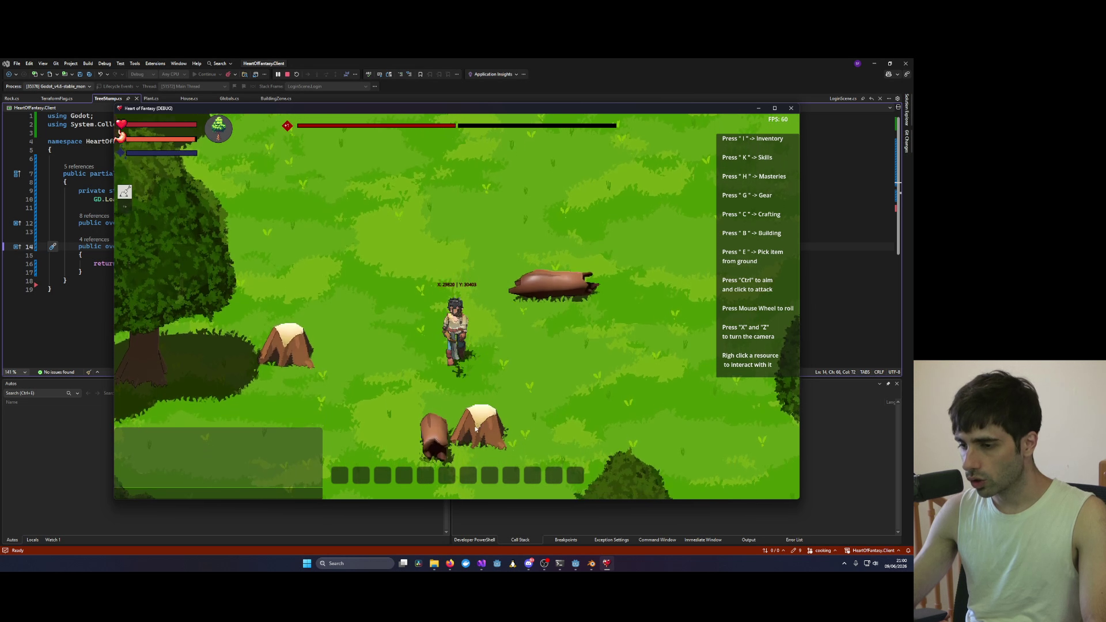
key(x)
right_click(474, 403)
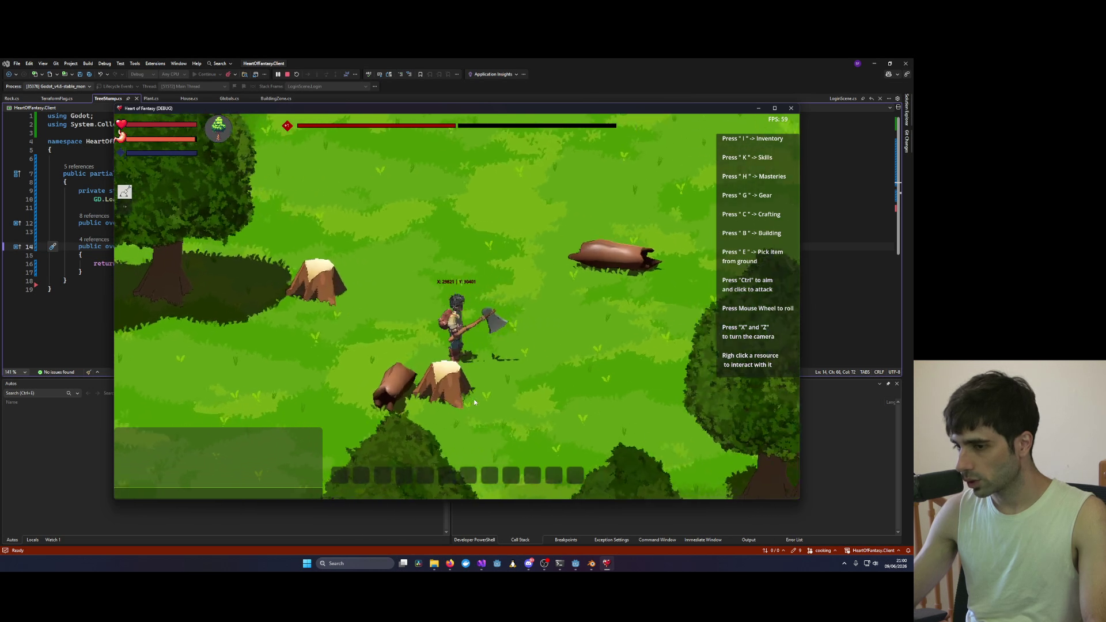
key(x)
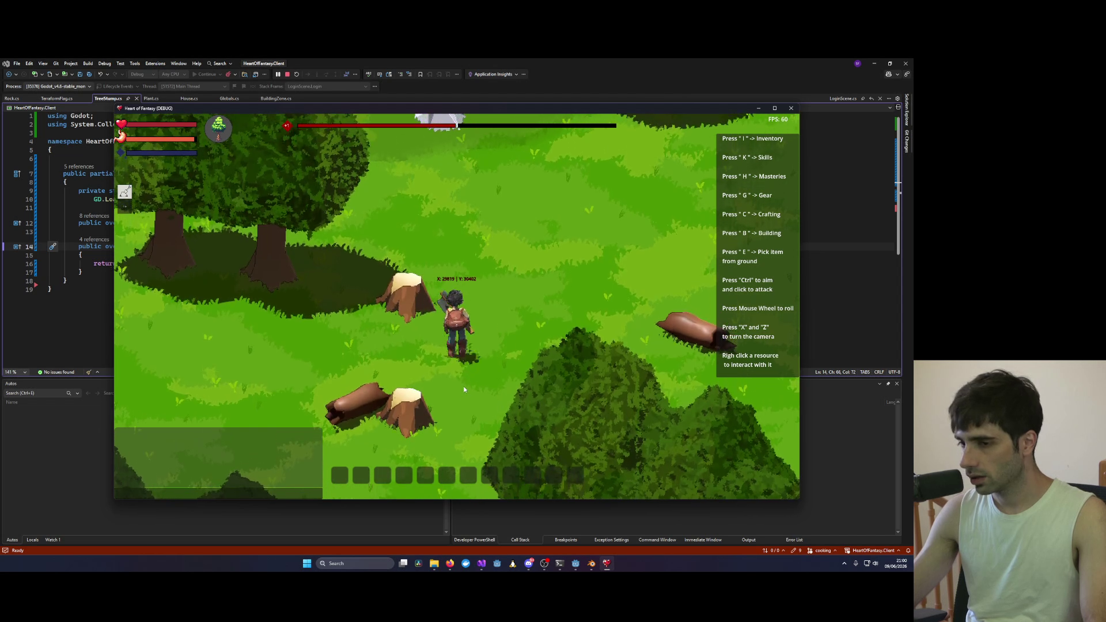
Step: Walk through the forest viewing the stumps, then close the game and stop debugging
key(w)
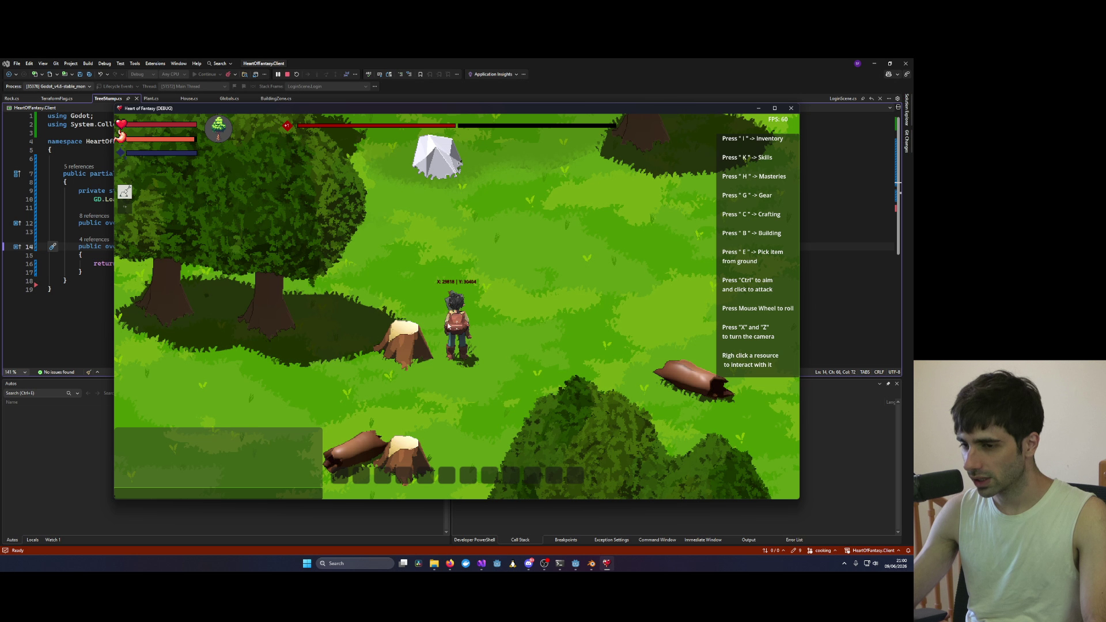
scroll(319, 285, up, 5)
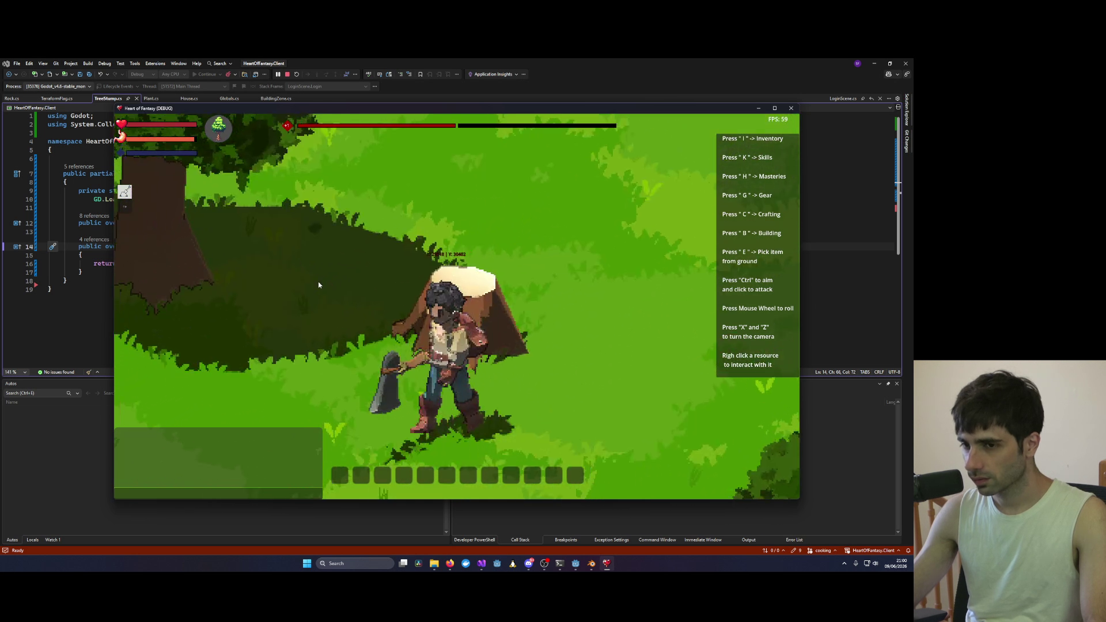
key(a)
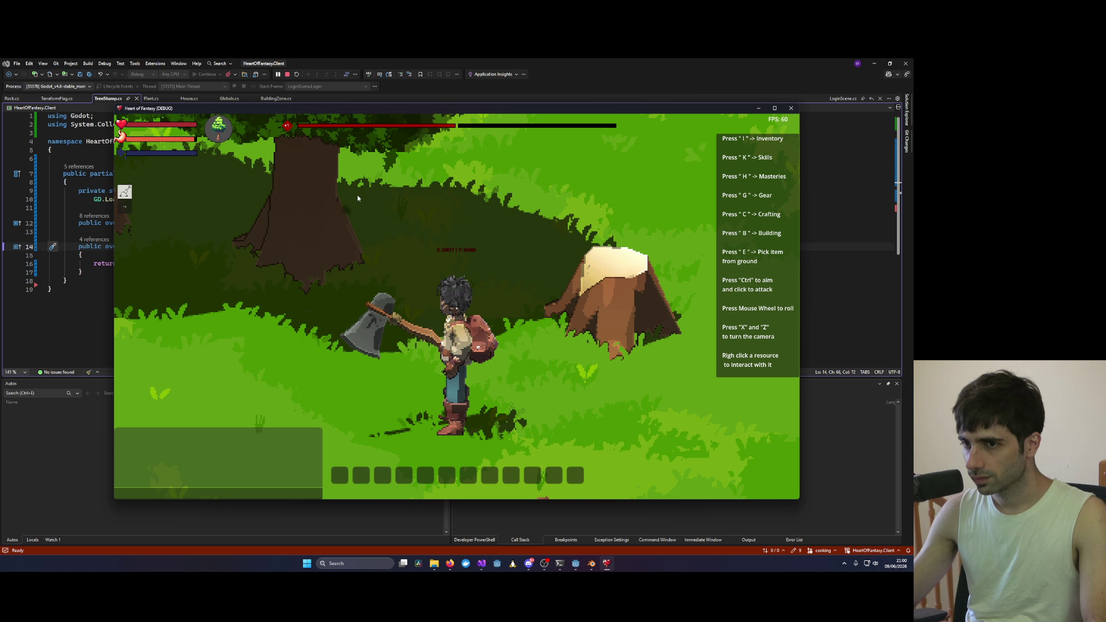
scroll(357, 195, down, 3)
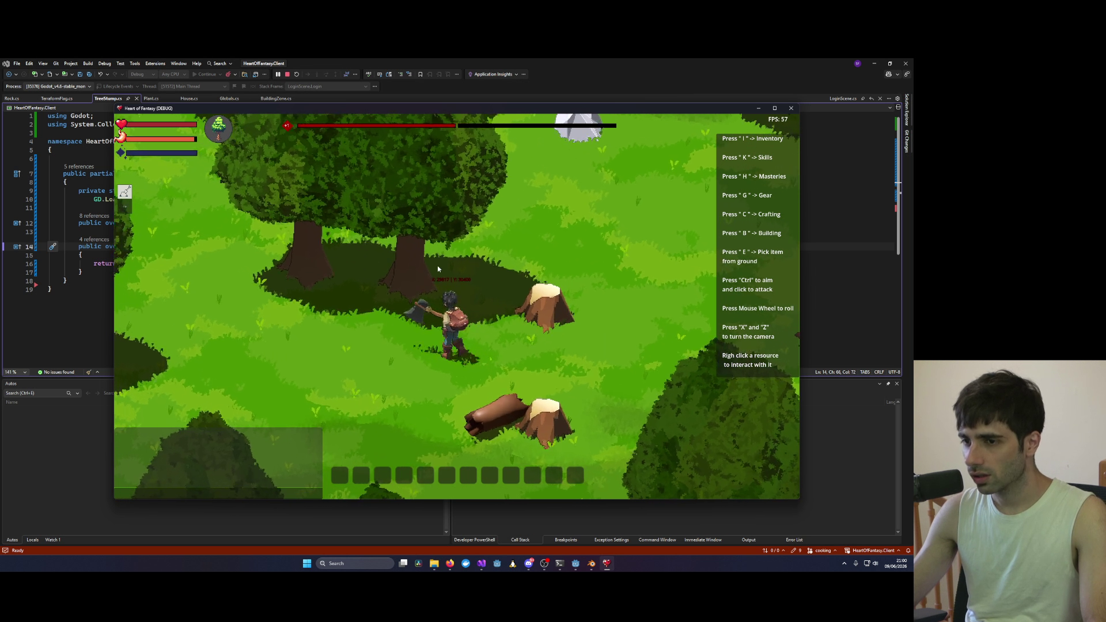
key(x)
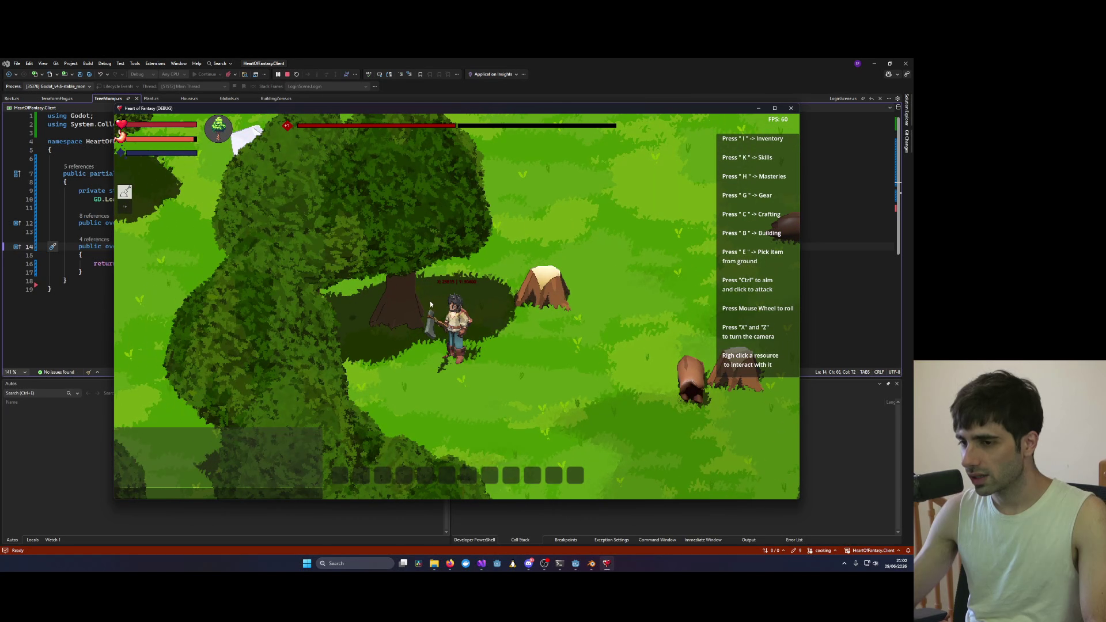
key(x)
key(x)
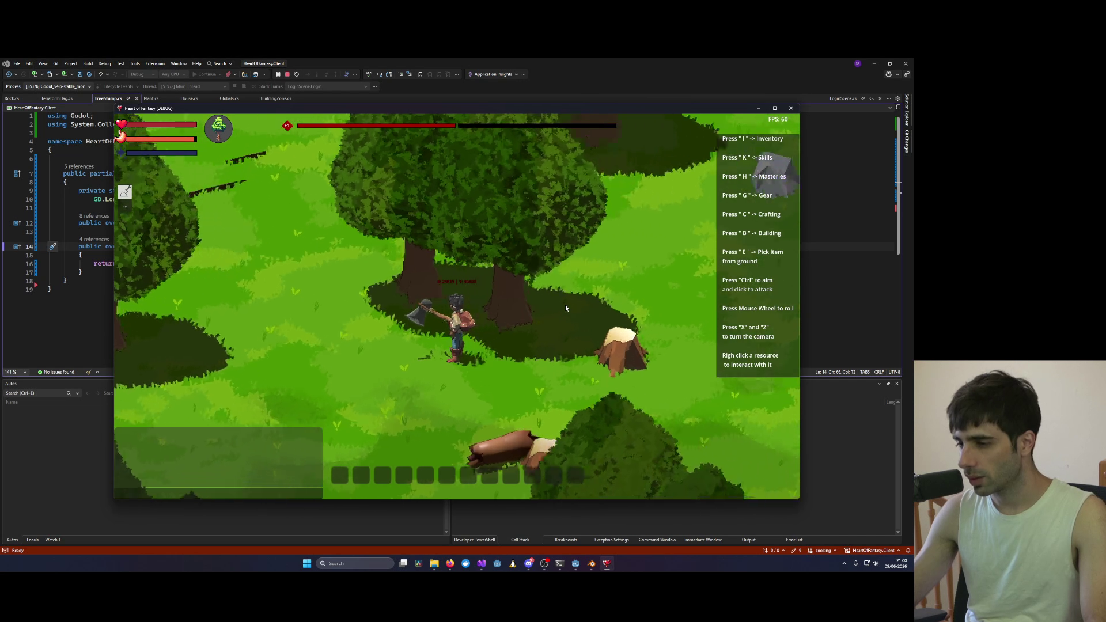
key(x)
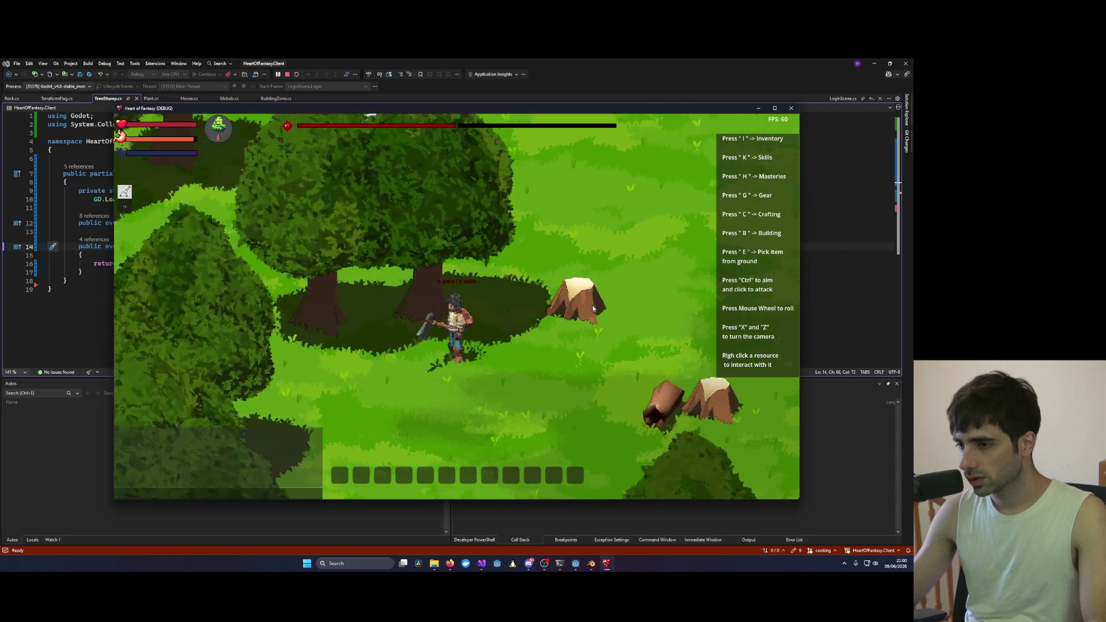
key(x)
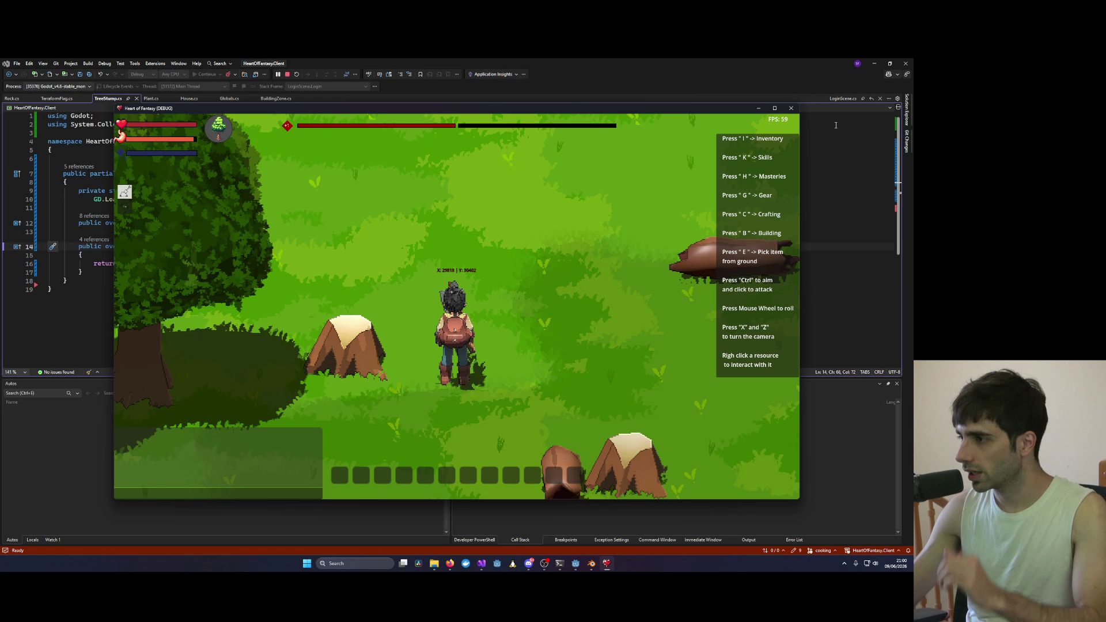
click(791, 109)
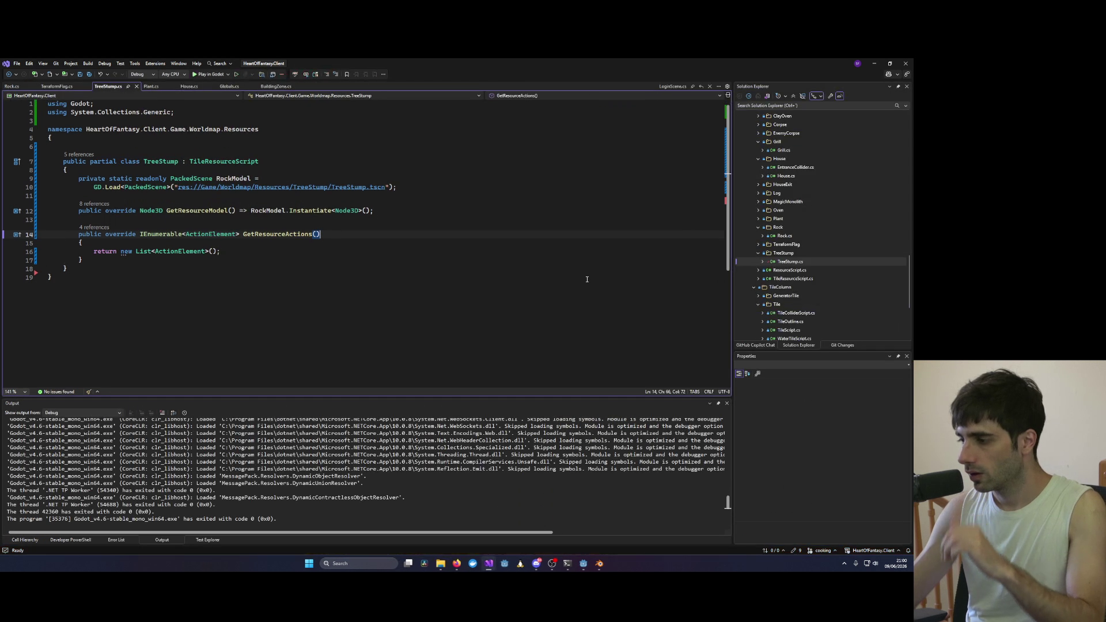
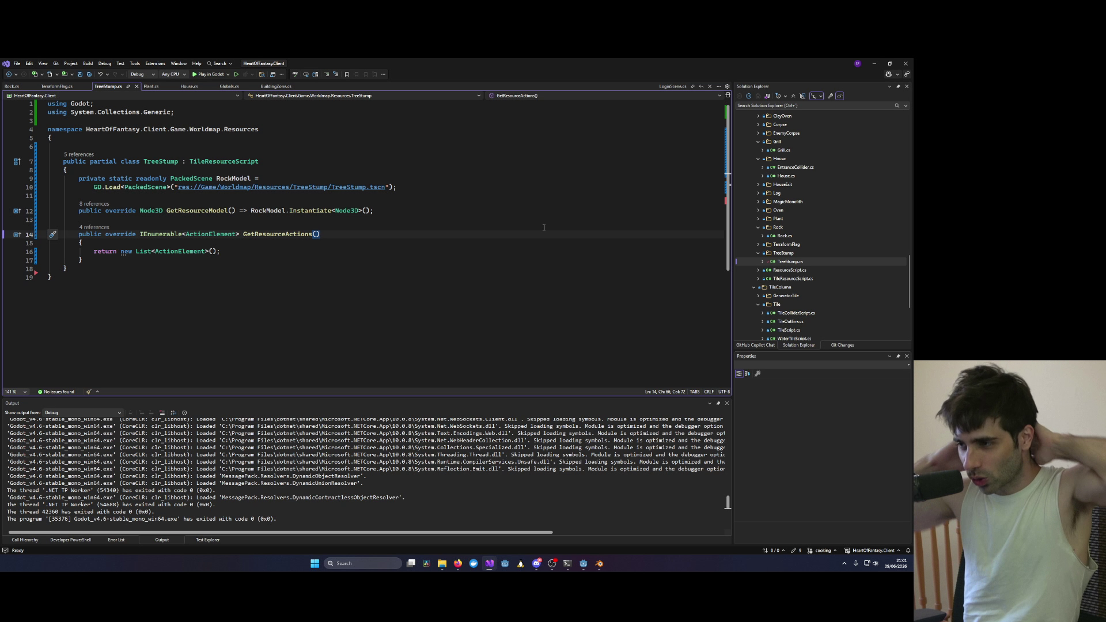
Step: Launch the game in debug, log in with the test credentials and enter the world as the test character
click(223, 71)
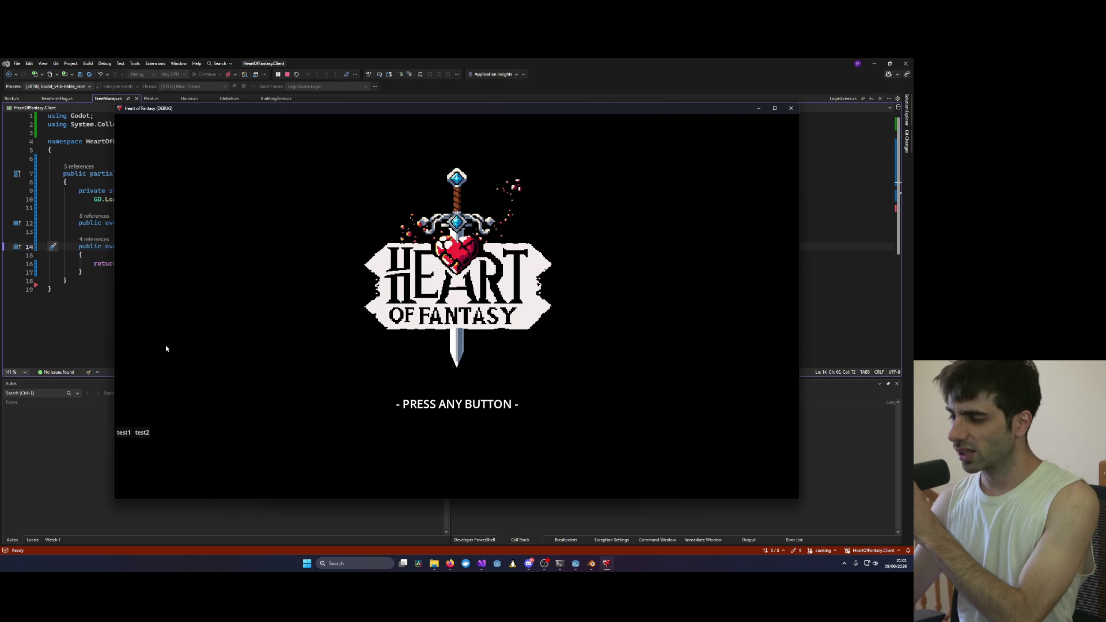
click(125, 432)
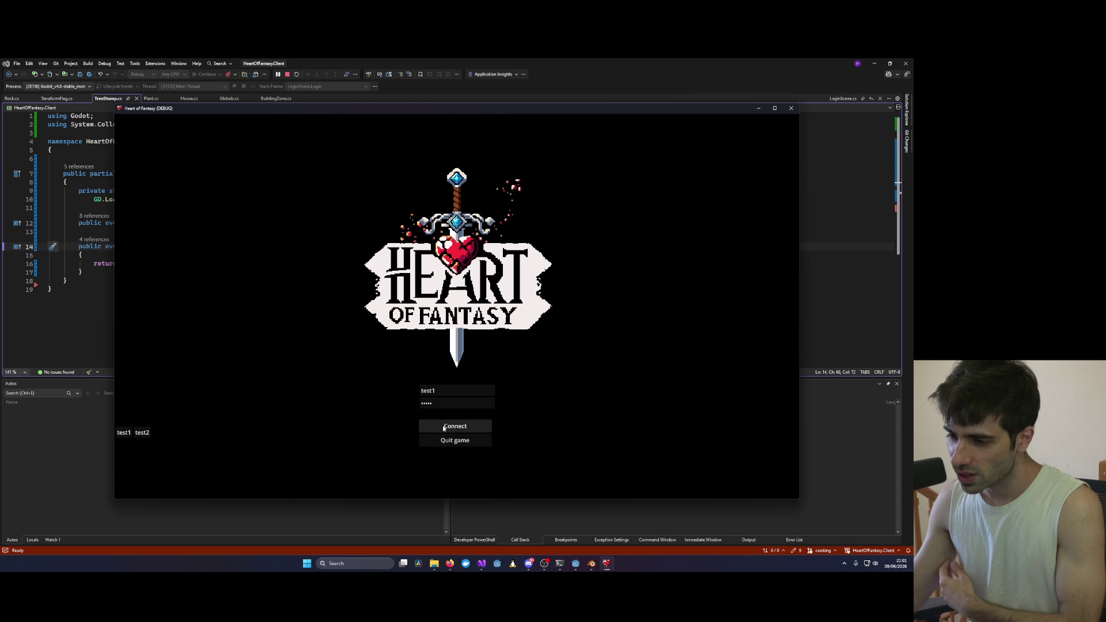
click(444, 428)
click(150, 376)
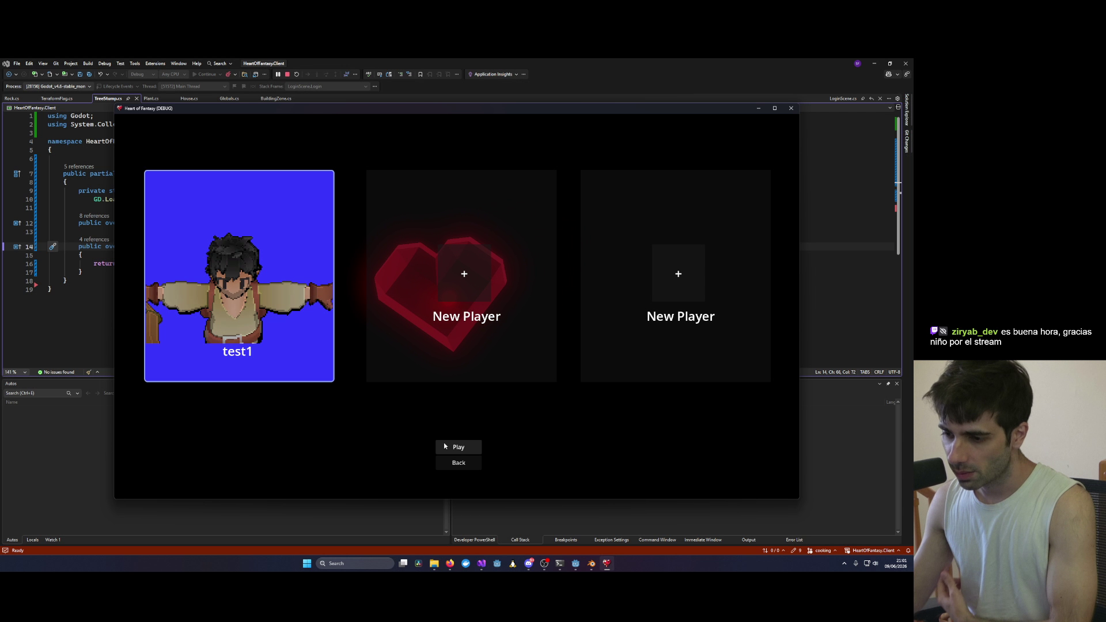
click(445, 446)
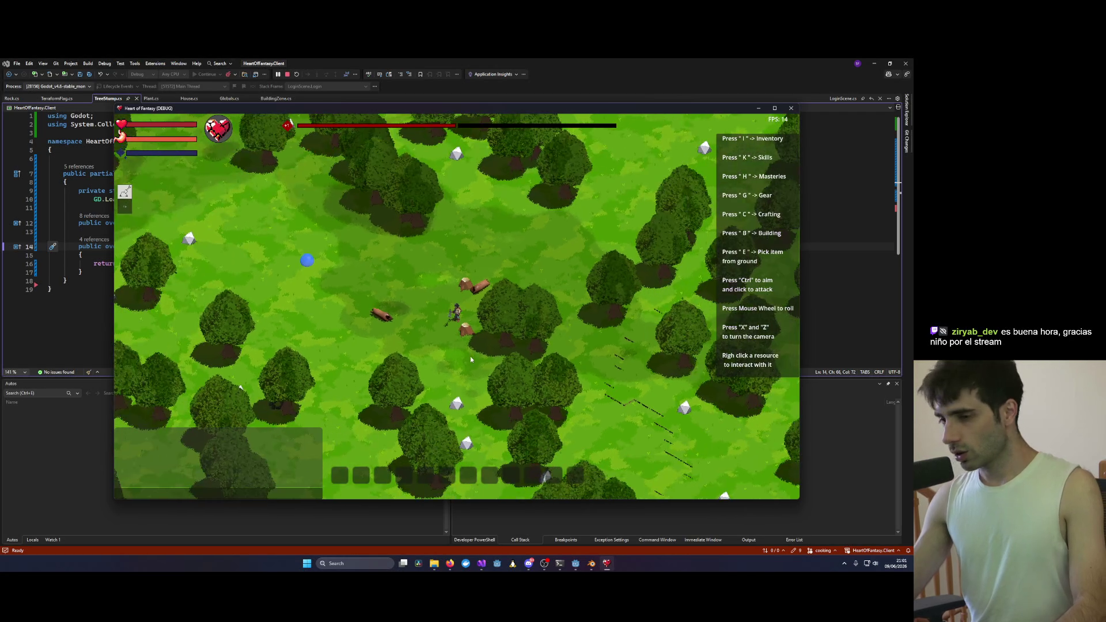
Step: Build a House at the construction site from the building list
key(b)
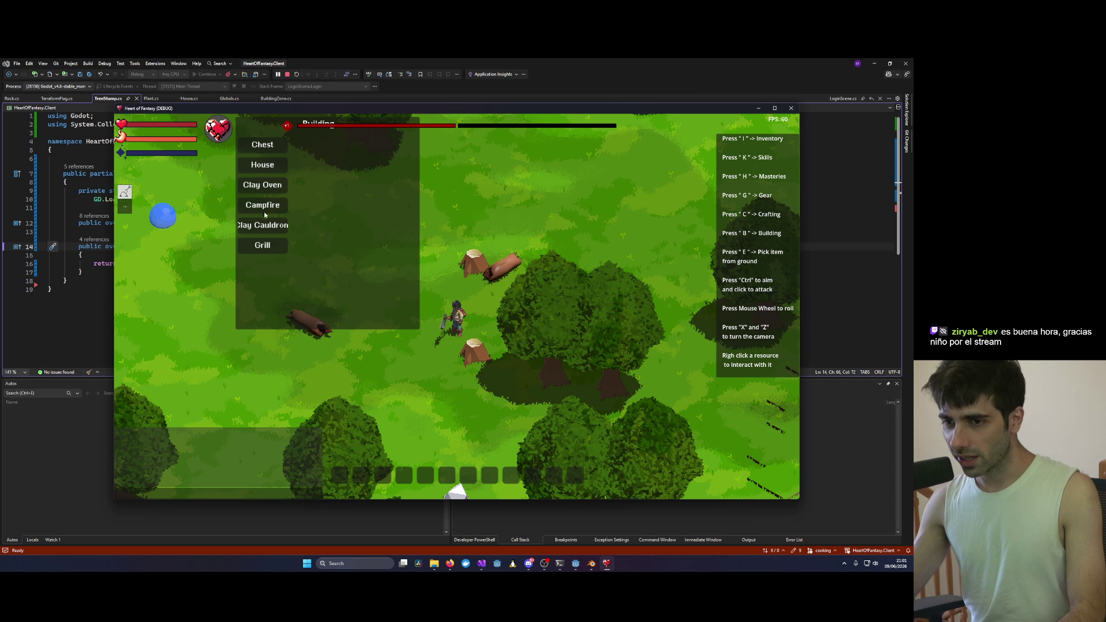
click(265, 166)
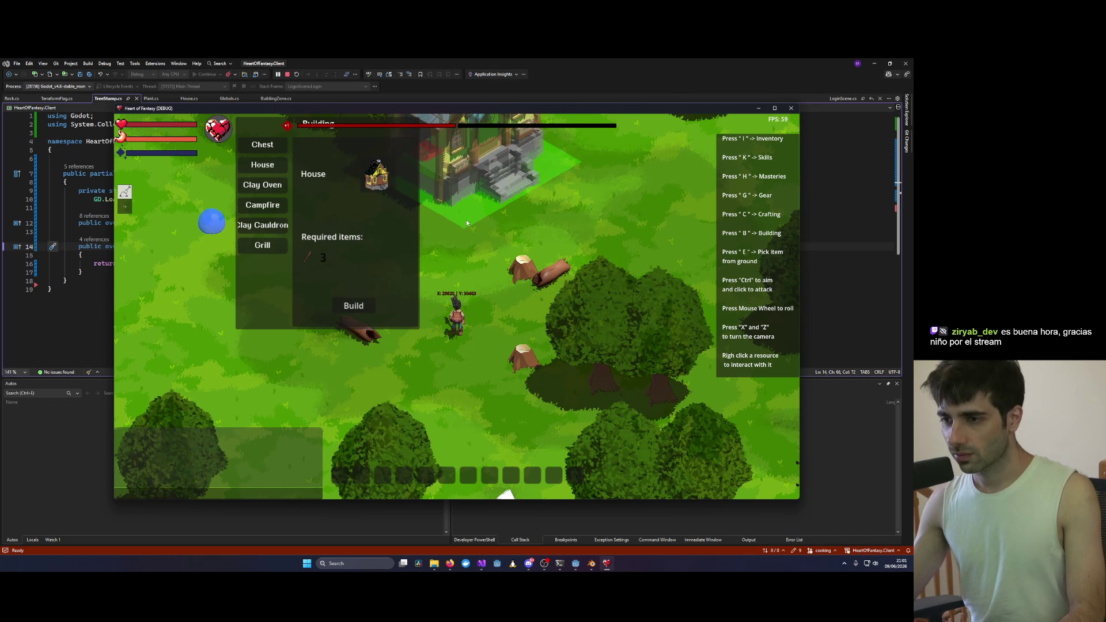
click(448, 258)
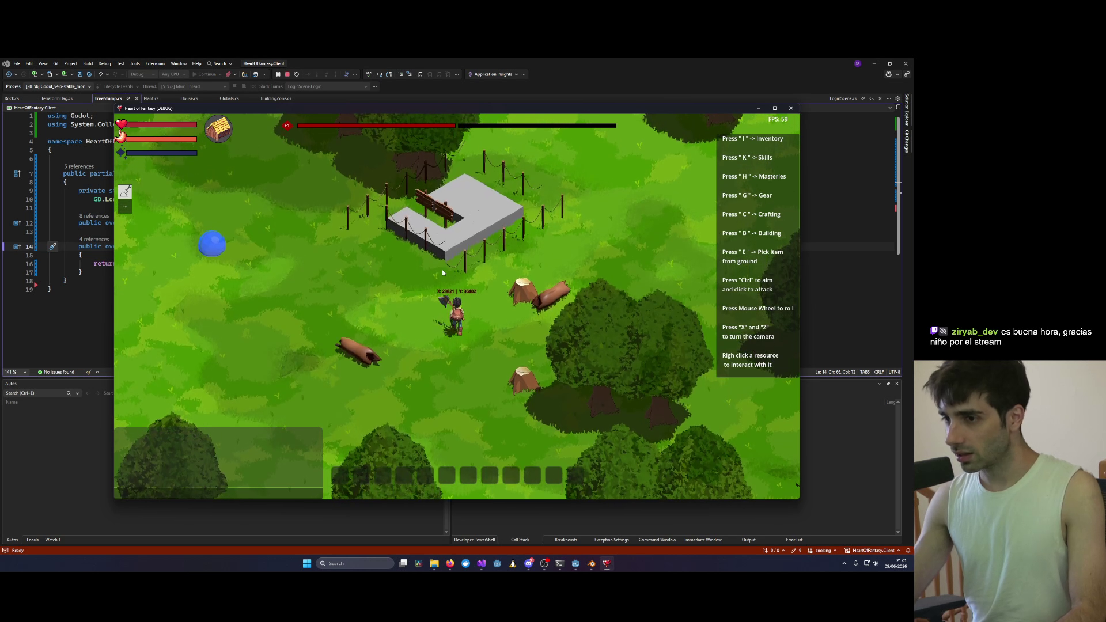
Step: Turn and zoom the camera toward the fenced foundation and bring up its Destroy/Build options
key(x)
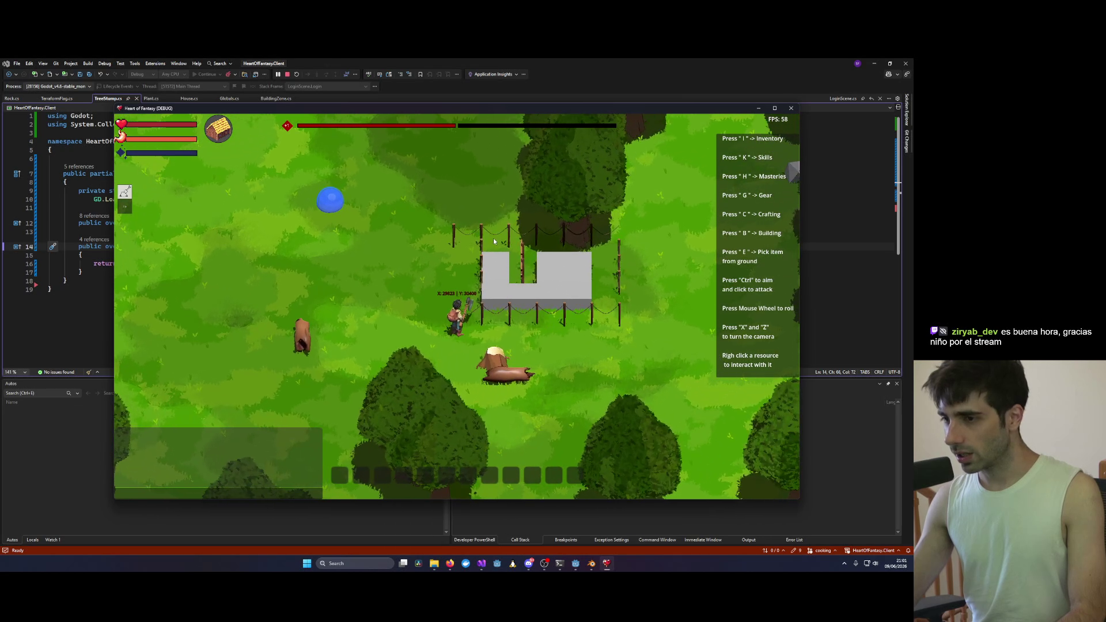
key(x)
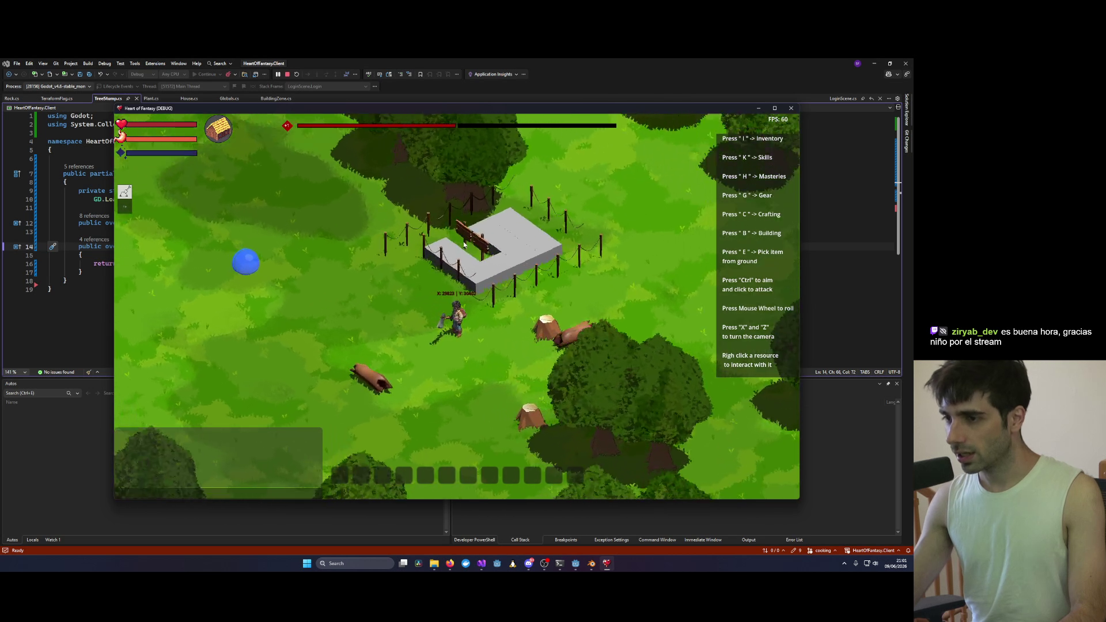
key(x)
scroll(364, 229, up, 5)
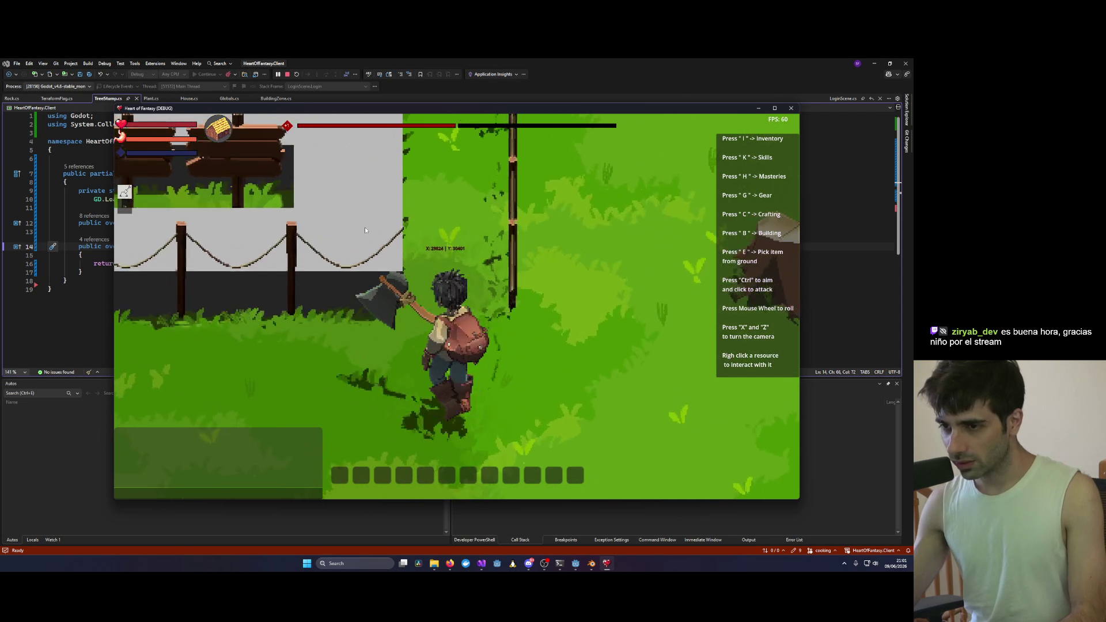
key(x)
scroll(357, 205, down, 5)
scroll(385, 230, up, 5)
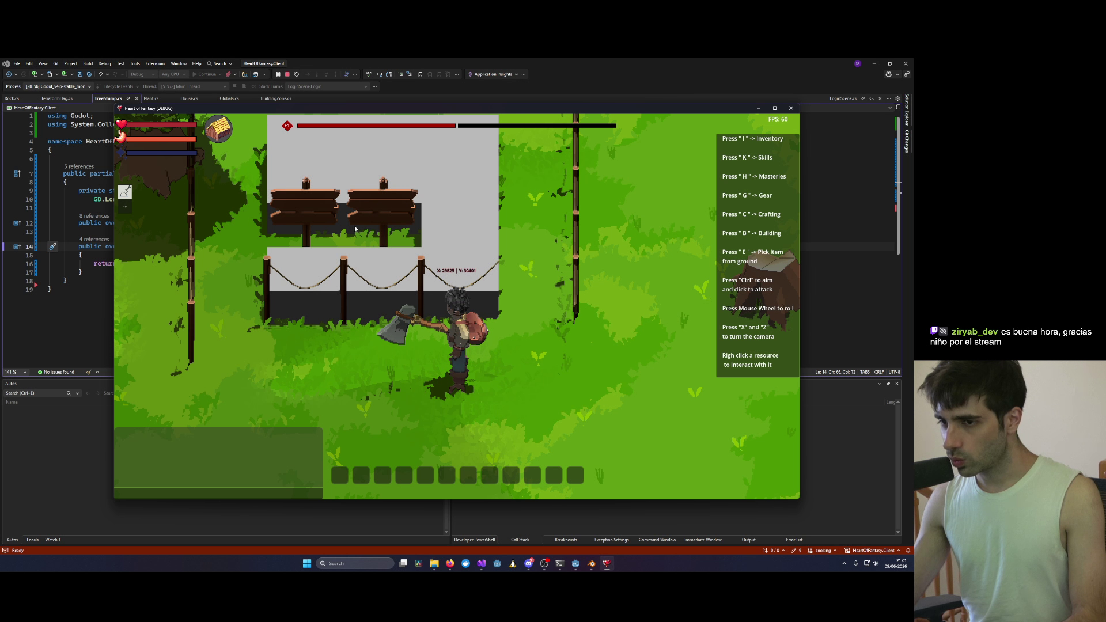
scroll(403, 230, down, 3)
right_click(408, 254)
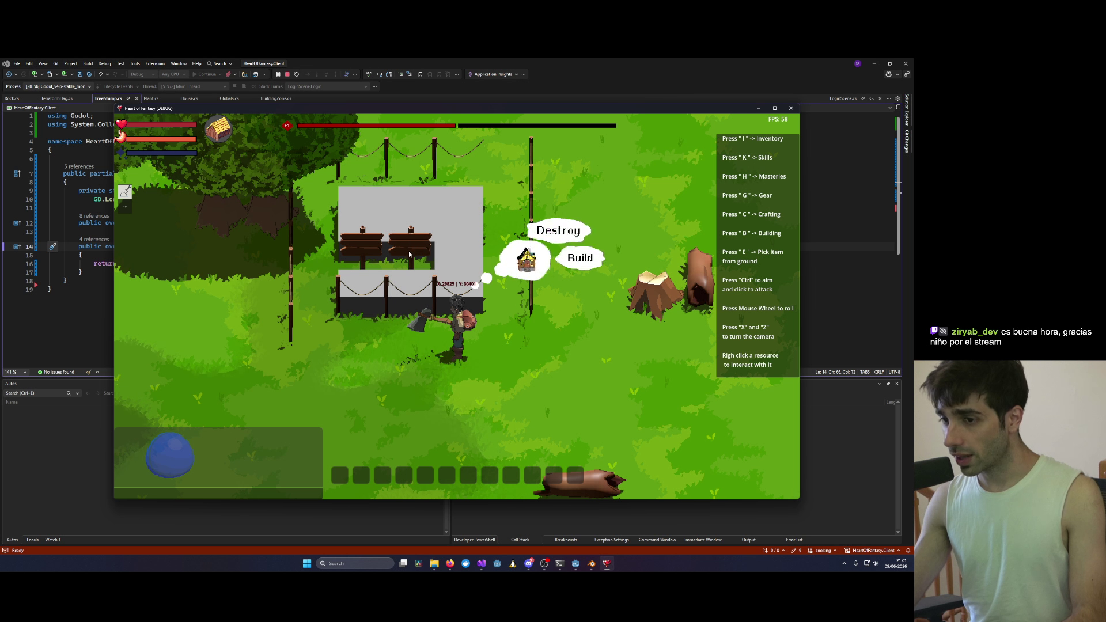
Step: Scroll through the build options over the foundation, then dismiss them
scroll(554, 276, down, 2)
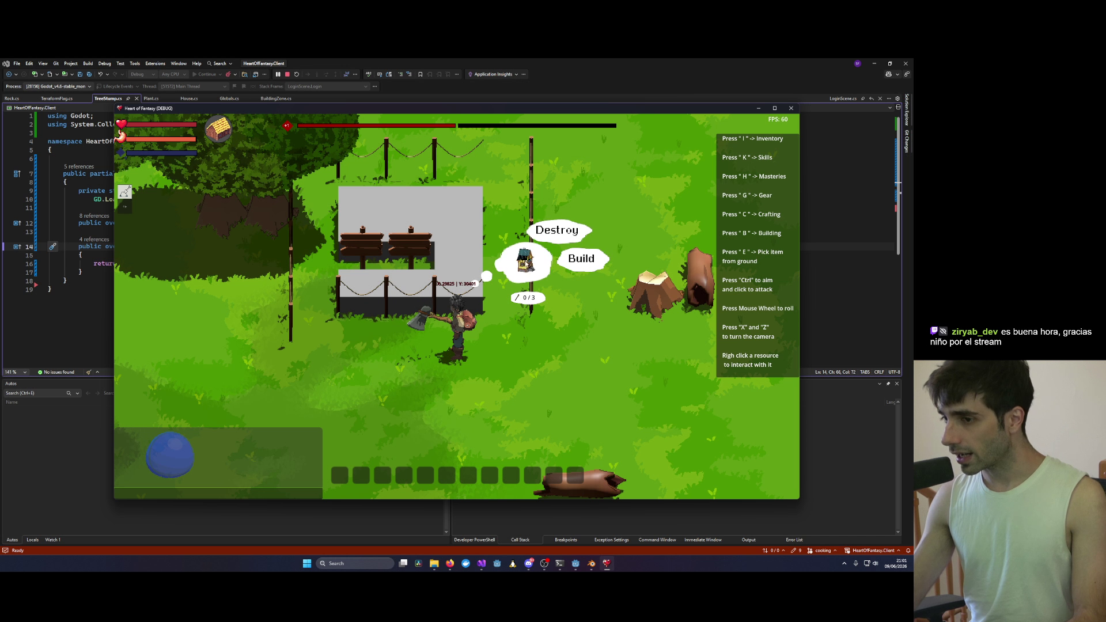
scroll(516, 253, up, 3)
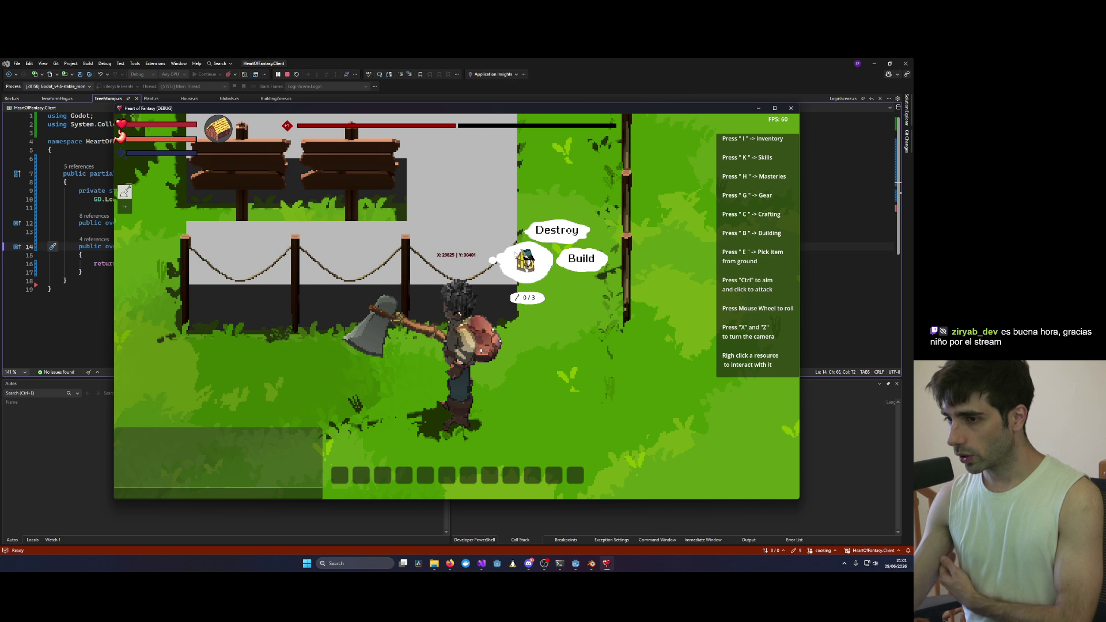
scroll(521, 254, up, 1)
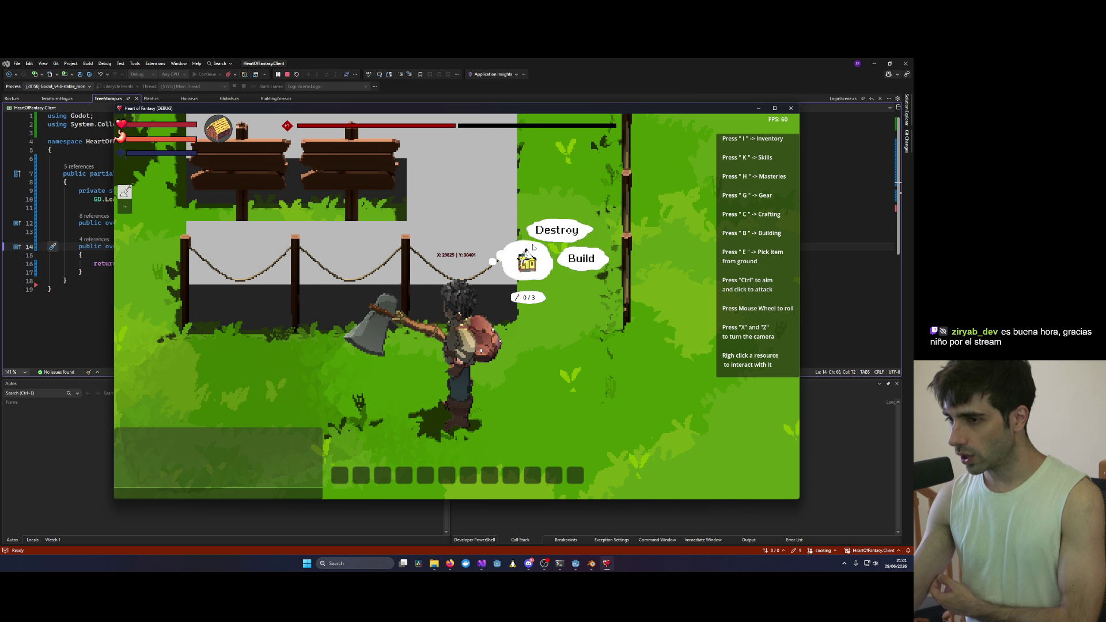
scroll(478, 252, down, 1)
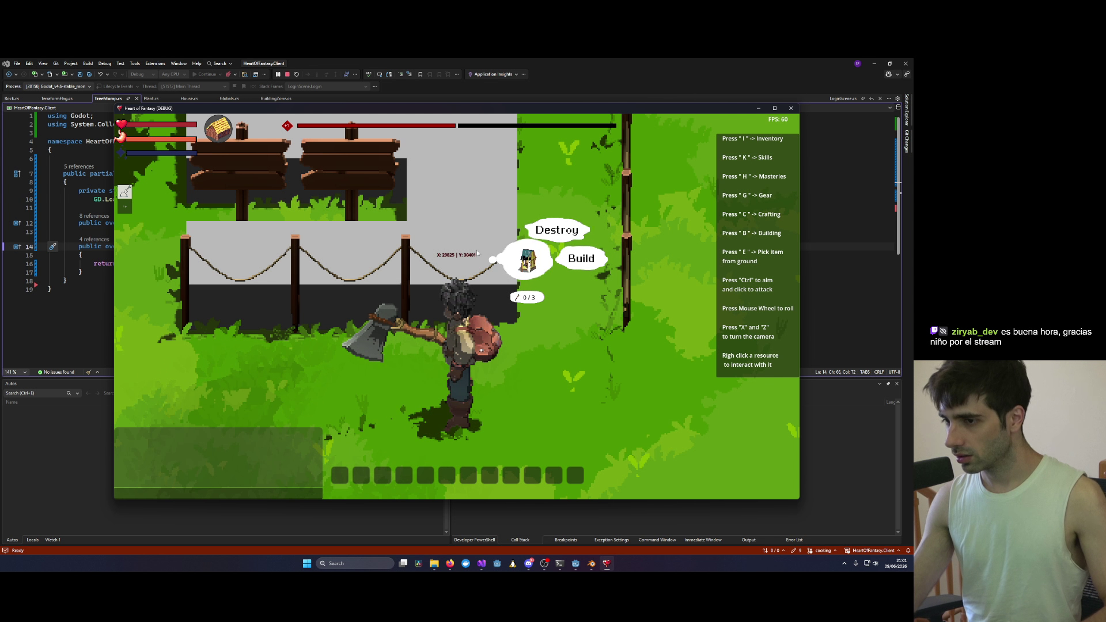
scroll(518, 262, down, 3)
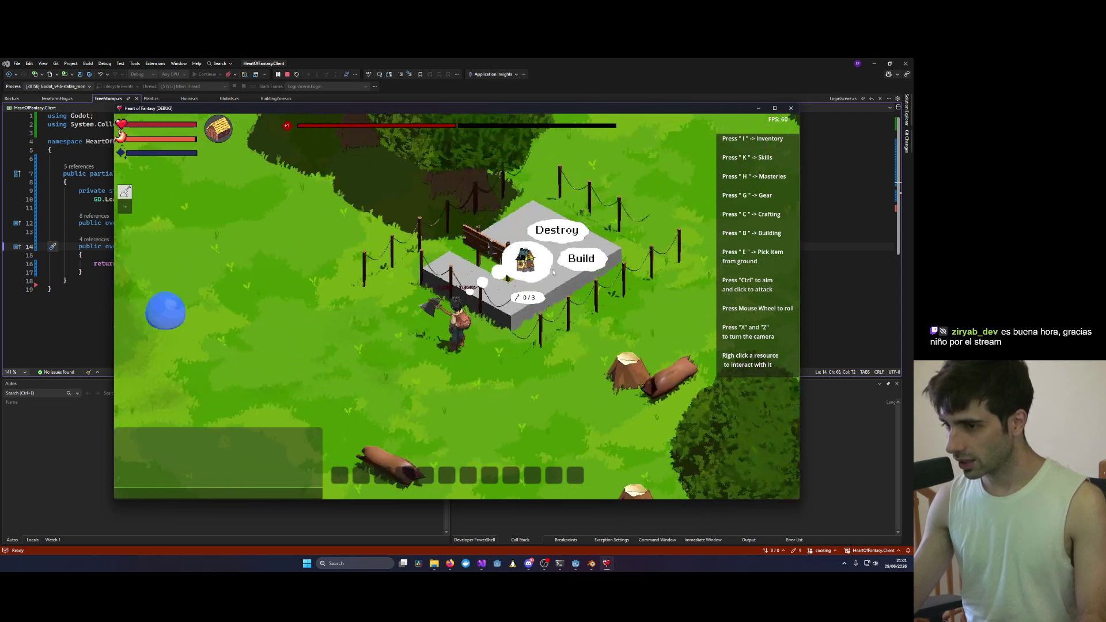
scroll(552, 271, down, 3)
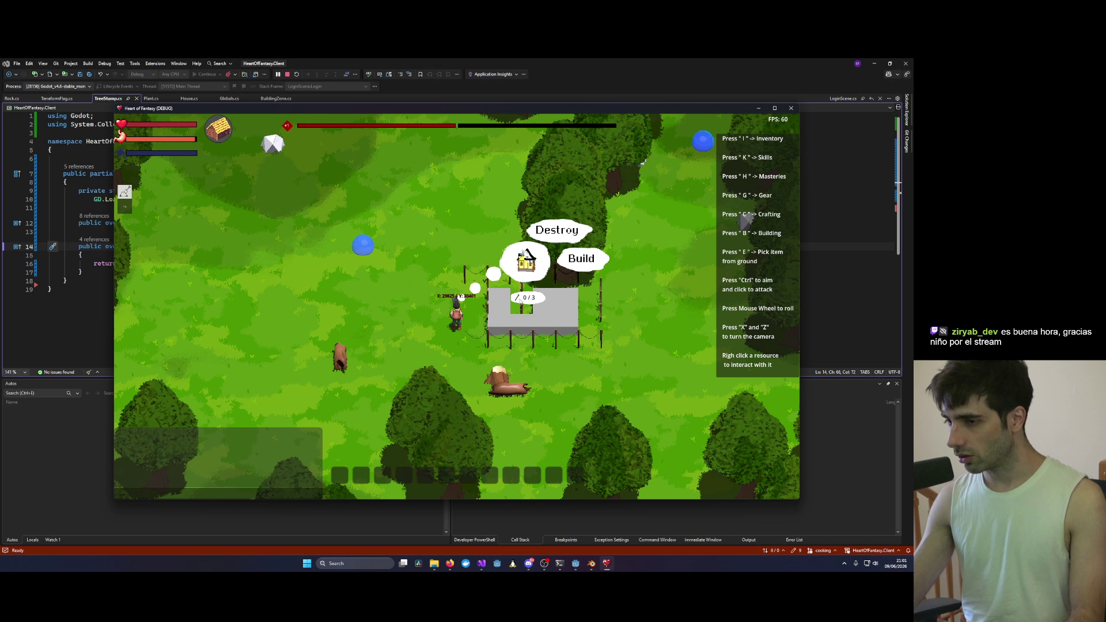
click(398, 331)
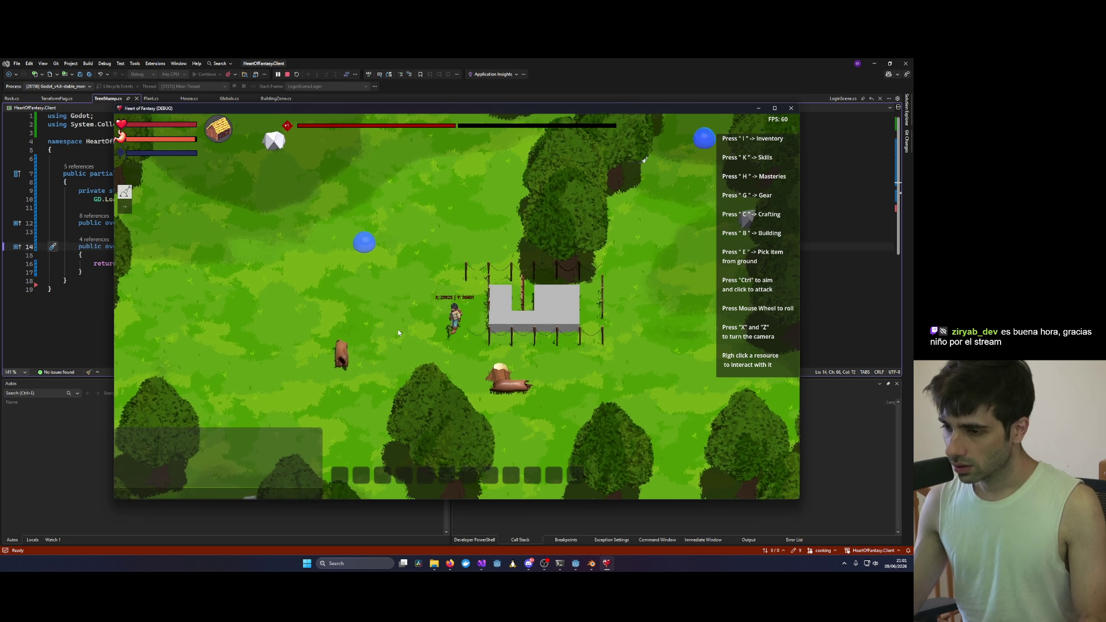
Step: Rotate the camera and walk the character over beside the large tree trunk
key(x)
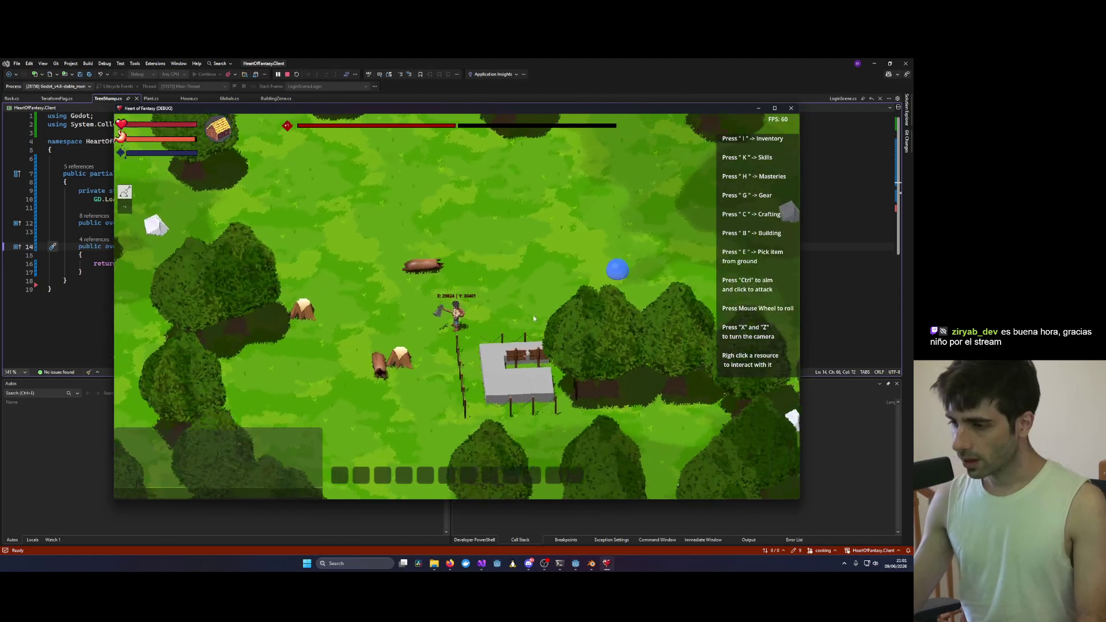
key(x)
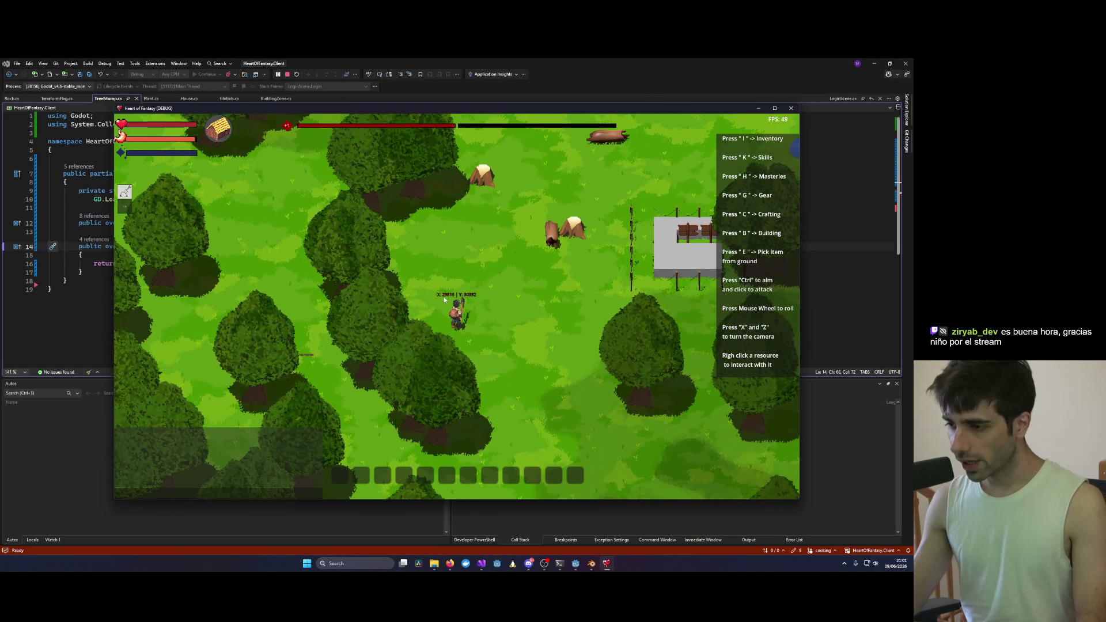
key(x)
scroll(606, 348, up, 5)
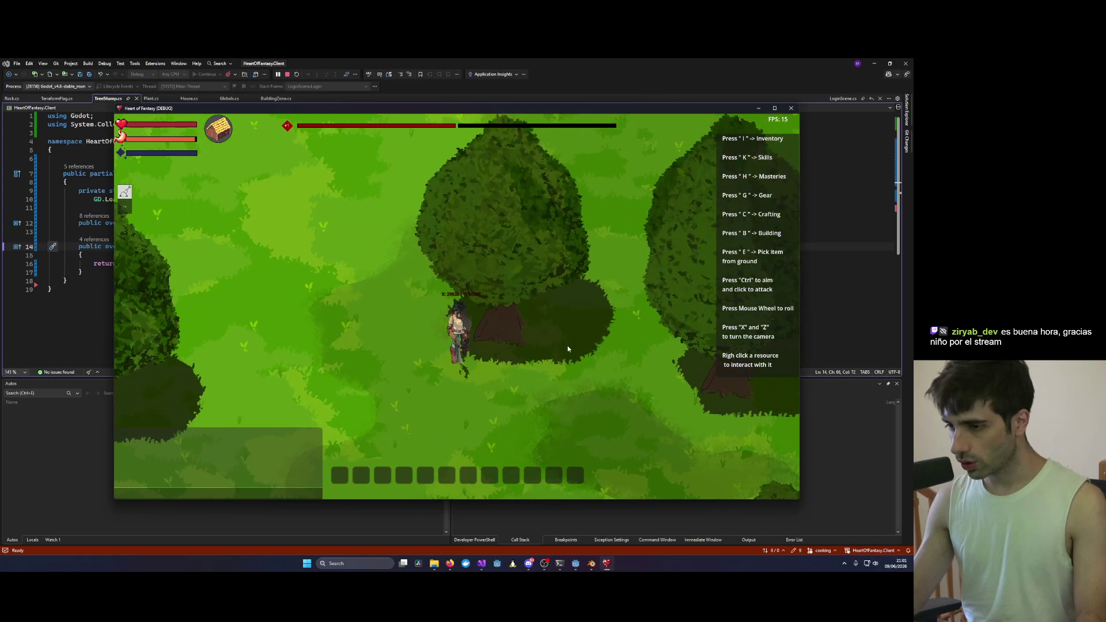
scroll(568, 348, up, 2)
scroll(555, 329, up, 2)
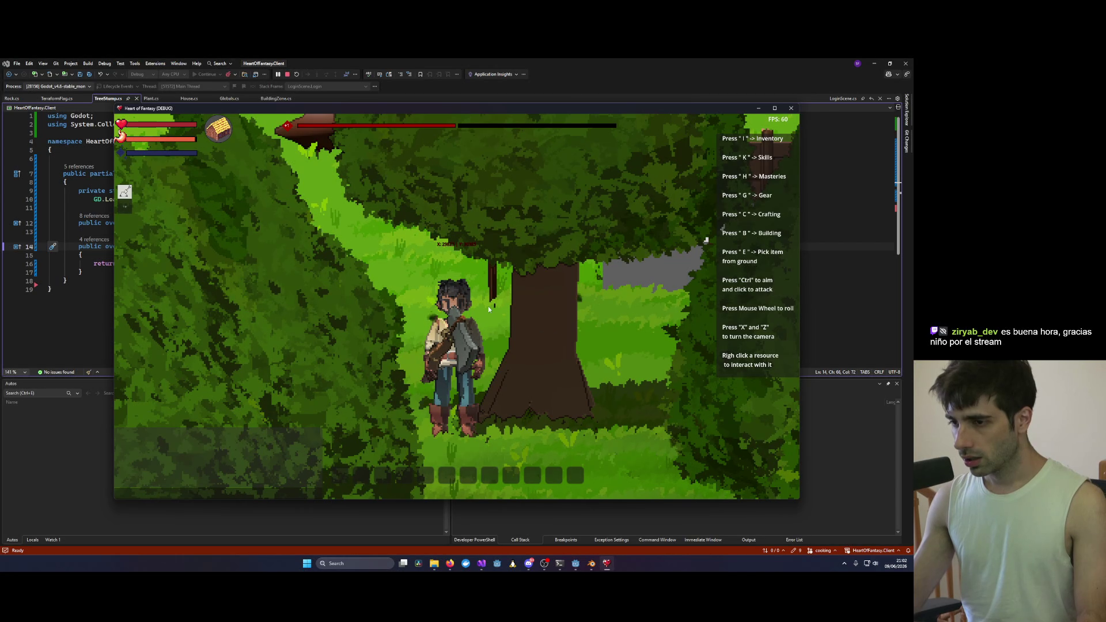
key(w)
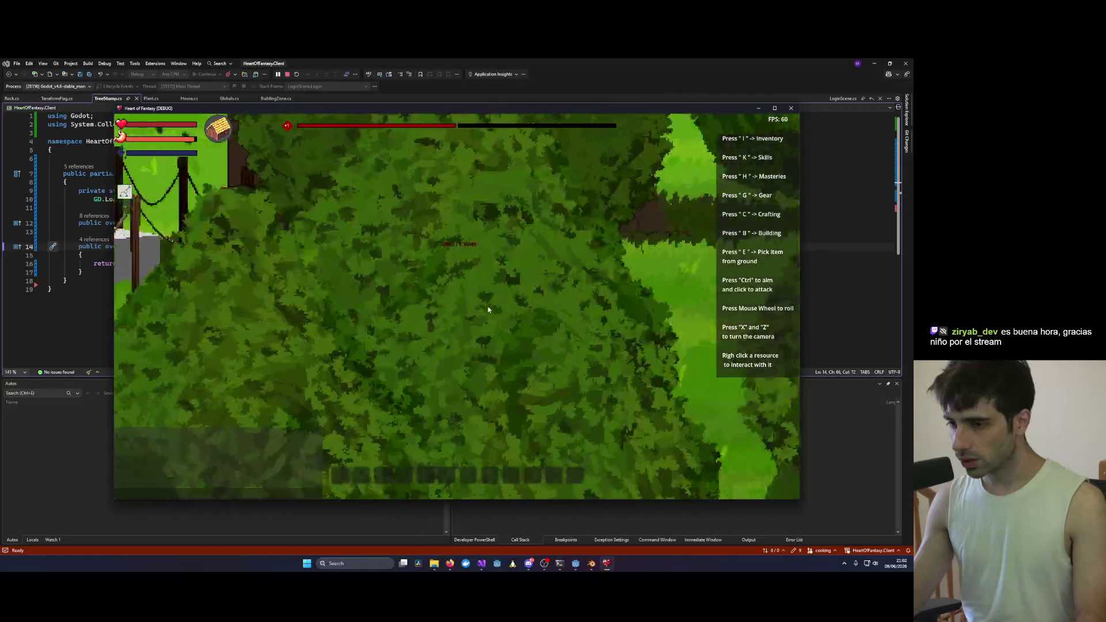
key(s)
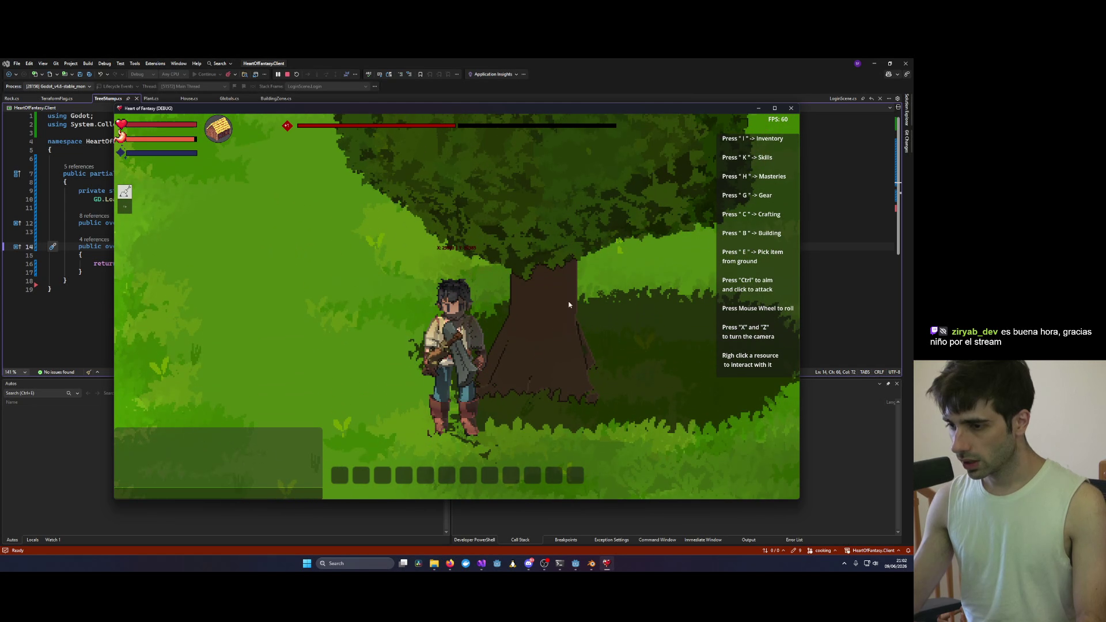
scroll(509, 324, down, 3)
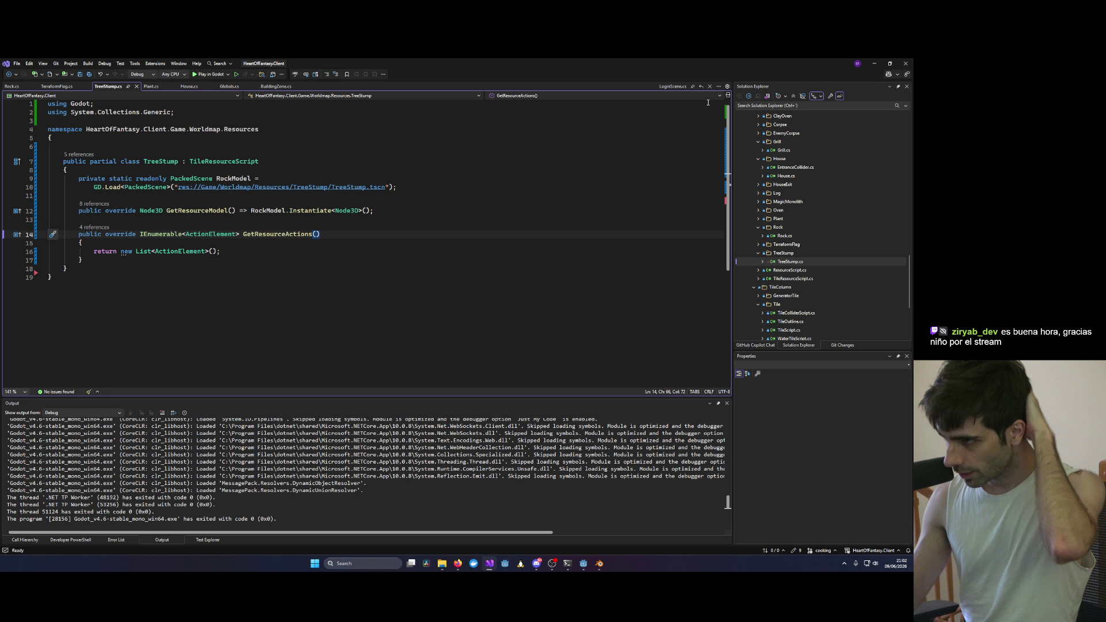
Step: Switch to Godot, filter the FileSystem by 'Sign' and open BuildingSign.blend's import settings
click(767, 104)
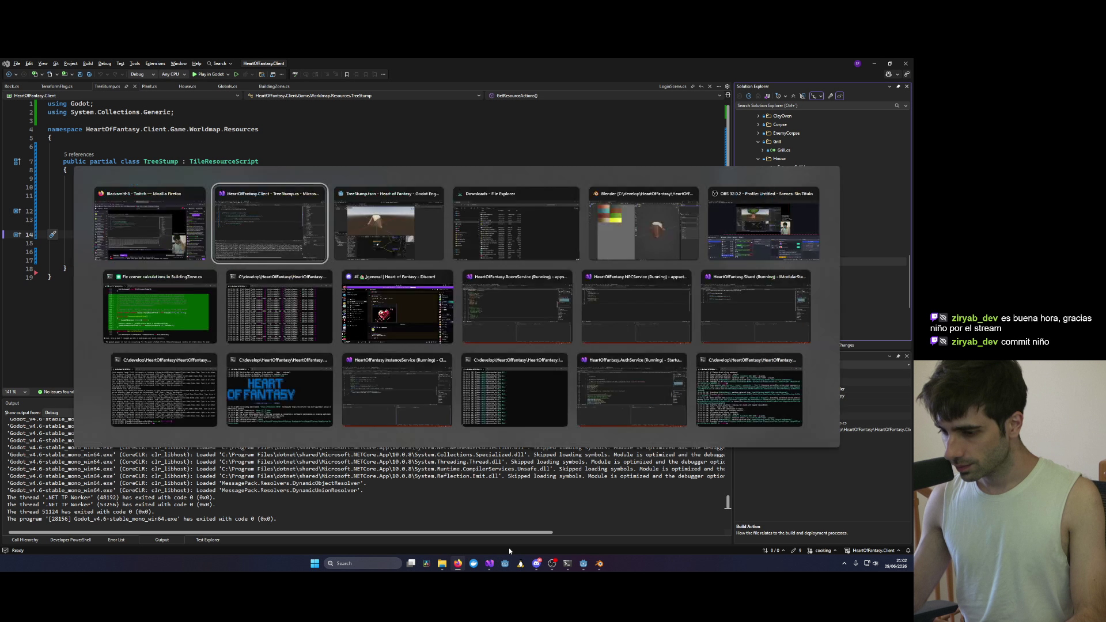
mouse_move(489, 564)
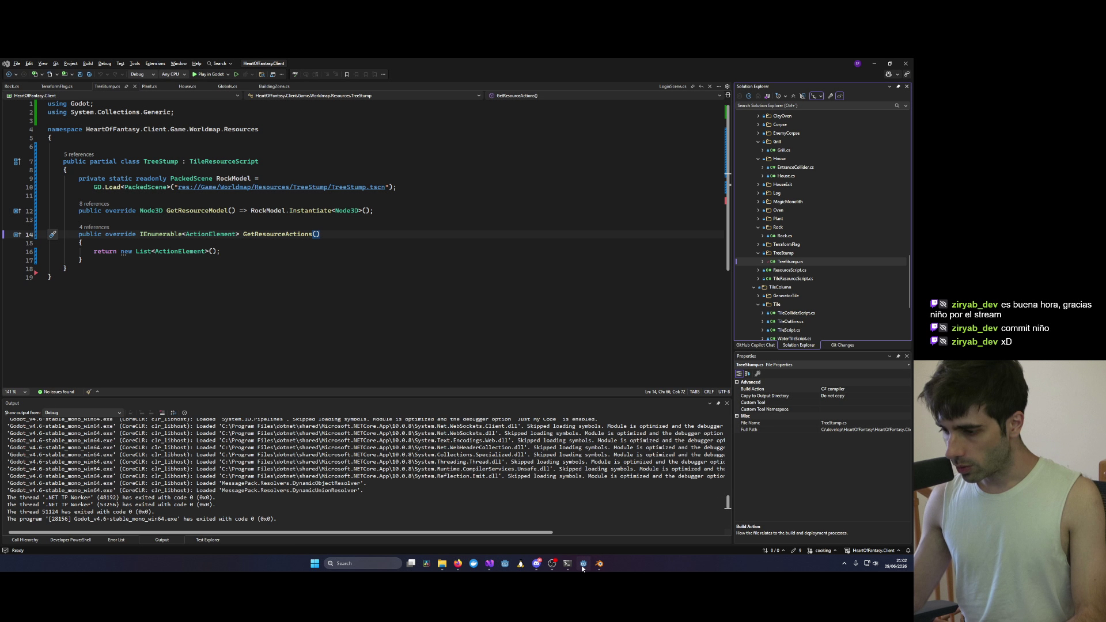
click(583, 565)
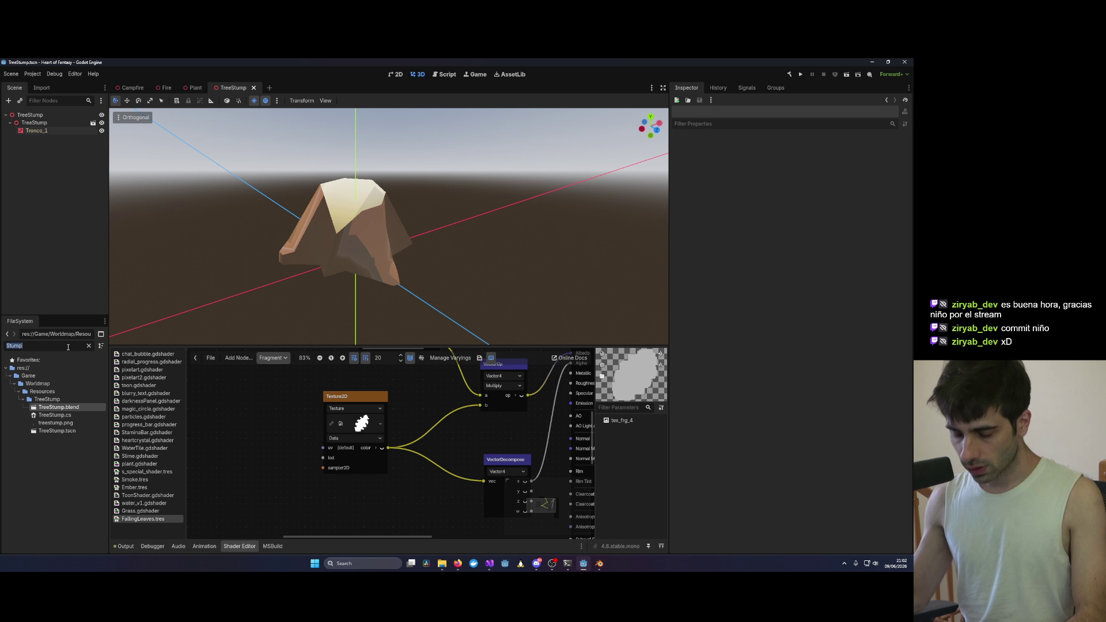
text(Sign)
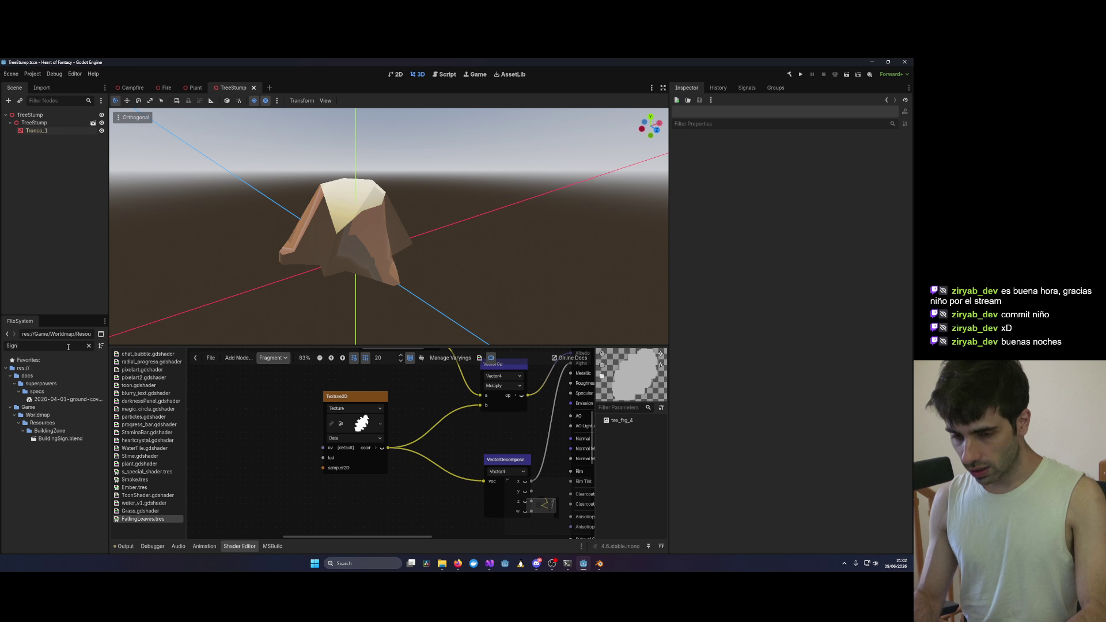
double_click(67, 439)
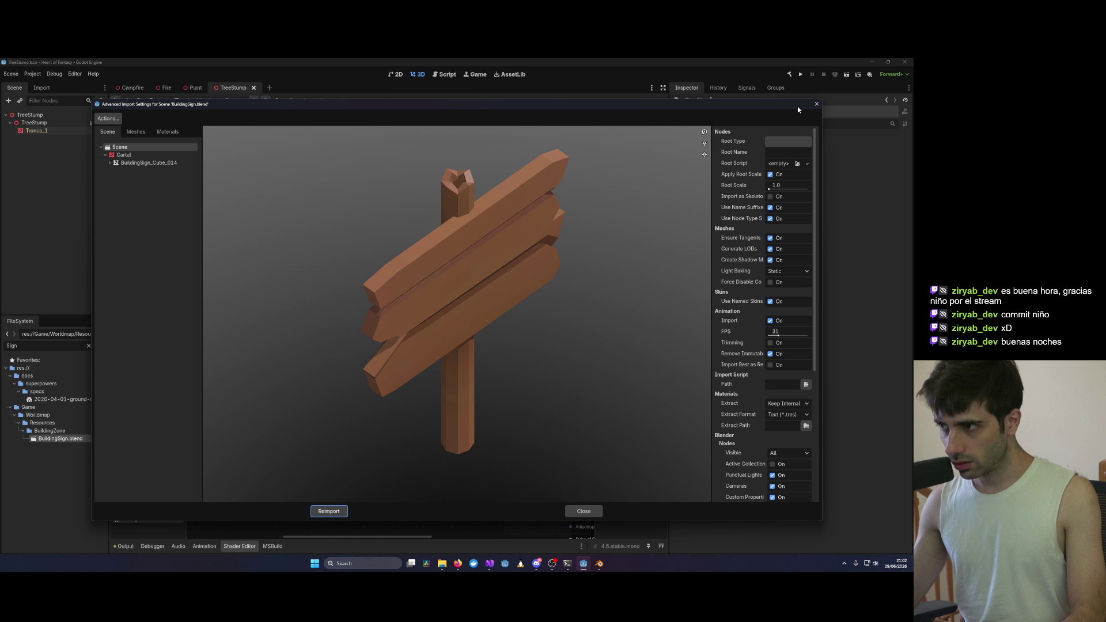
Step: Close the BuildingSign.blend import dialog, clear the 'Sign' filter and scroll to the BuildingZone folder
click(816, 104)
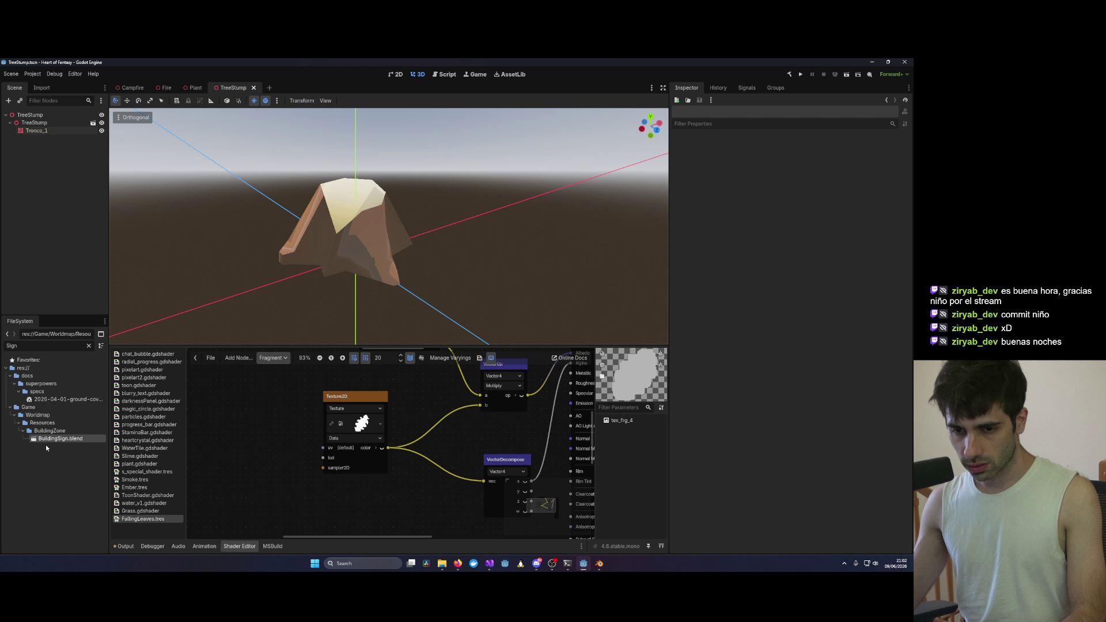
click(62, 430)
click(89, 345)
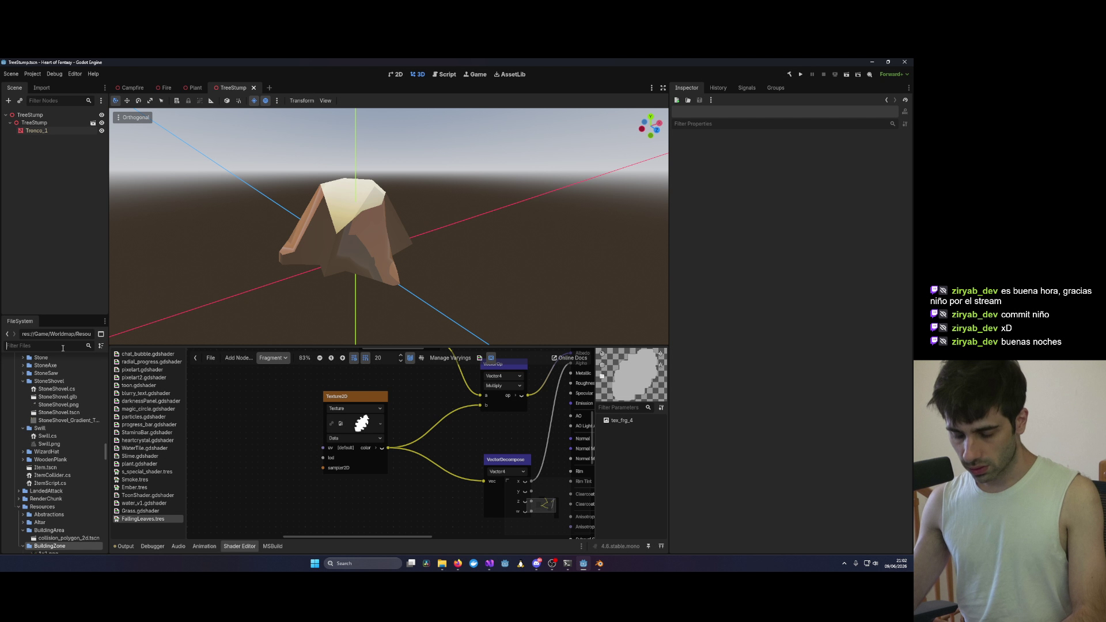
scroll(64, 471, down, 3)
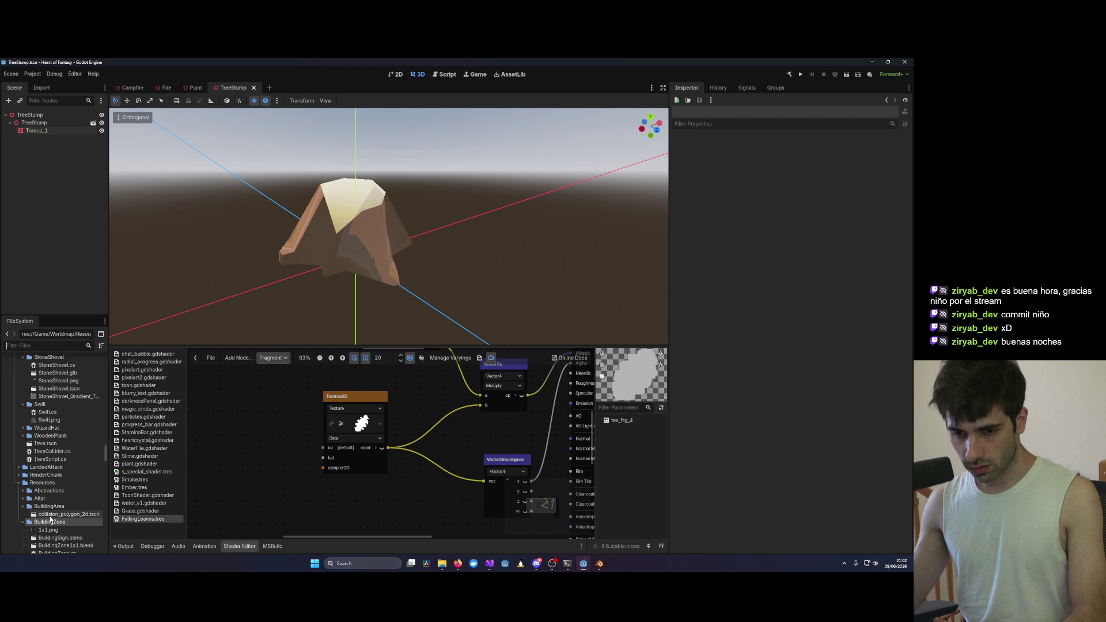
Step: Create the scene BuildingSign.tscn inside the BuildingZone folder
right_click(51, 520)
mouse_move(95, 428)
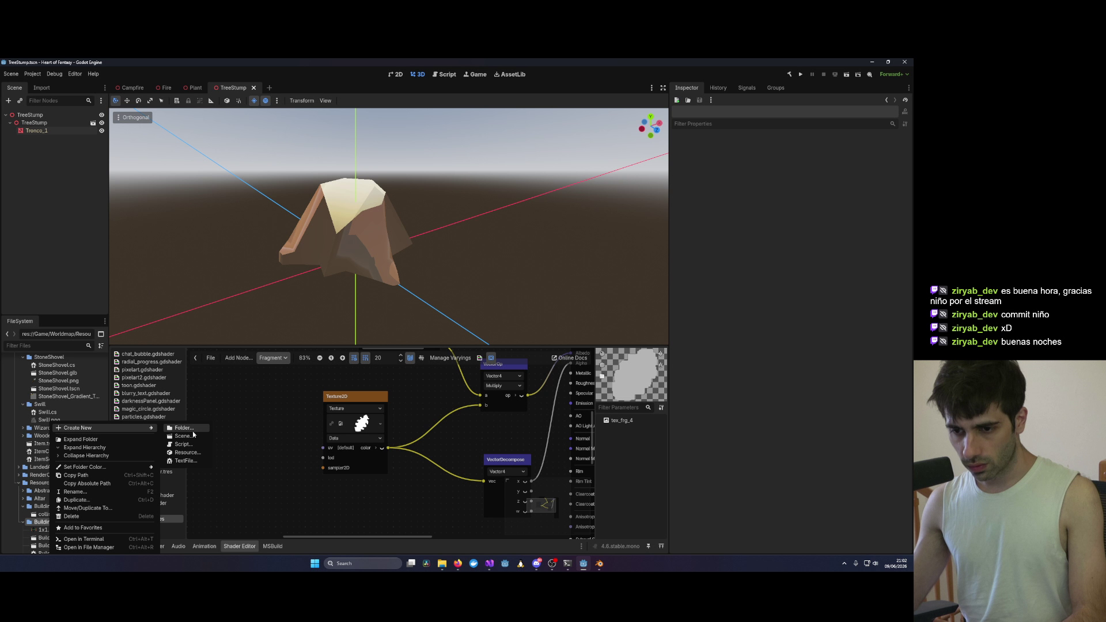
click(183, 436)
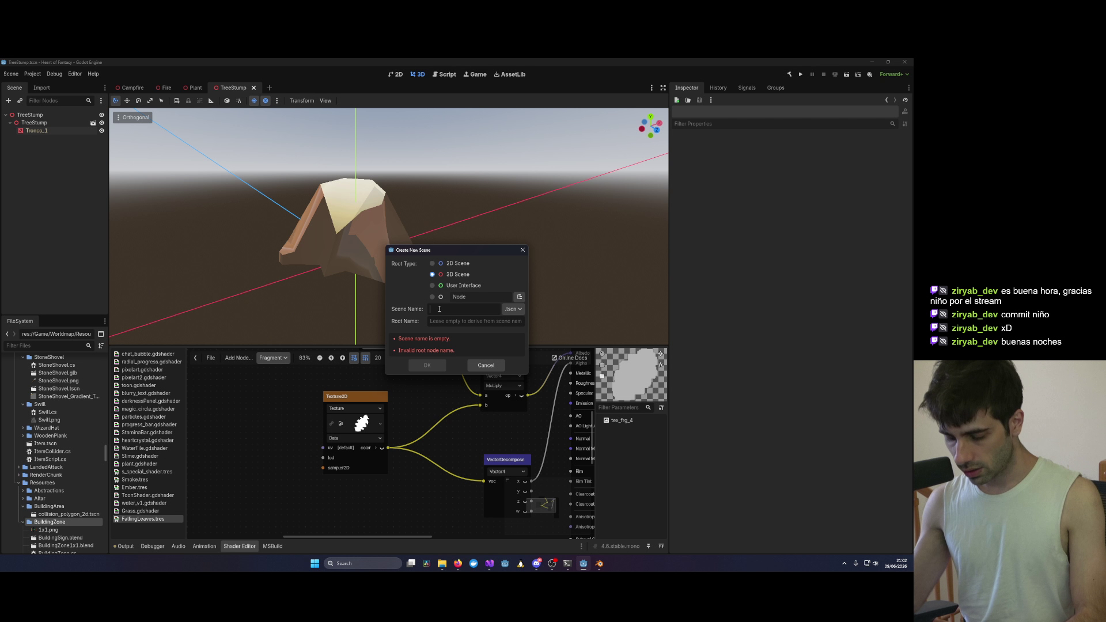
text(BuildingSign)
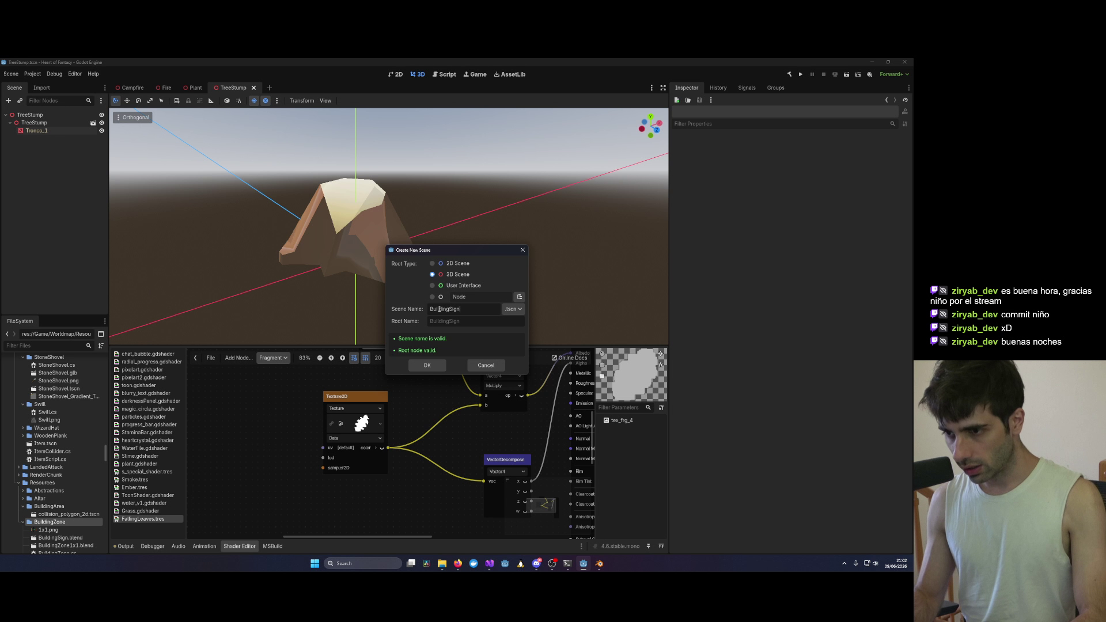
key(Return)
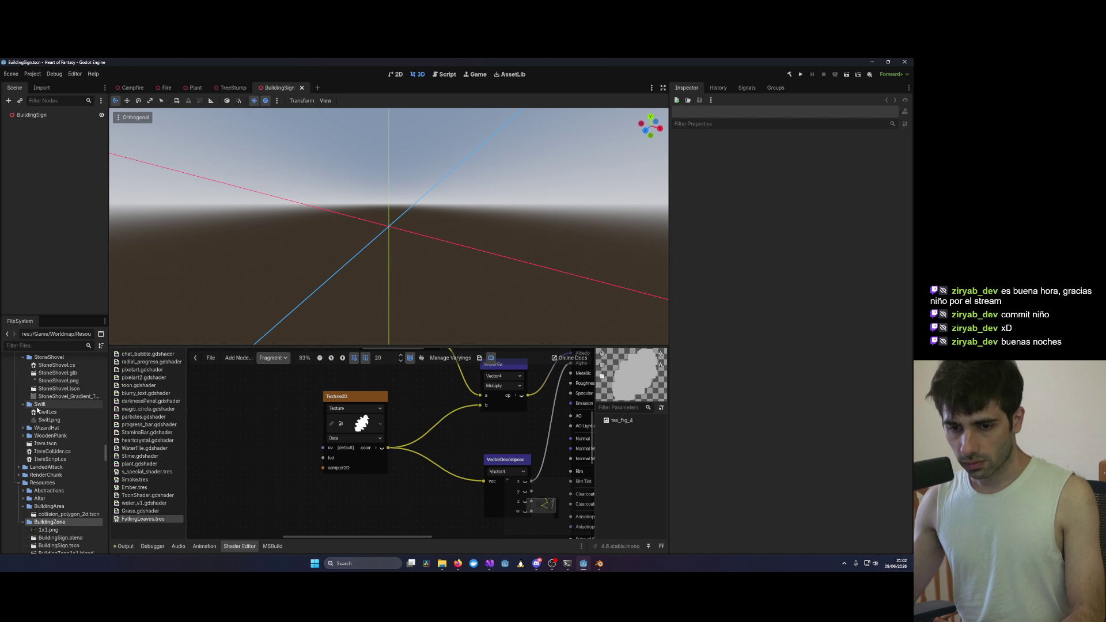
Step: Instance BuildingSign.blend into the scene and zero its position
scroll(58, 520, down, 1)
mouse_move(60, 513)
mouse_down()
mouse_move(378, 220)
mouse_move(388, 232)
mouse_up()
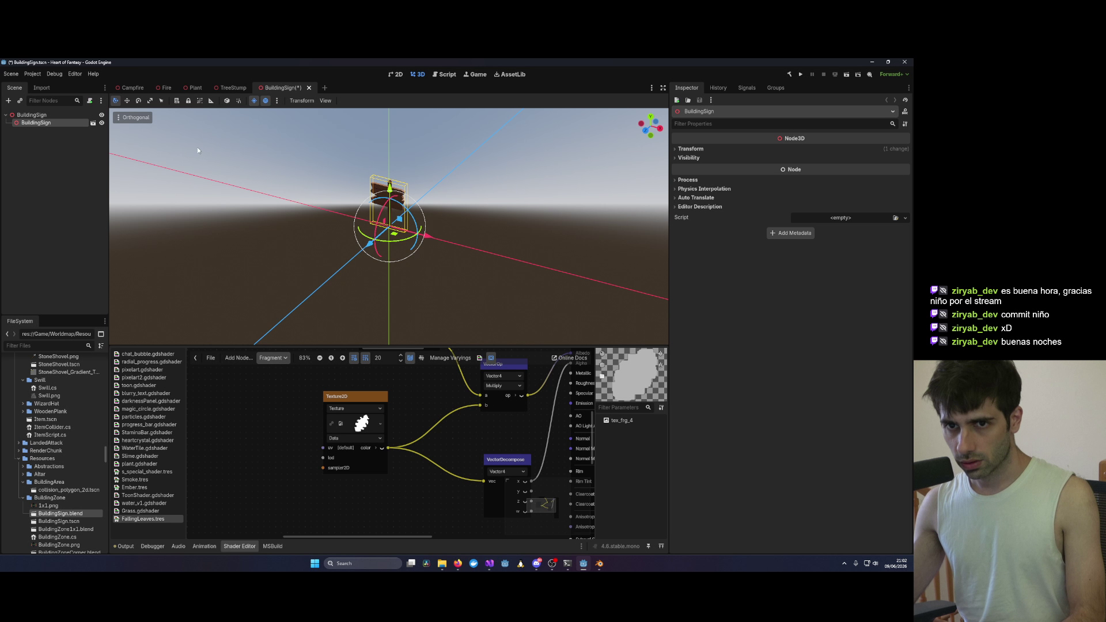
click(691, 148)
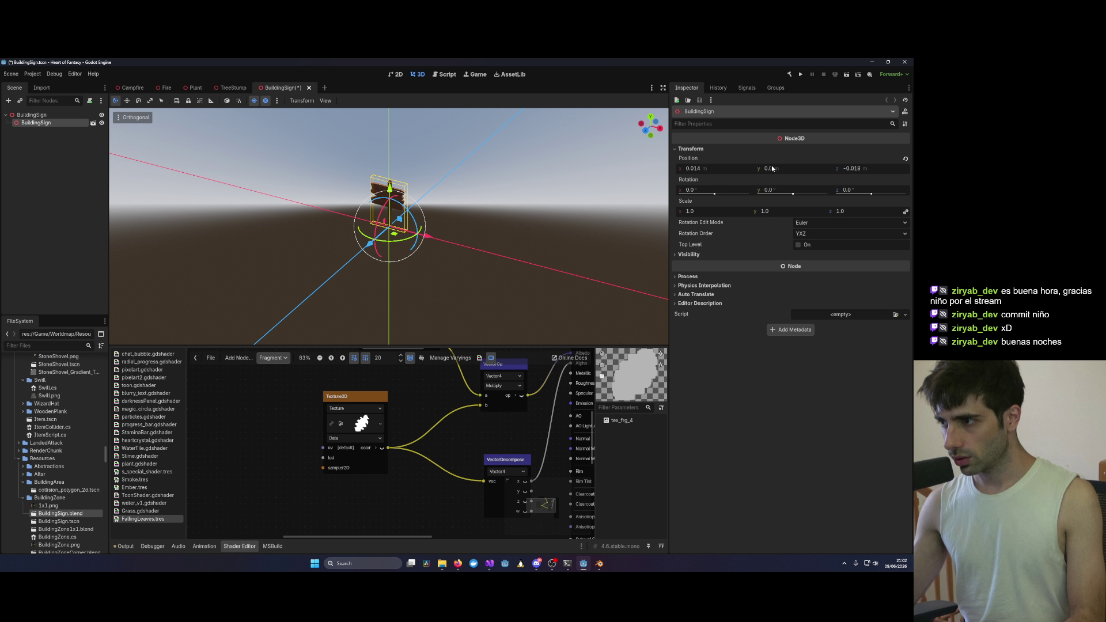
click(727, 168)
key(Tab)
click(254, 161)
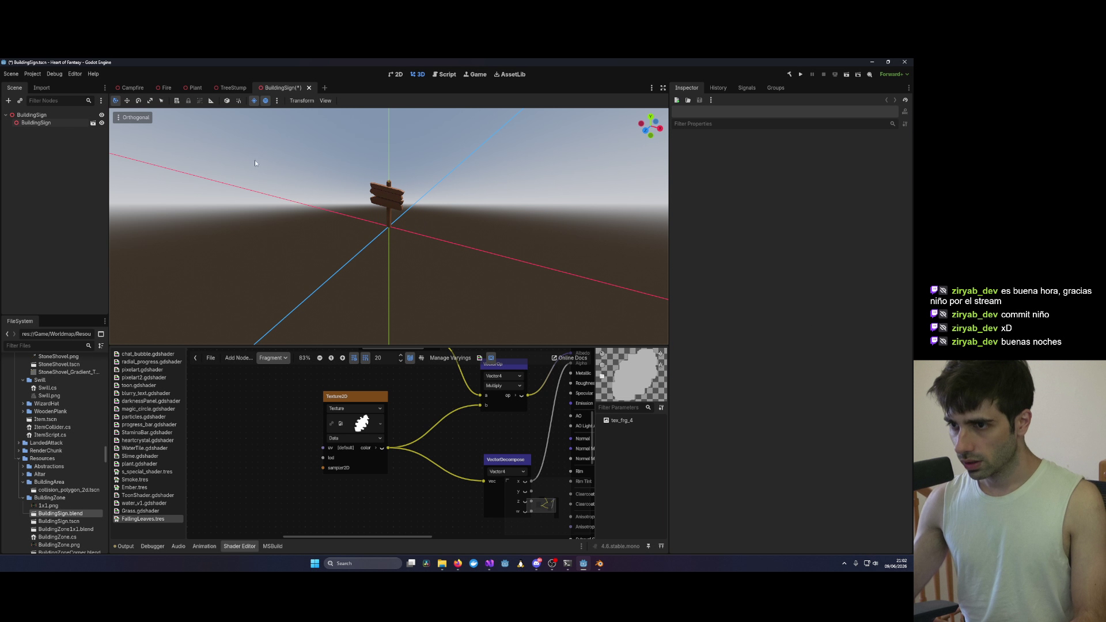
Step: Enable Editable Children and set the Cartel mesh's surface material override to ToonMaterial
right_click(38, 123)
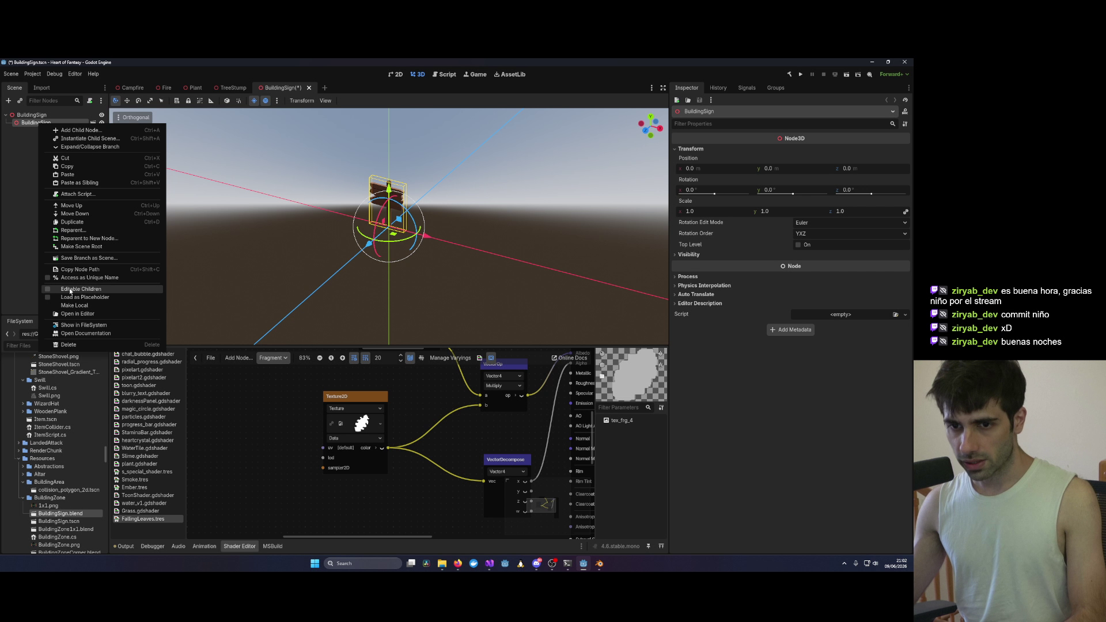
click(73, 290)
click(33, 130)
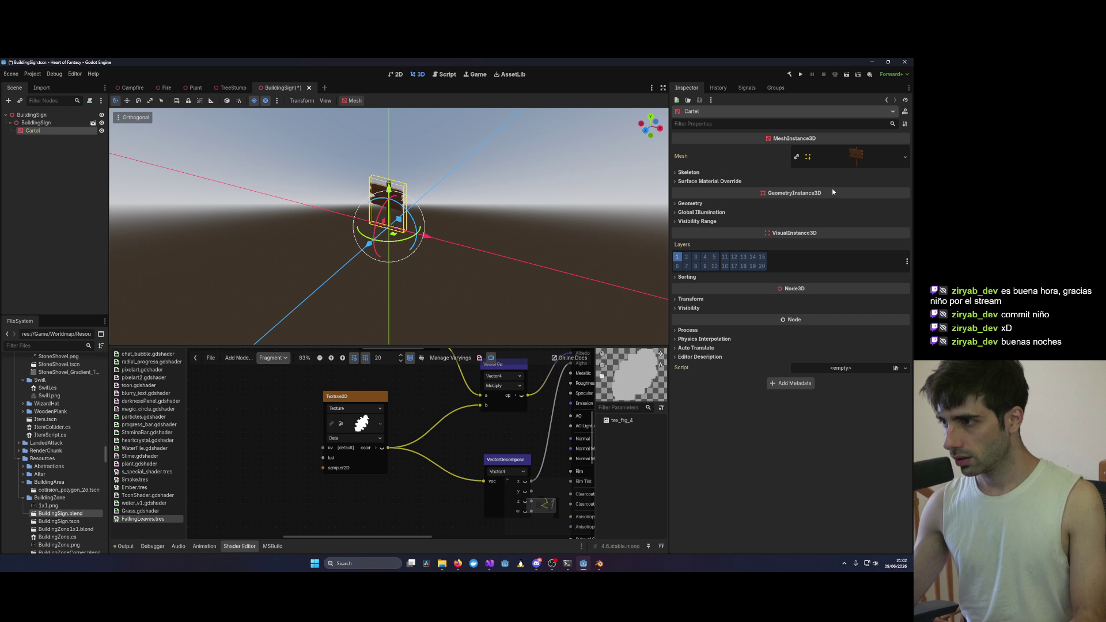
click(726, 182)
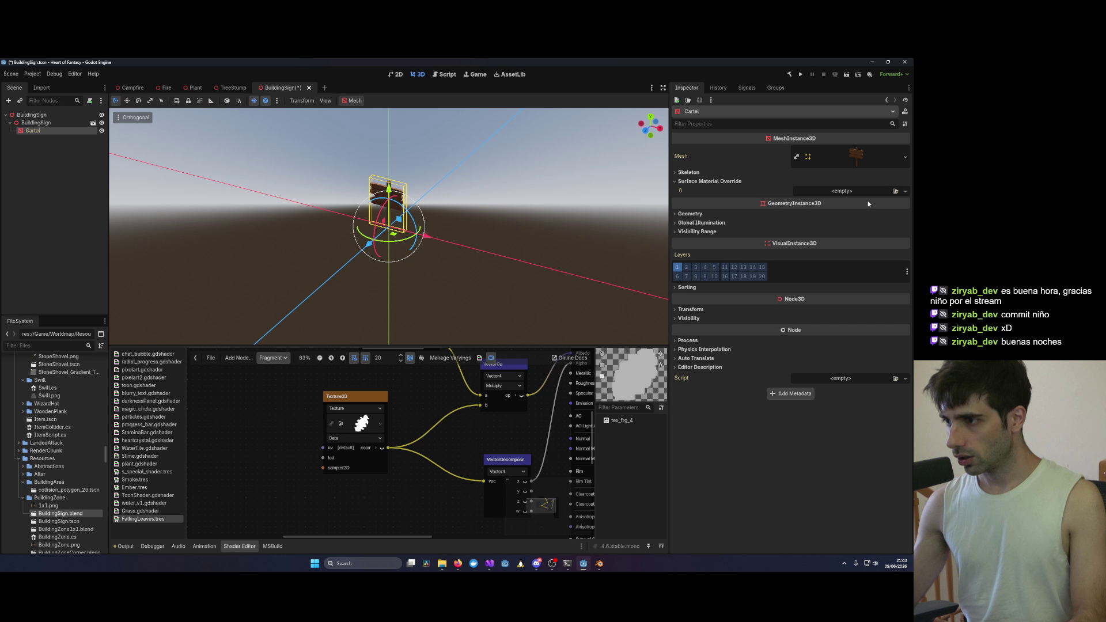
click(906, 191)
click(864, 241)
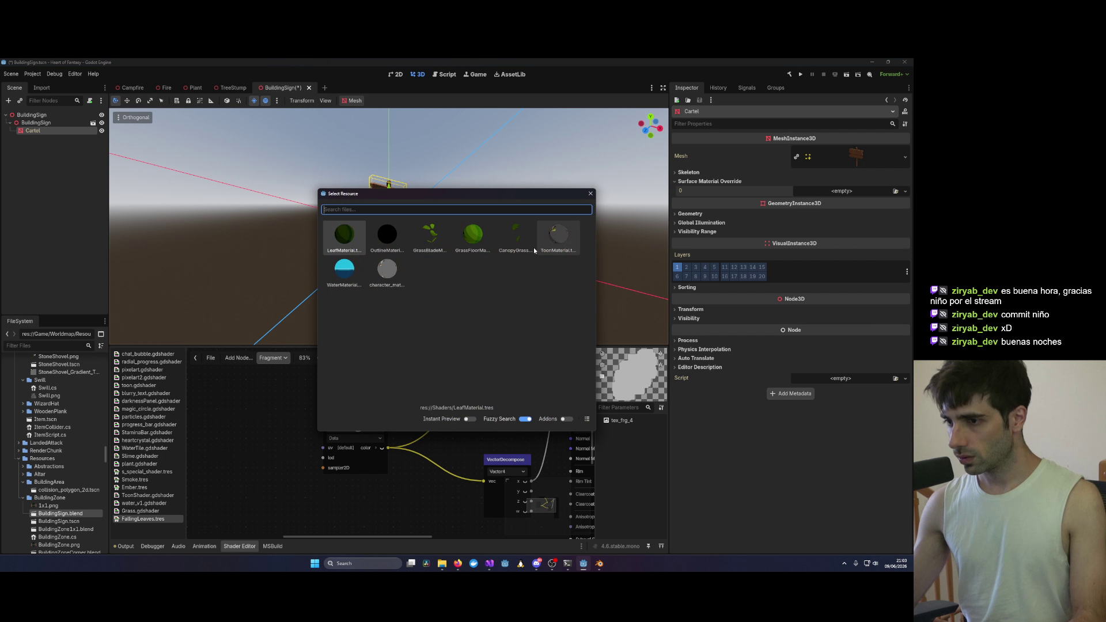
click(552, 241)
Step: Orbit the view to check the signpost and save the BuildingSign scene
click(541, 243)
scroll(456, 187, up, 5)
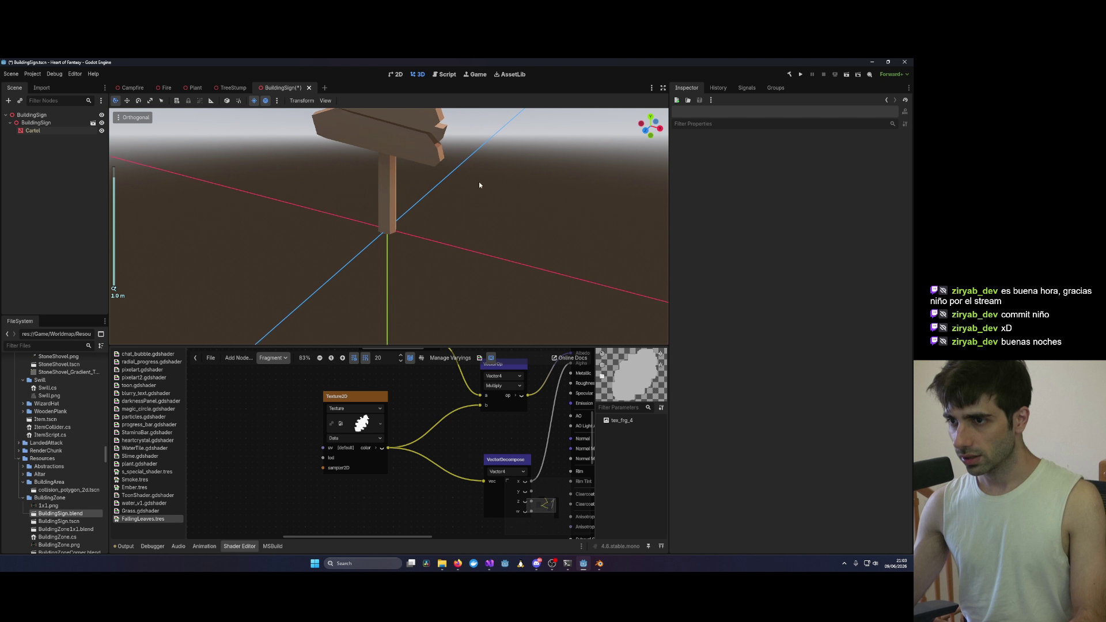
mouse_move(506, 233)
mouse_down()
mouse_move(560, 227)
mouse_move(517, 221)
mouse_up()
key(ctrl+s)
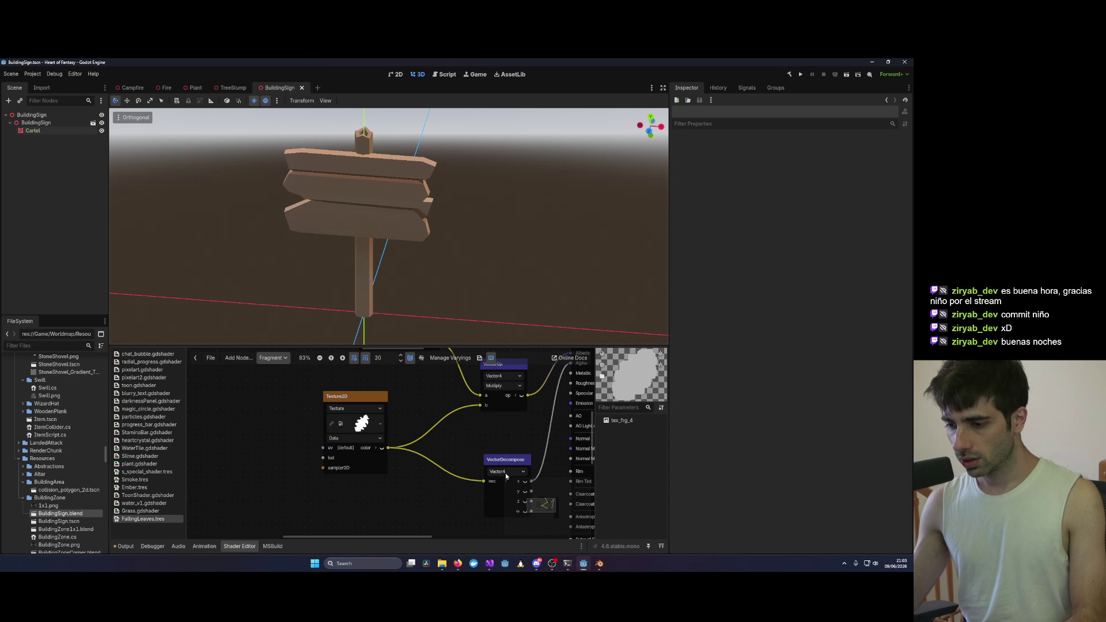
Step: Switch to Visual Studio and open BuildingZone.cs
mouse_move(494, 569)
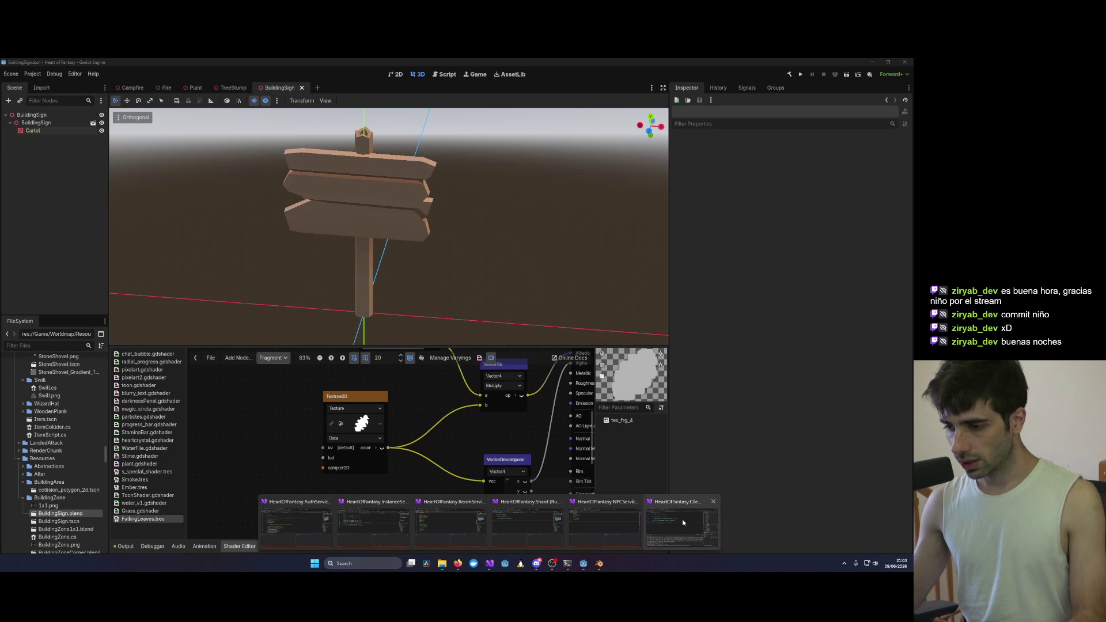
click(682, 522)
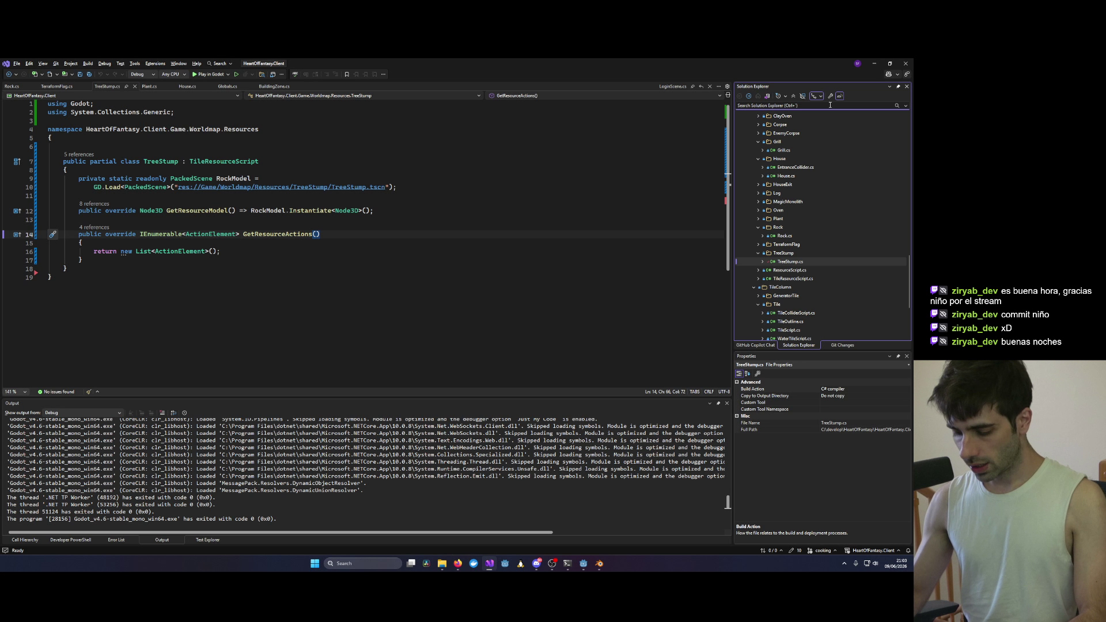
text(Build)
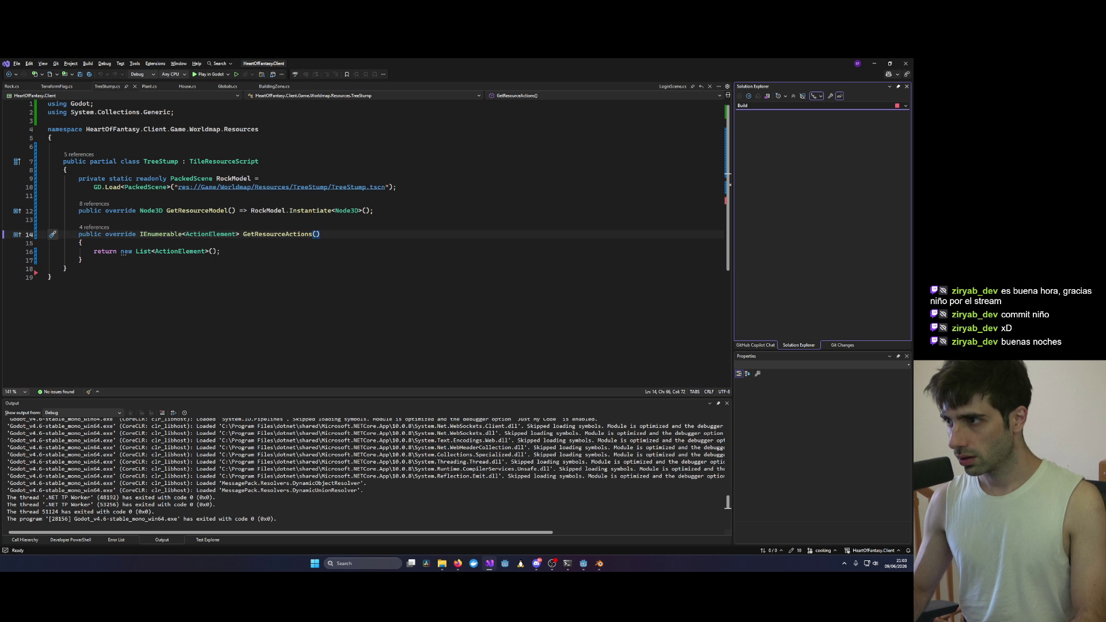
double_click(803, 235)
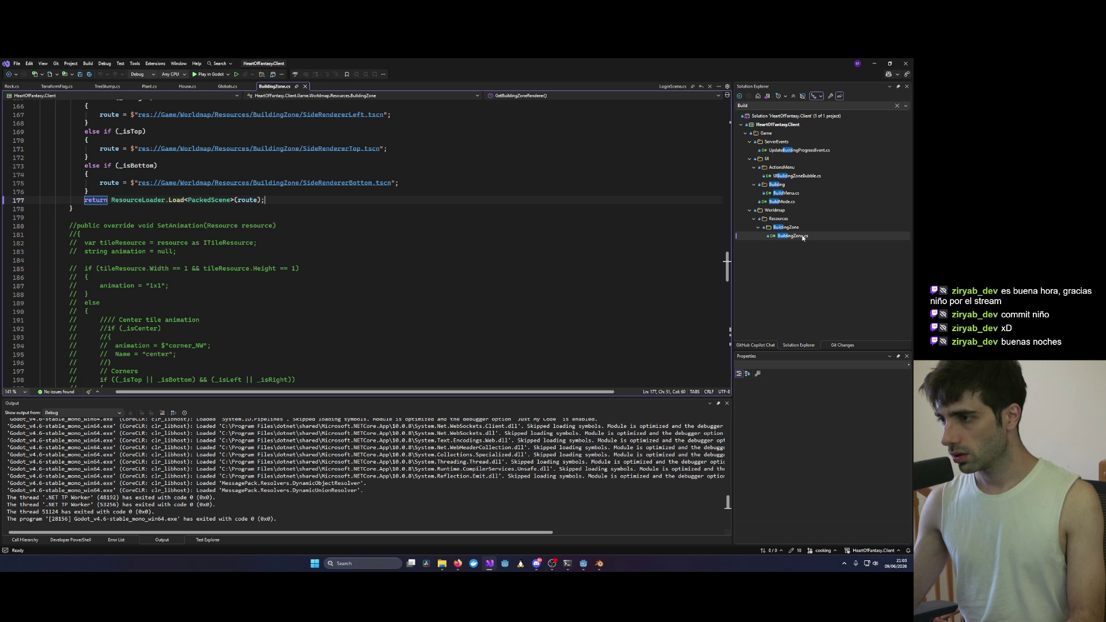
Step: Change line 28's BuildingSign.blend to BuildingSign.tscn, save, and start debugging with F5
scroll(485, 220, up, 15)
scroll(484, 220, up, 20)
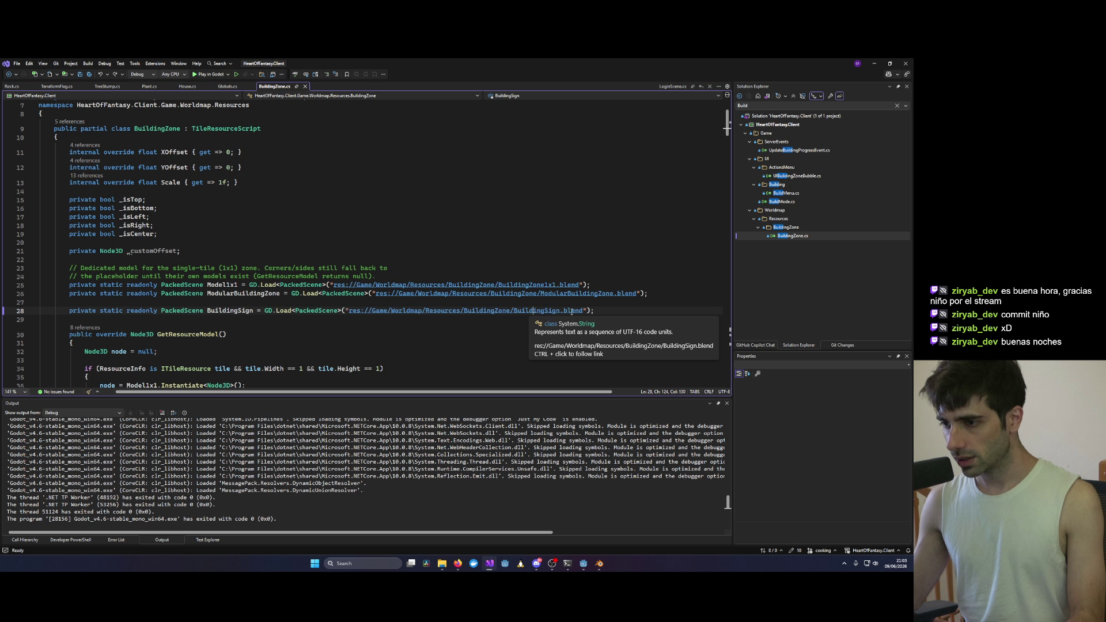
double_click(574, 311)
text(t)
key(ctrl+s)
click(508, 201)
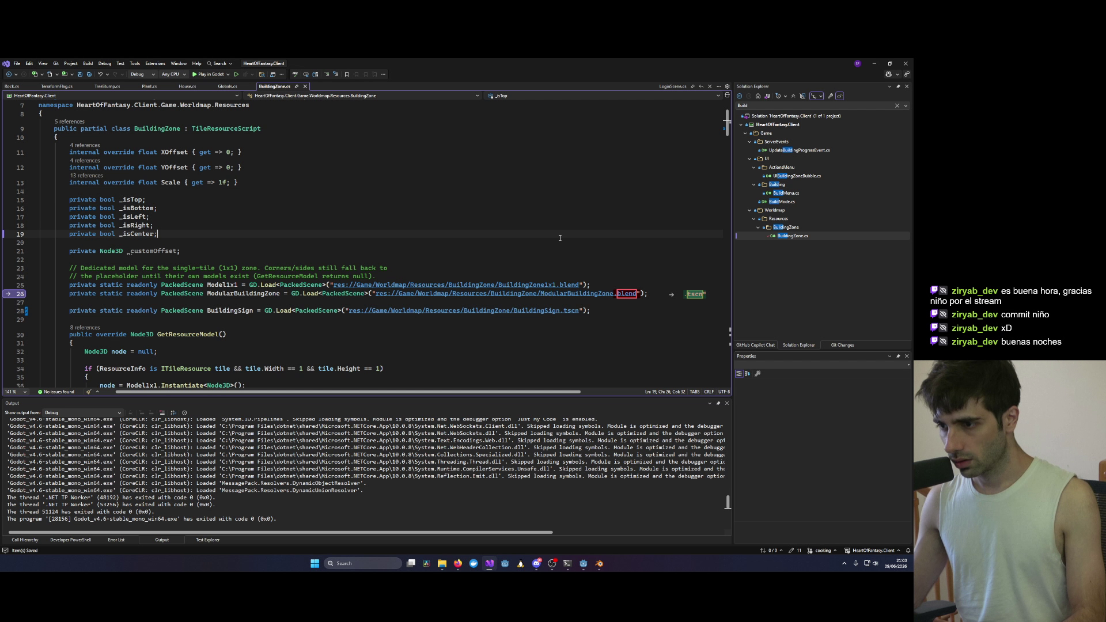
key(F5)
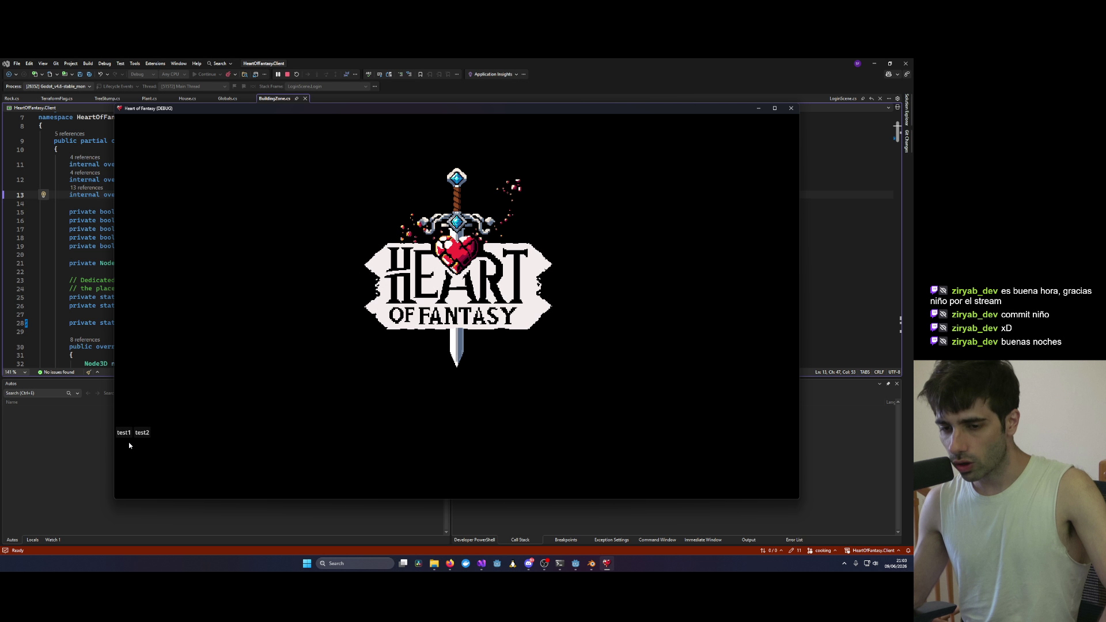
Step: Log in with the test account and enter the world
click(123, 433)
click(480, 429)
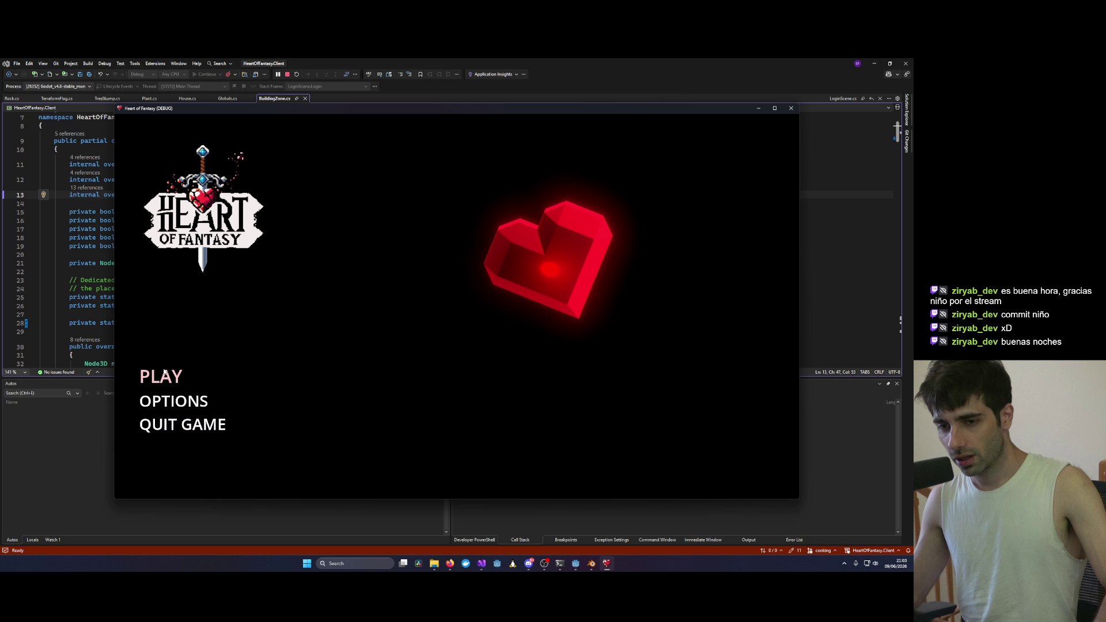
click(455, 376)
click(455, 448)
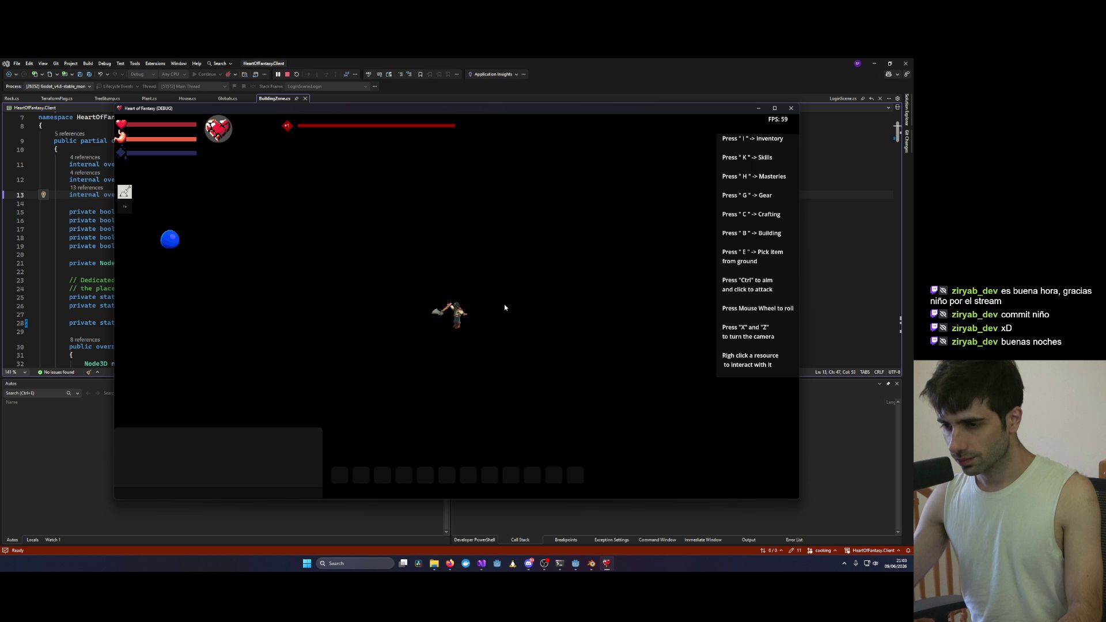
Step: Turn the camera to view the signpost at the building zone, then close the game
scroll(469, 324, up, 5)
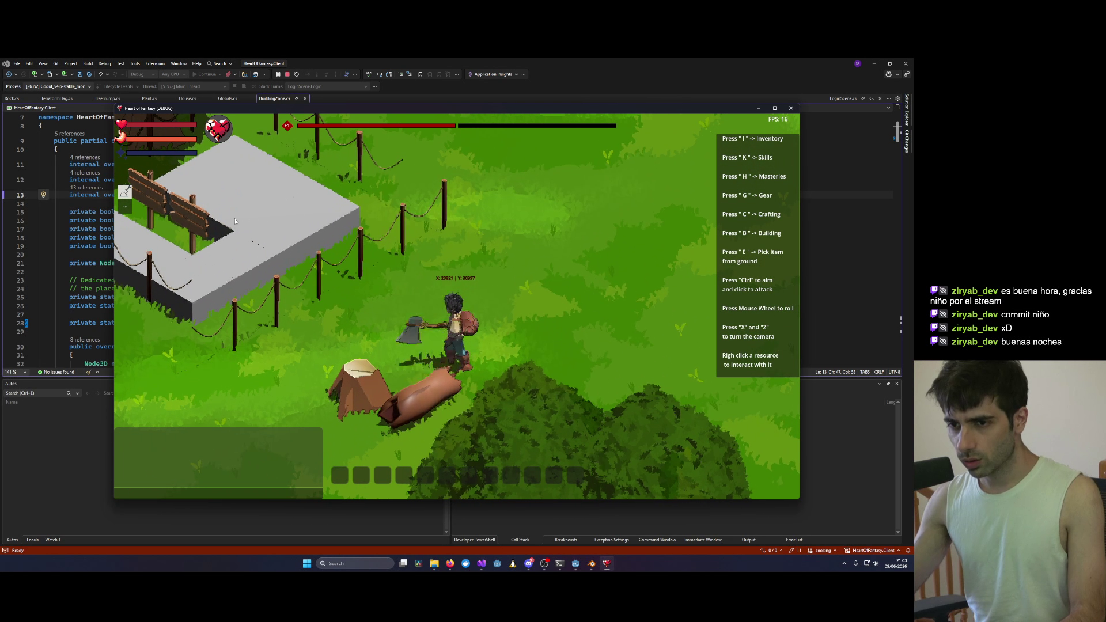
key(x)
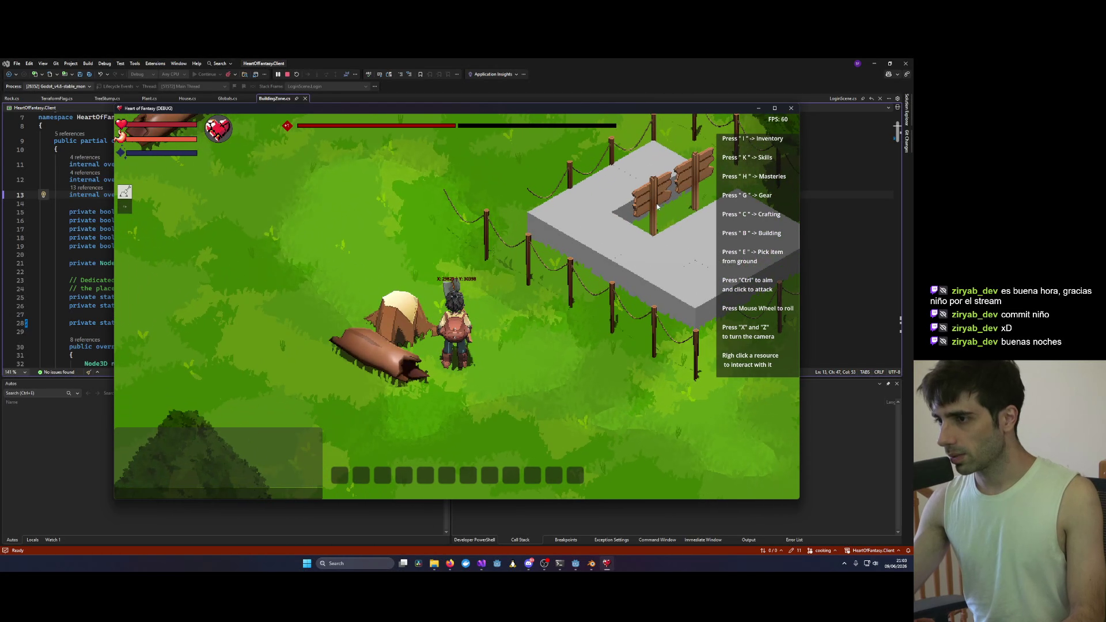
key(z)
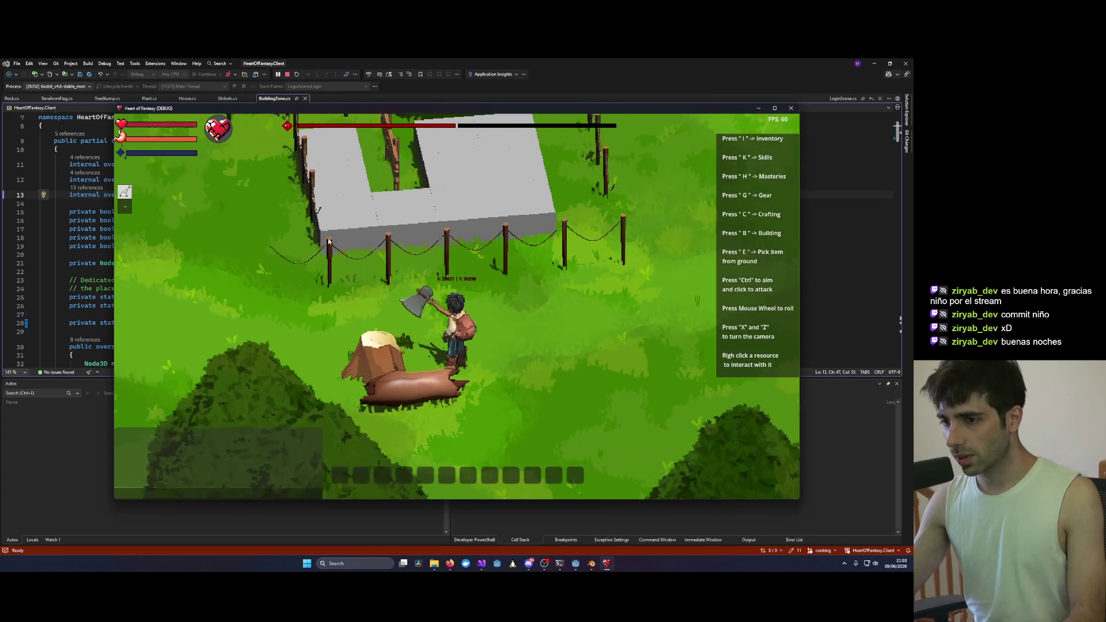
key(z)
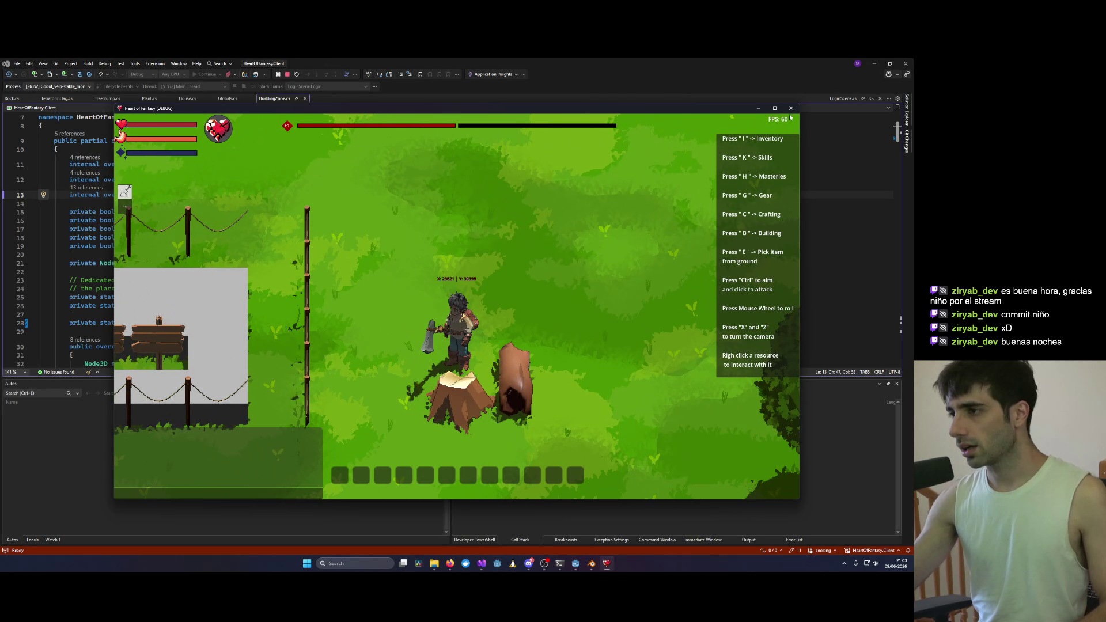
key(alt+F4)
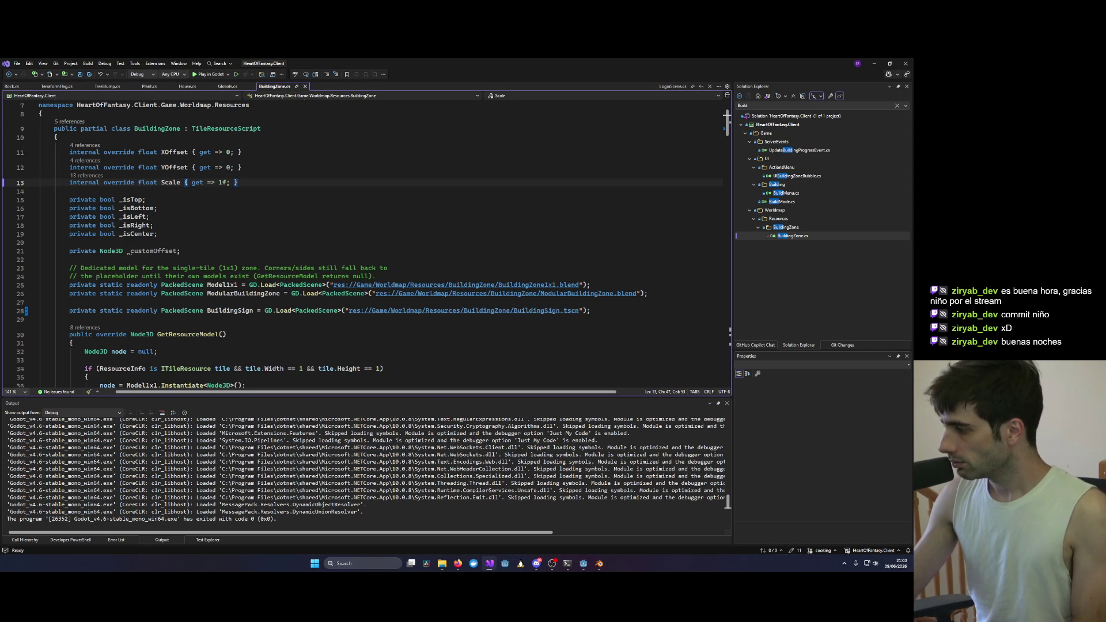